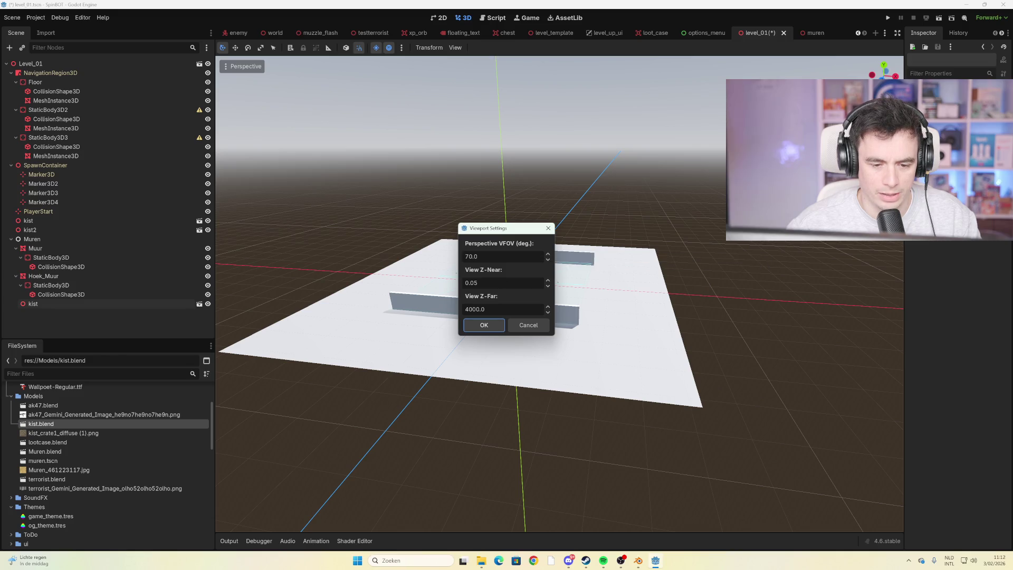
Cancel the Viewport Settings dialog, leaving the clipping values unchanged
mouse_move(515, 250)
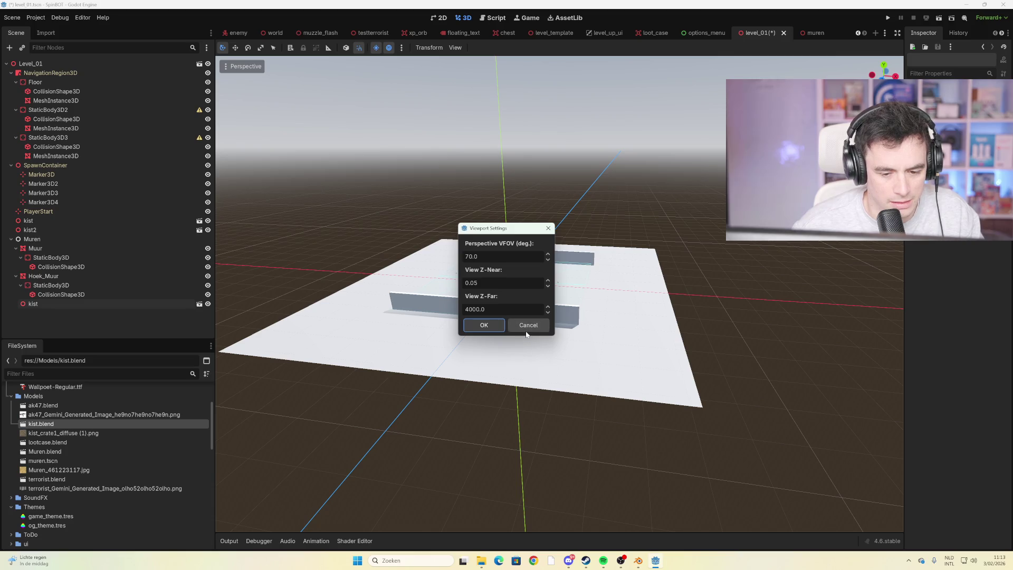
click(526, 325)
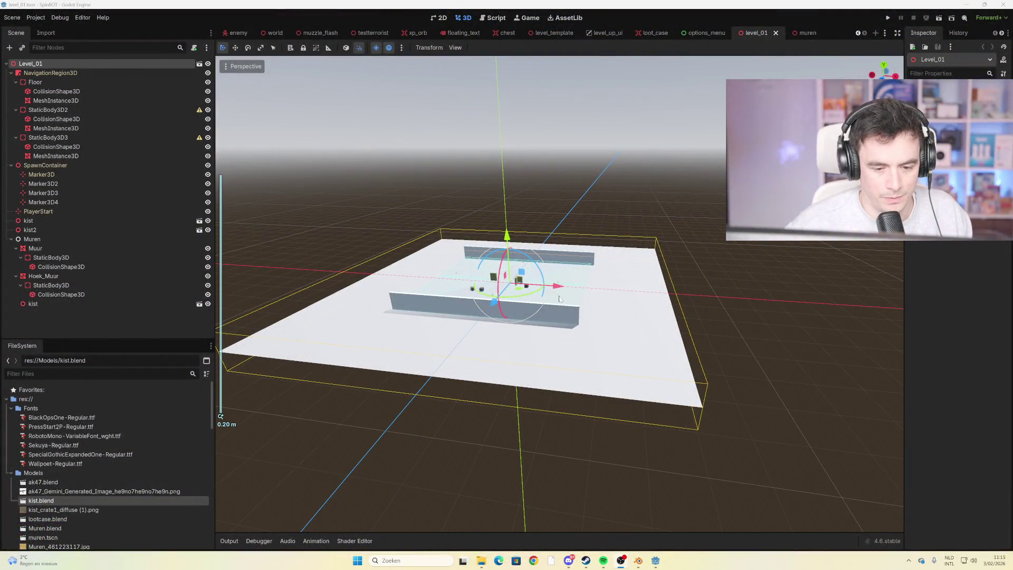
Set the 3D viewport's near clipping distance (Z-Near) to 1000 in View Settings
scroll(681, 264, up, 5)
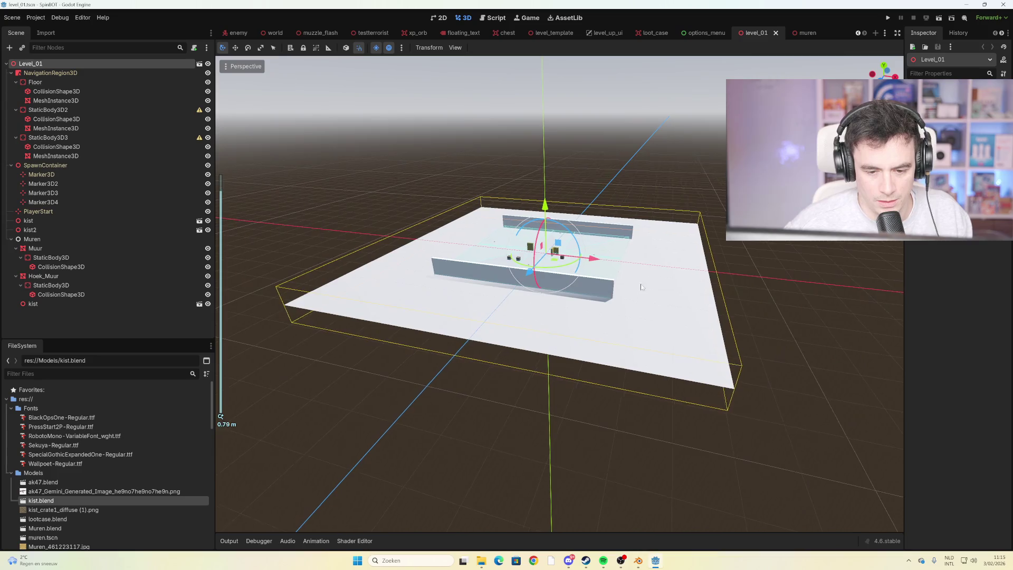
drag(681, 264, 590, 289)
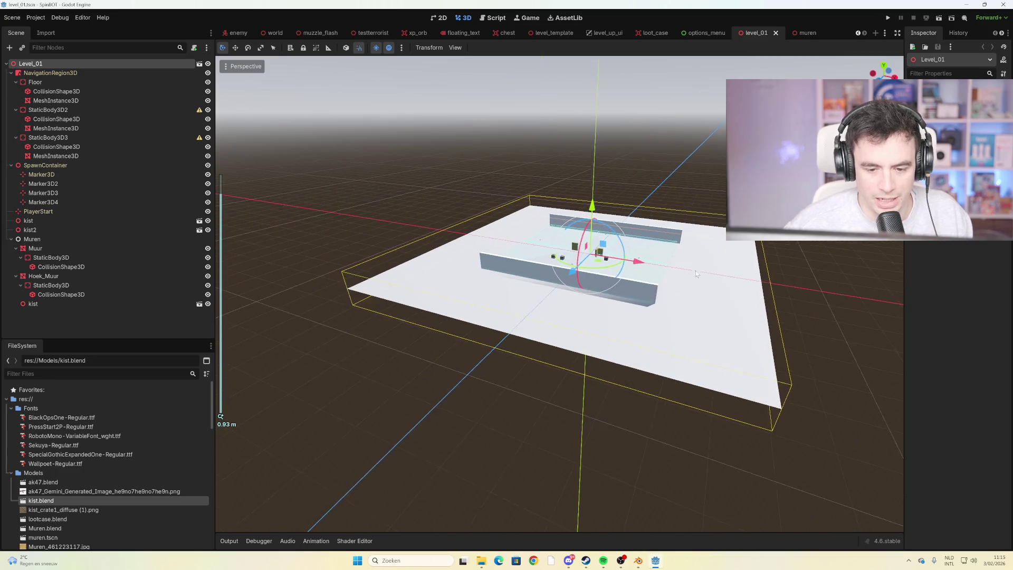
scroll(601, 287, down, 5)
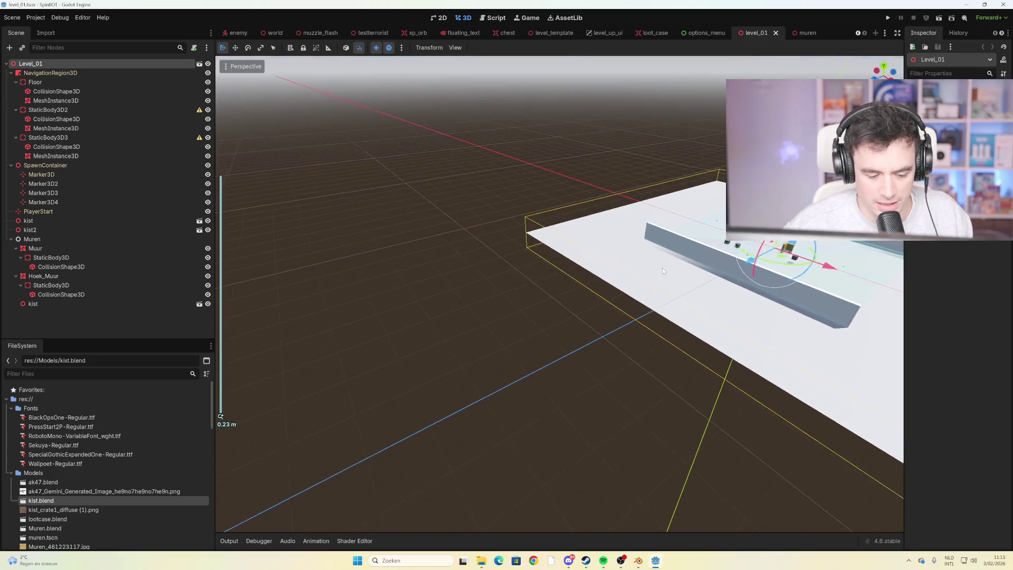
click(454, 47)
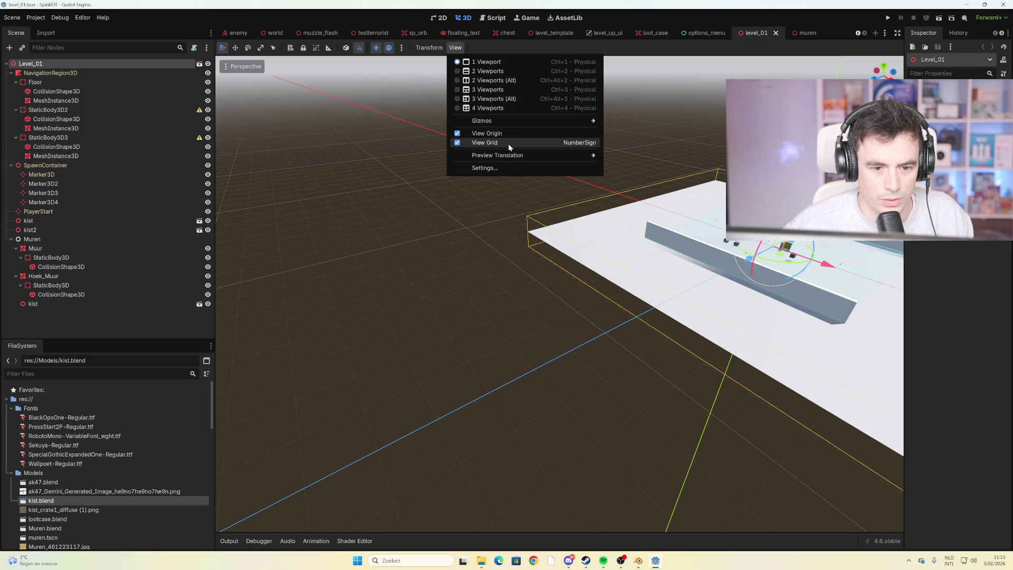
click(509, 166)
click(480, 283)
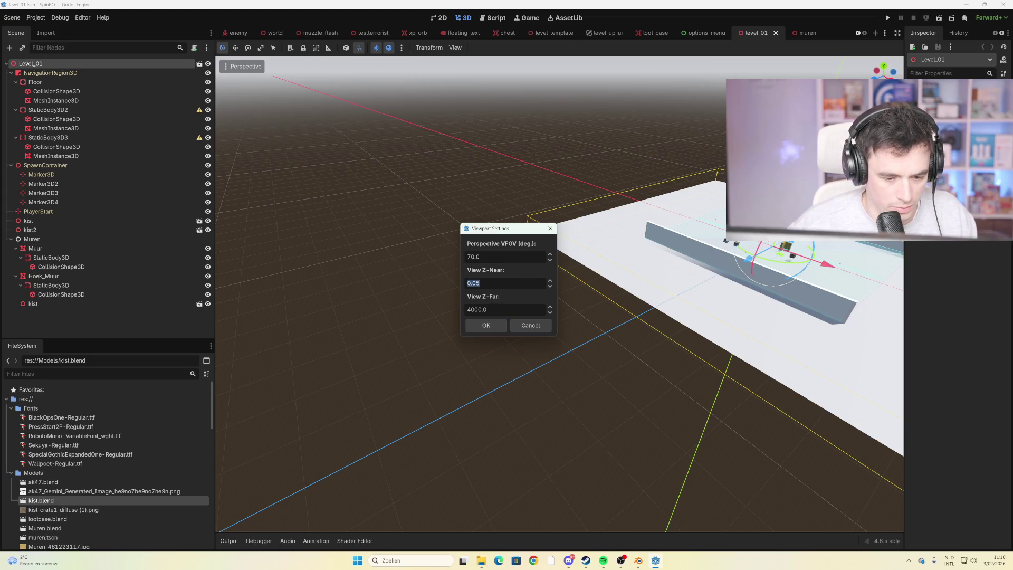
text(100)
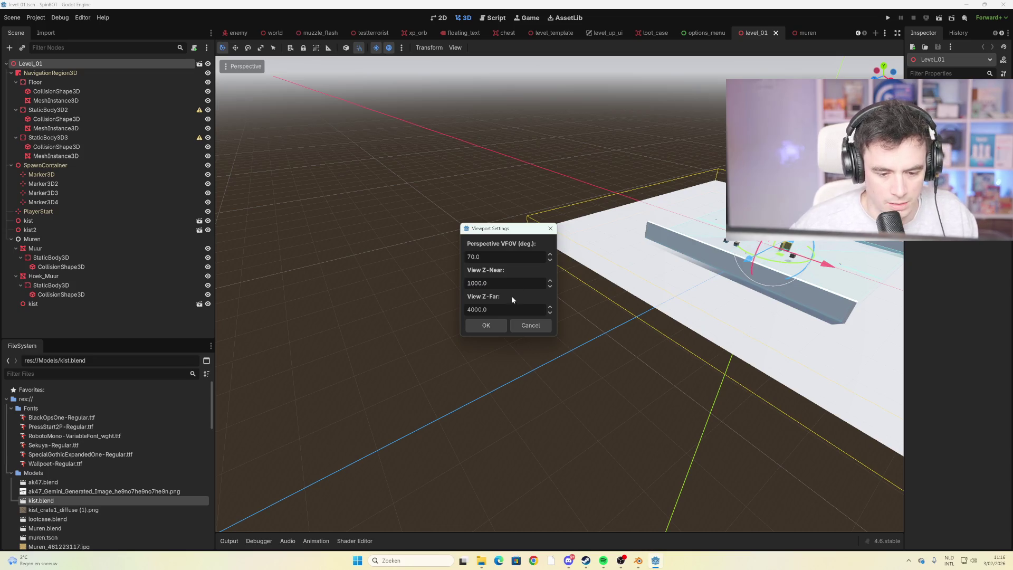
click(486, 325)
Restore the viewport's Z-Near clipping distance to 0.05
scroll(551, 291, down, 5)
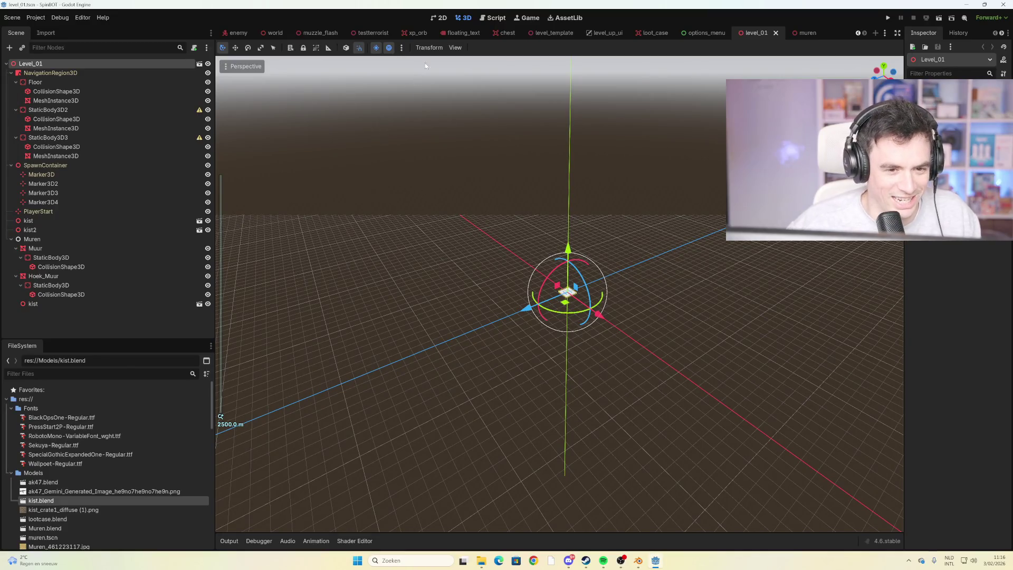
click(455, 48)
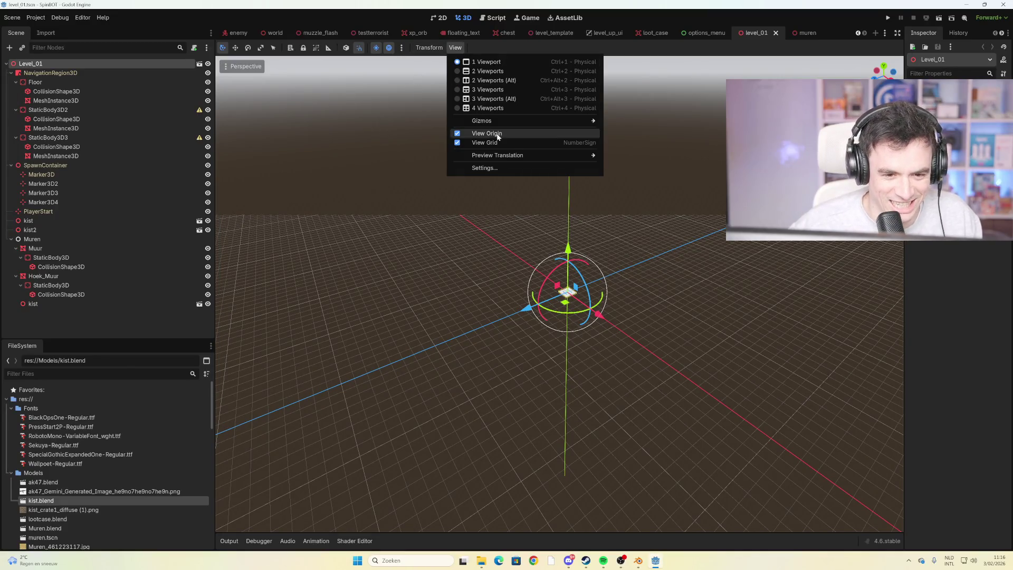
click(503, 169)
click(475, 282)
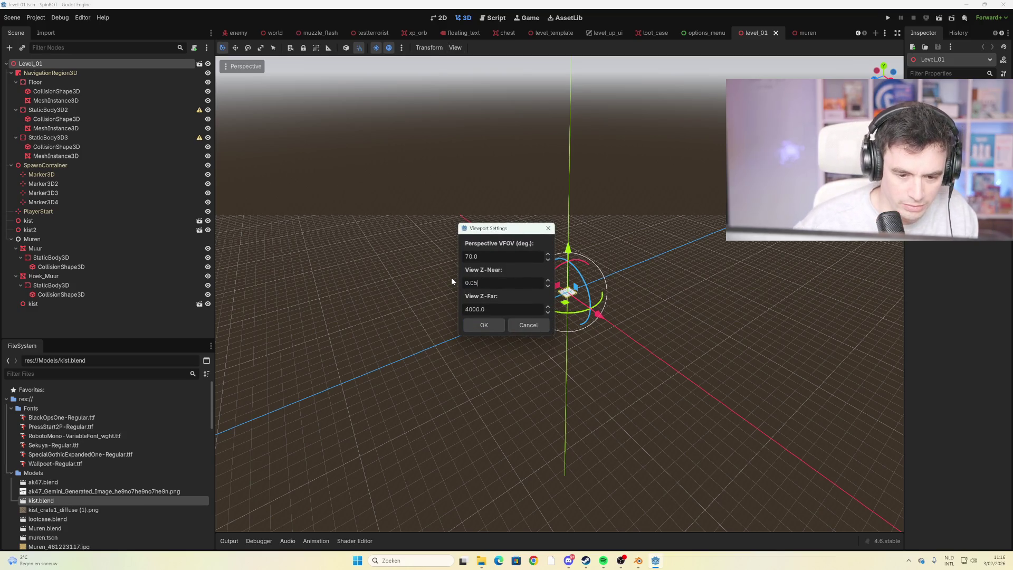
click(490, 323)
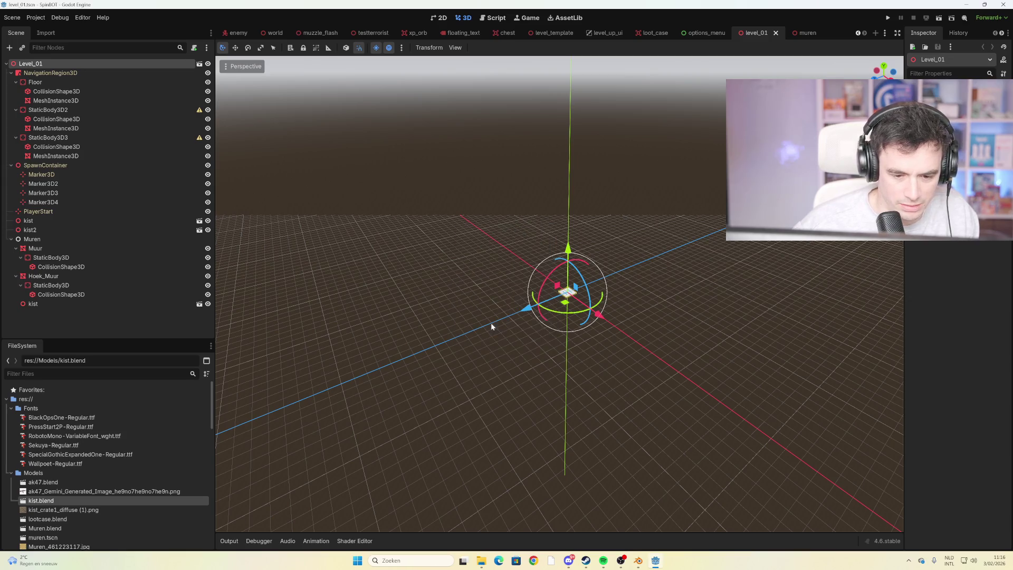
scroll(612, 274, up, 5)
Zoom in close on the level floor and walls and clear the Level_01 selection
scroll(612, 275, up, 5)
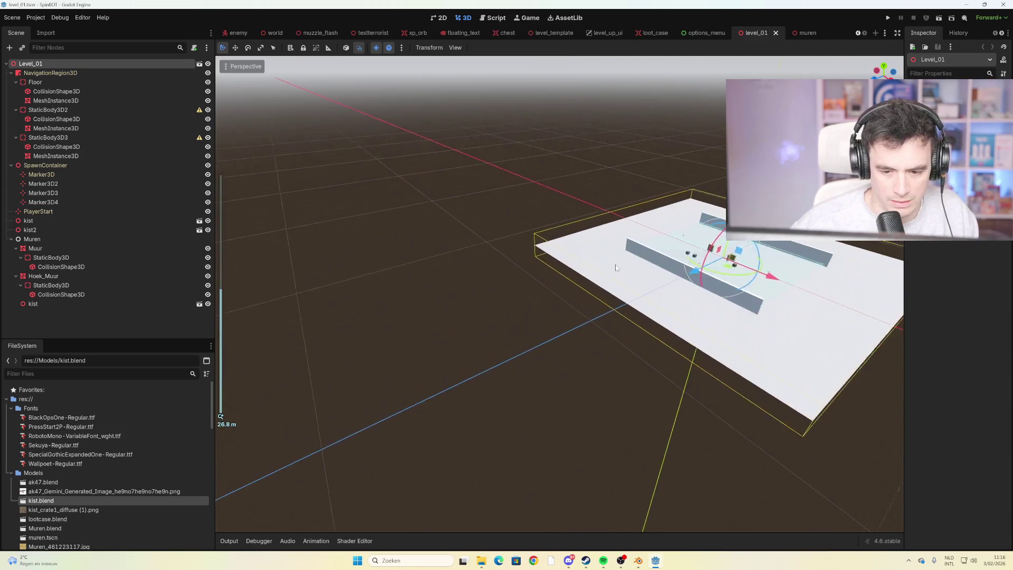
scroll(577, 301, down, 2)
scroll(609, 311, up, 3)
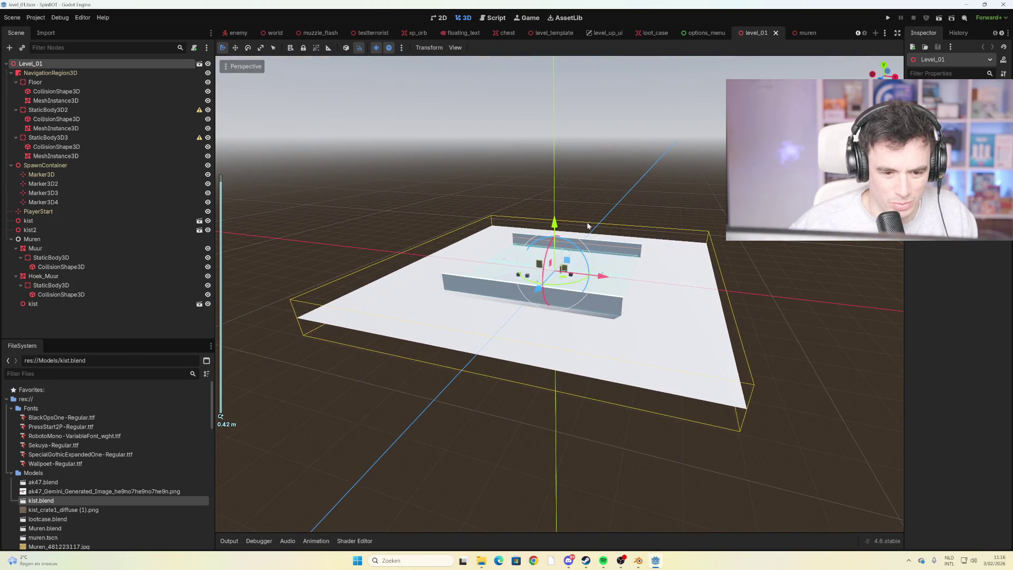
scroll(548, 260, down, 2)
scroll(548, 259, up, 2)
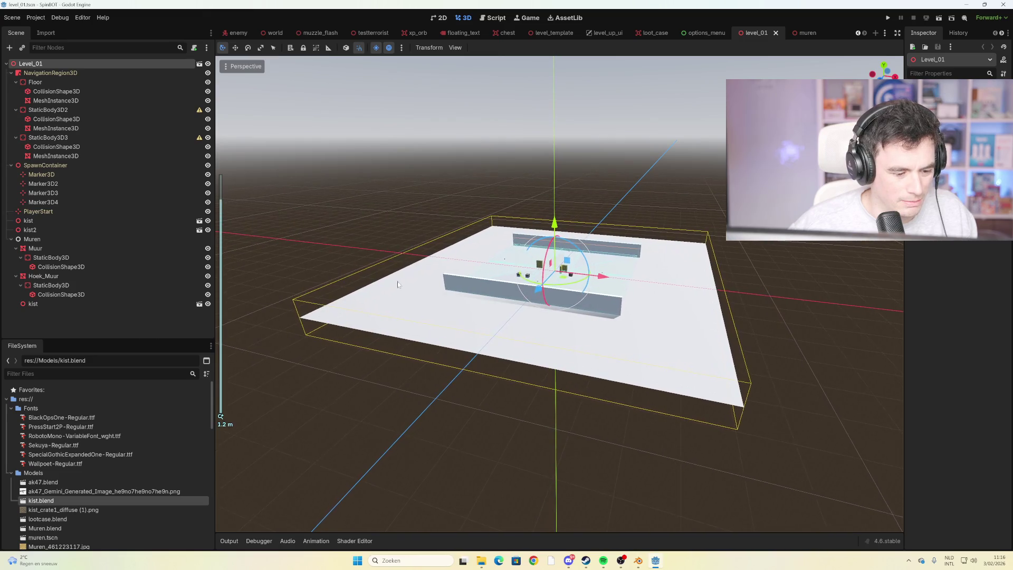
scroll(224, 428, up, 2)
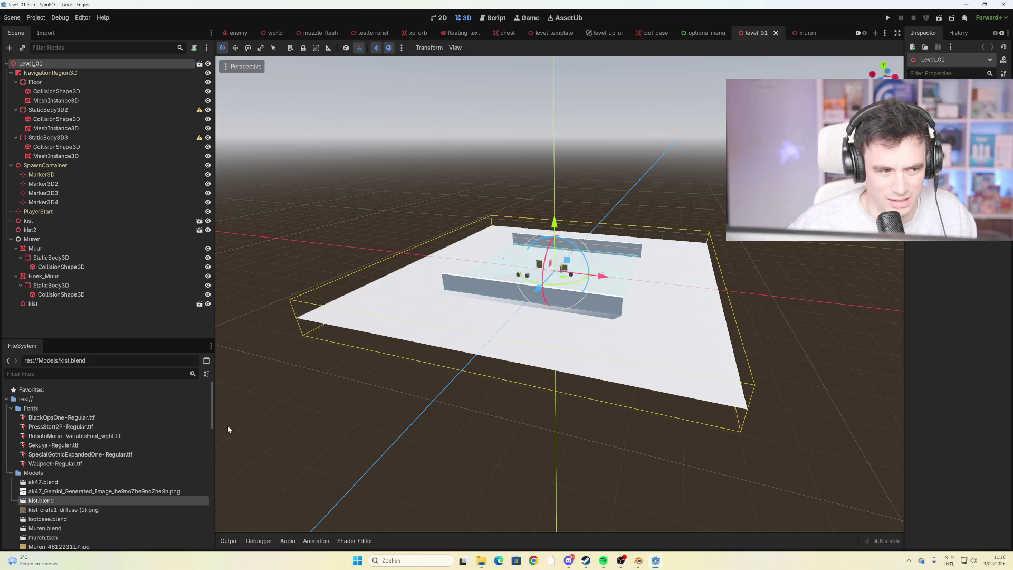
scroll(226, 423, up, 2)
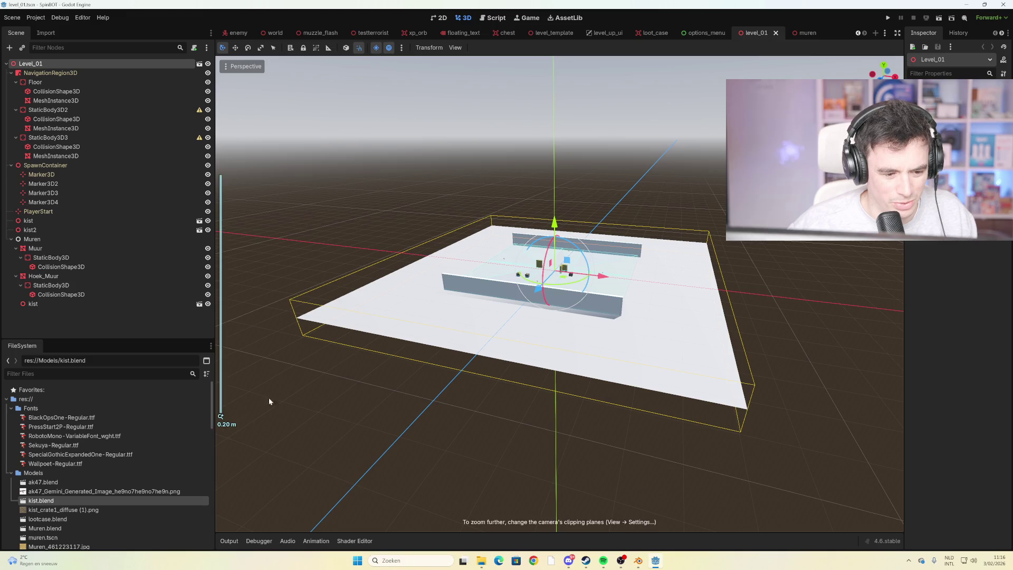
click(344, 205)
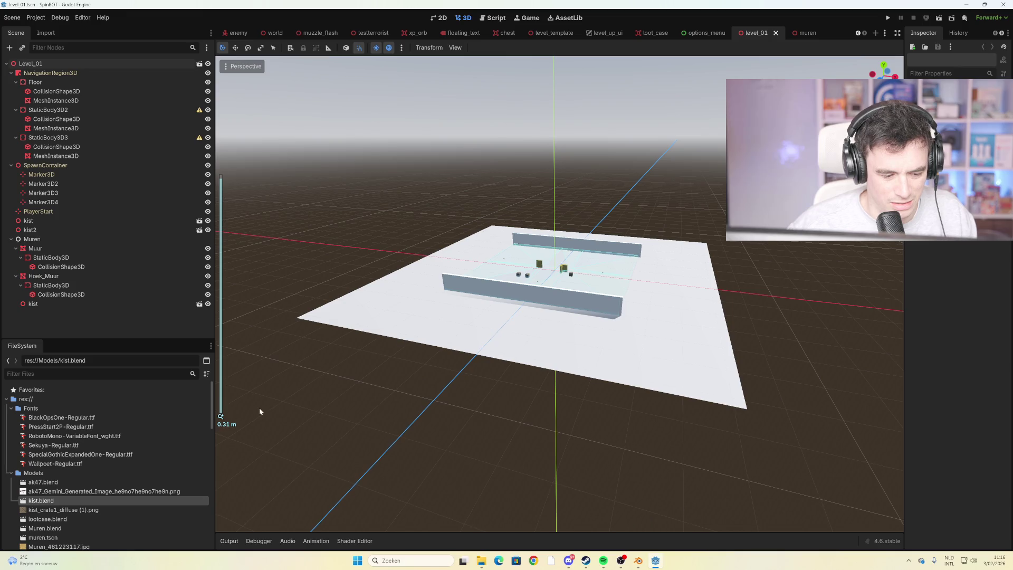
Edit and confirm the Z-Near value in View Settings, keeping 0.05 with Z-Far 4000
scroll(236, 426, up, 1)
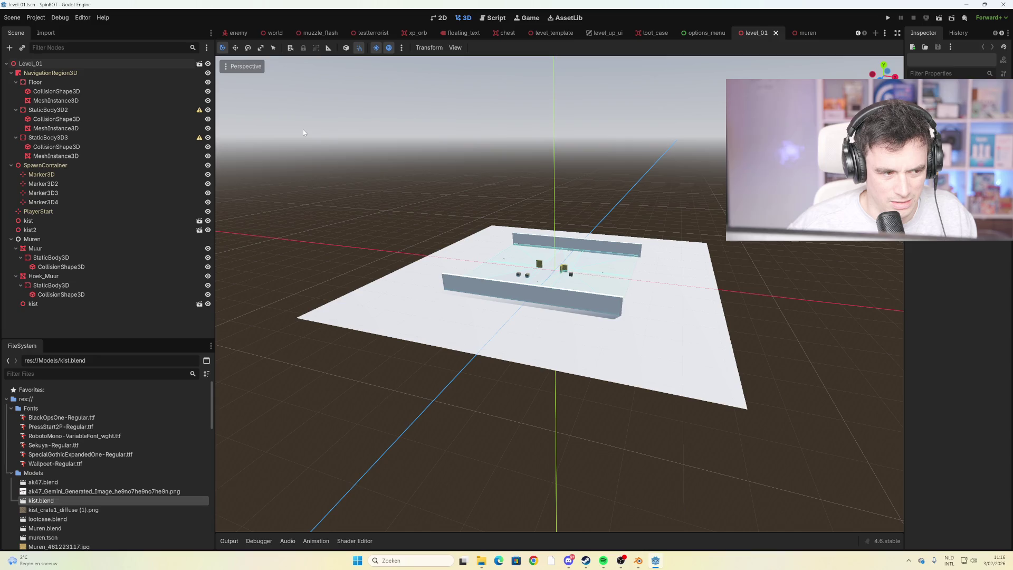
scroll(576, 253, up, 1)
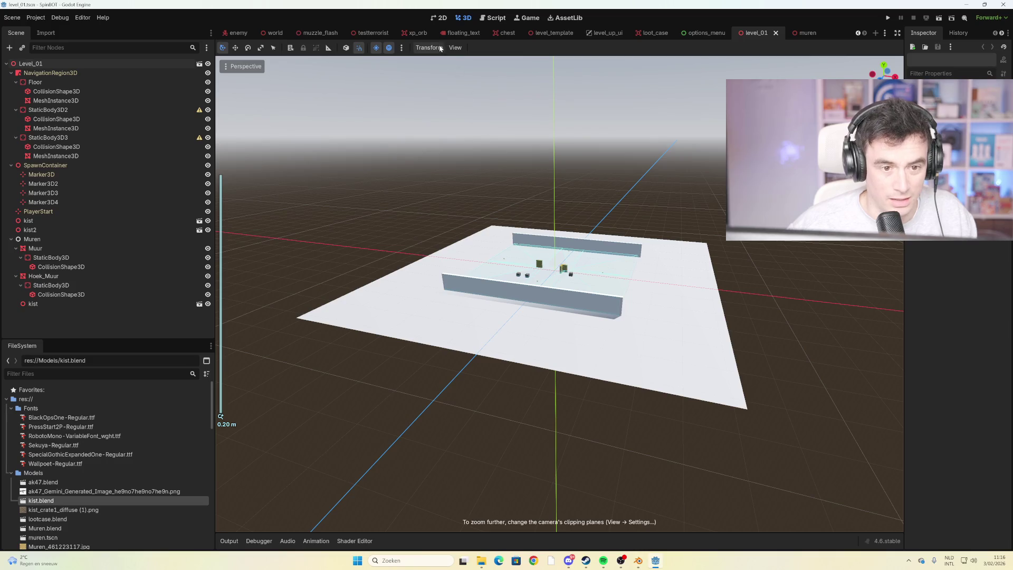
click(454, 47)
click(511, 167)
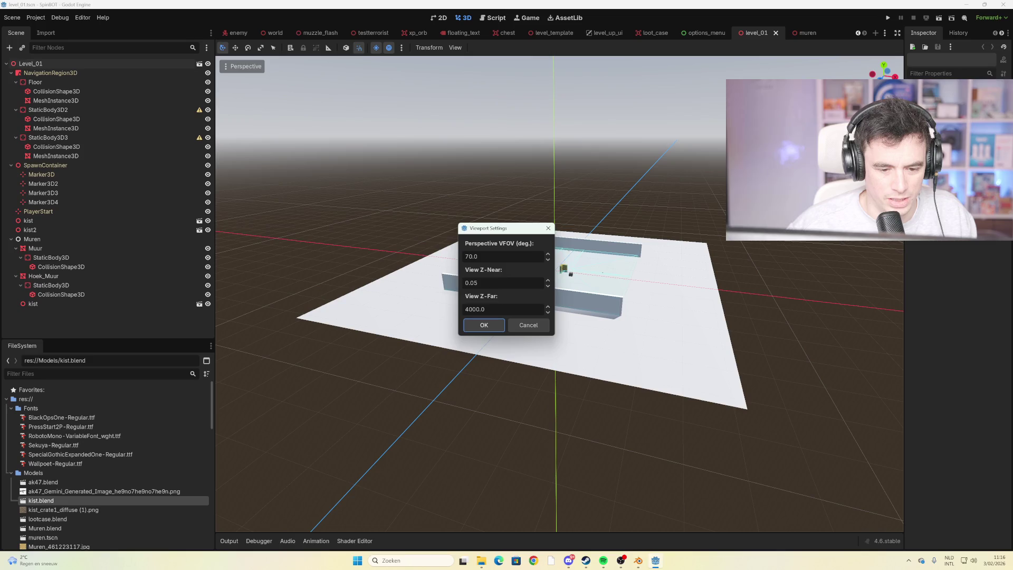
click(474, 283)
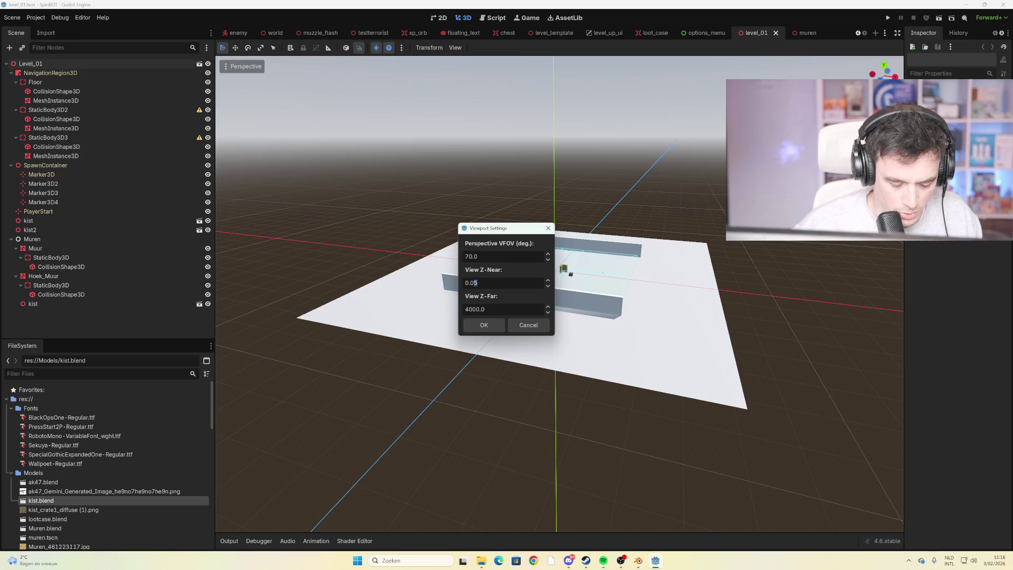
text(0.00000005)
click(484, 325)
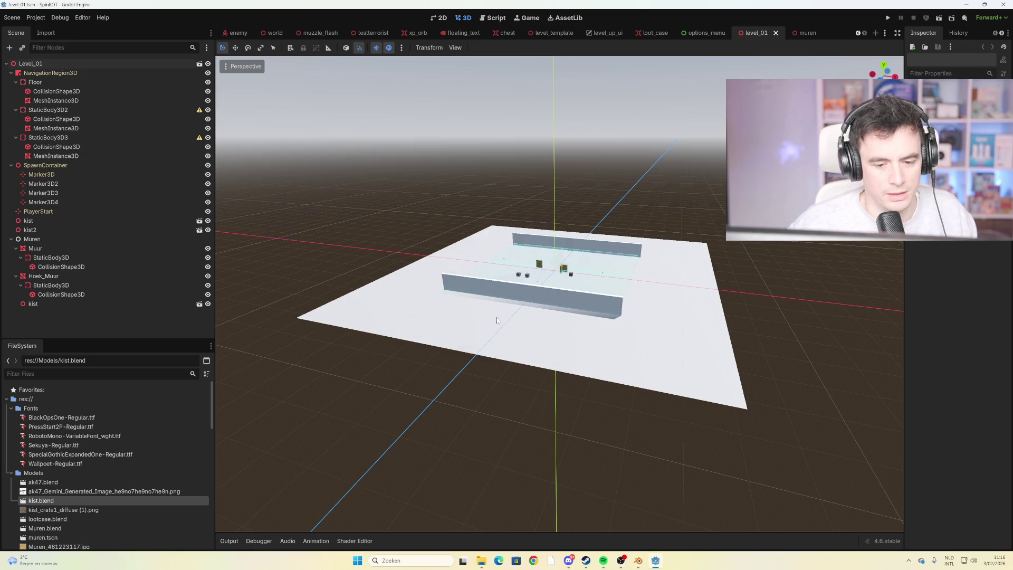
scroll(538, 286, up, 5)
scroll(537, 287, down, 5)
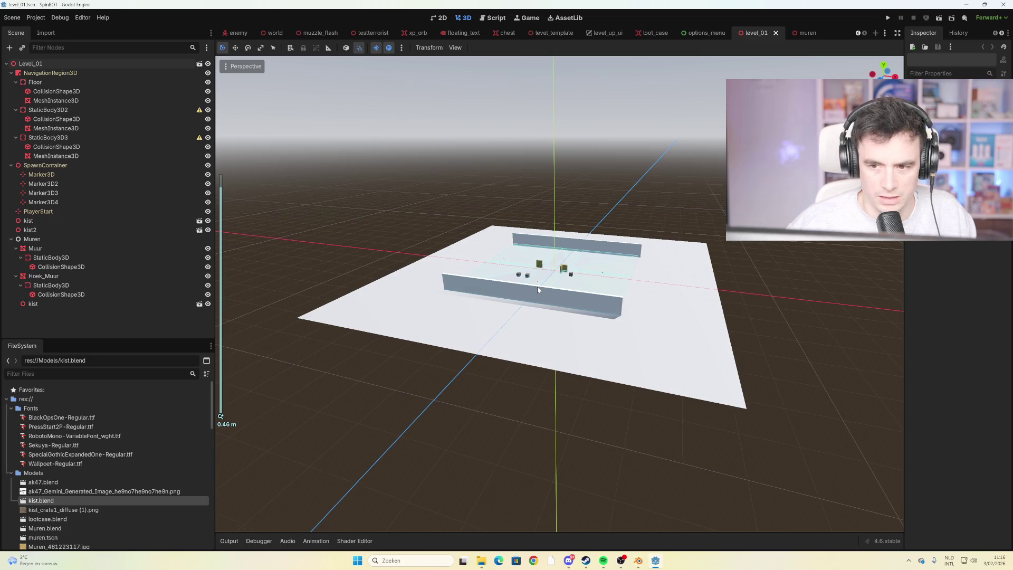
scroll(534, 291, down, 2)
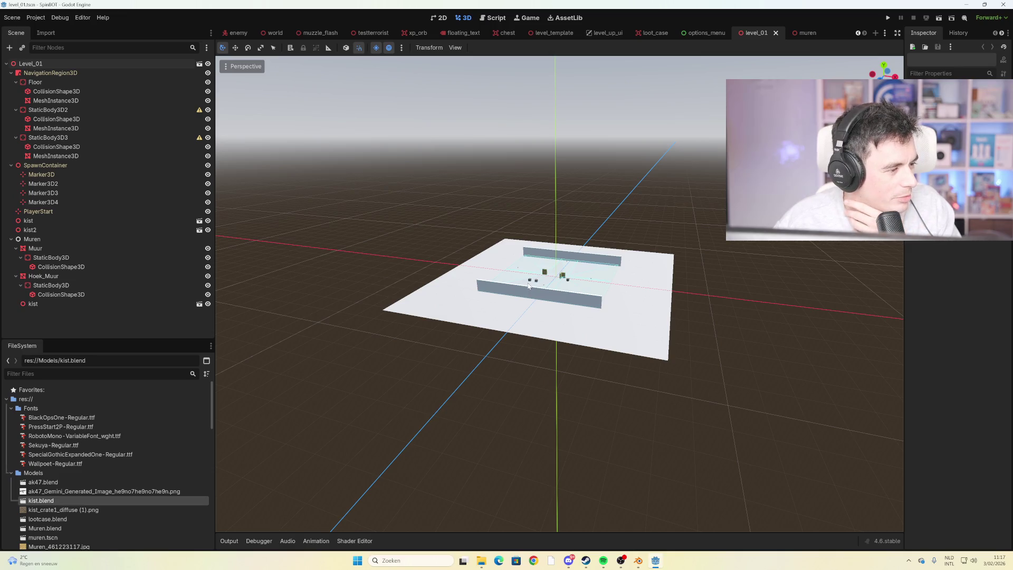
scroll(585, 296, up, 5)
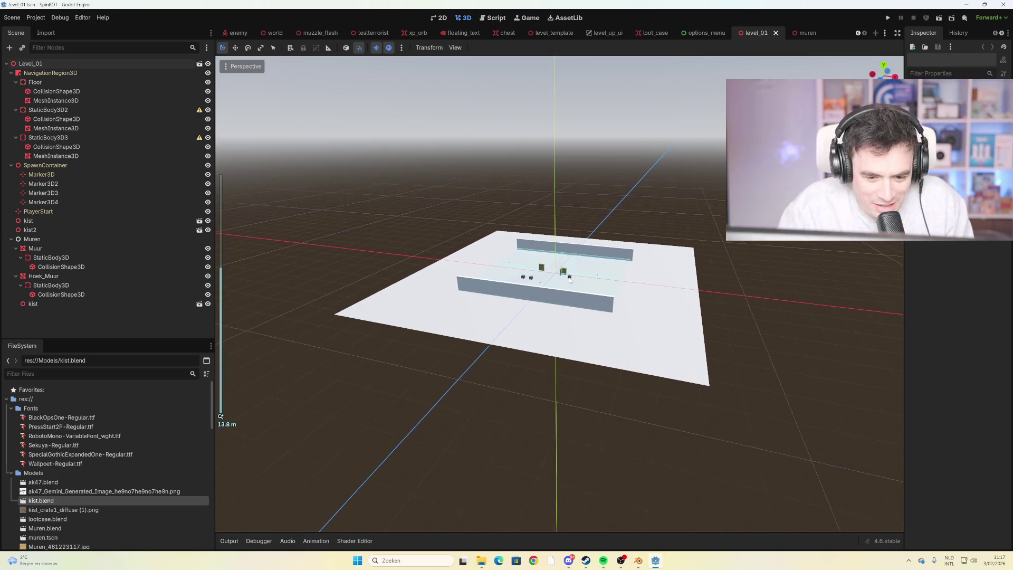
scroll(649, 233, up, 3)
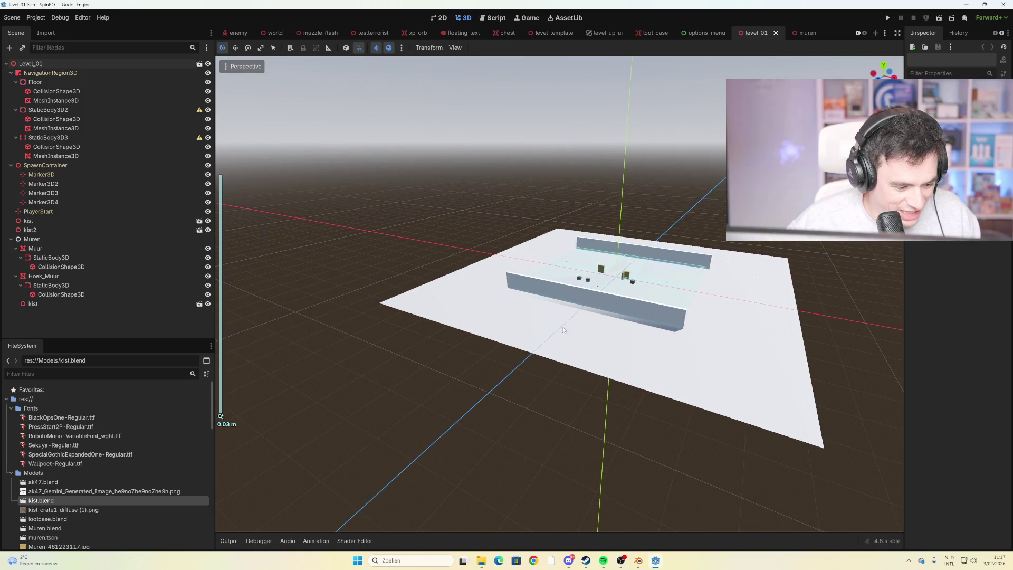
scroll(426, 341, down, 5)
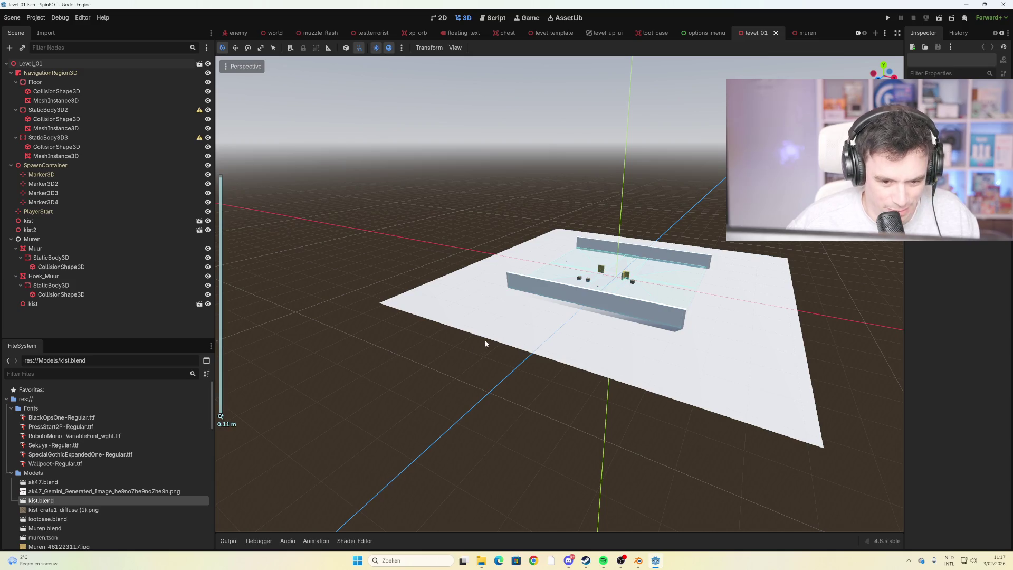
scroll(240, 425, up, 4)
scroll(229, 429, up, 2)
scroll(227, 427, up, 2)
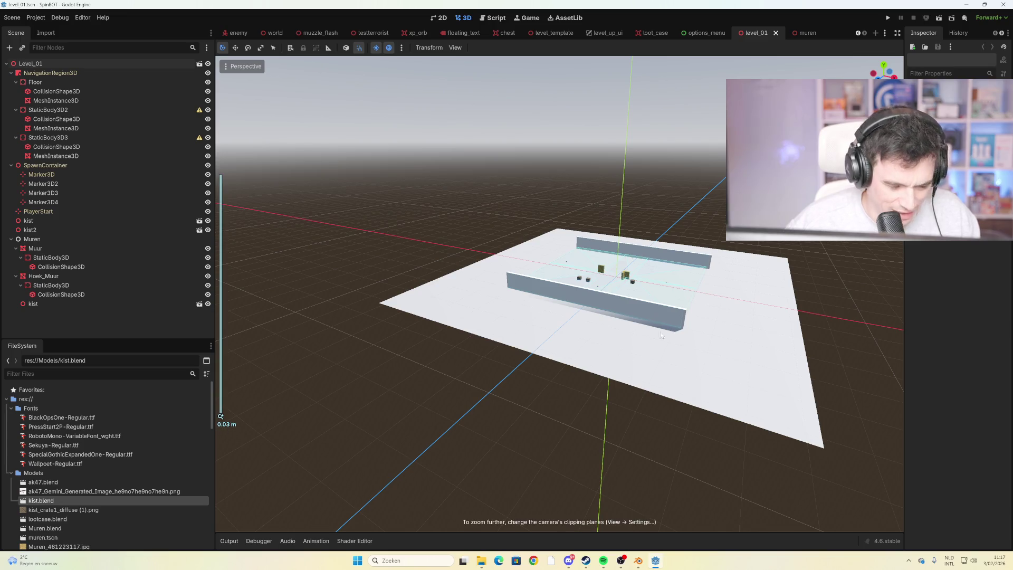
scroll(684, 305, down, 5)
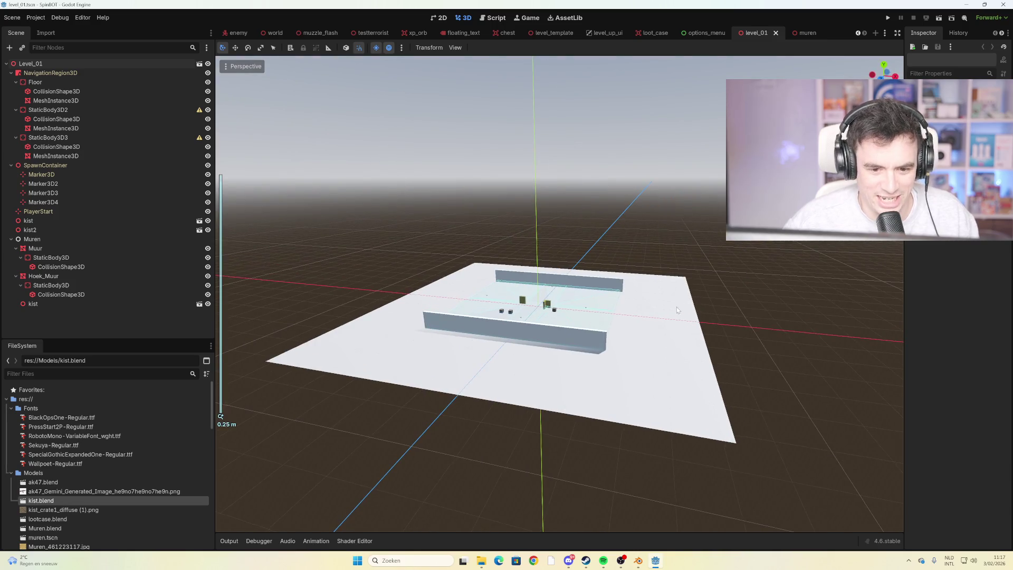
scroll(597, 314, up, 5)
scroll(644, 300, down, 5)
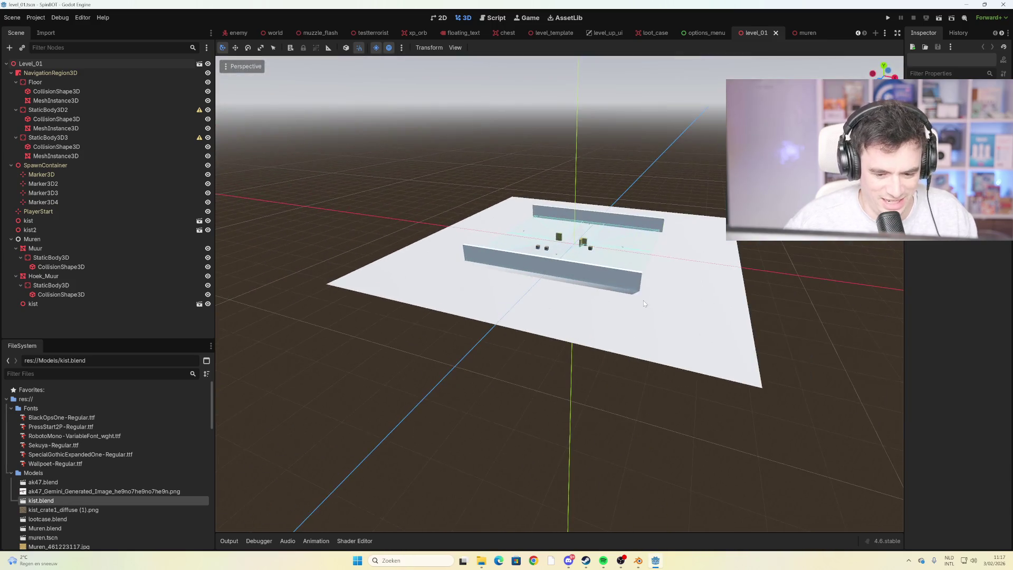
scroll(644, 300, down, 3)
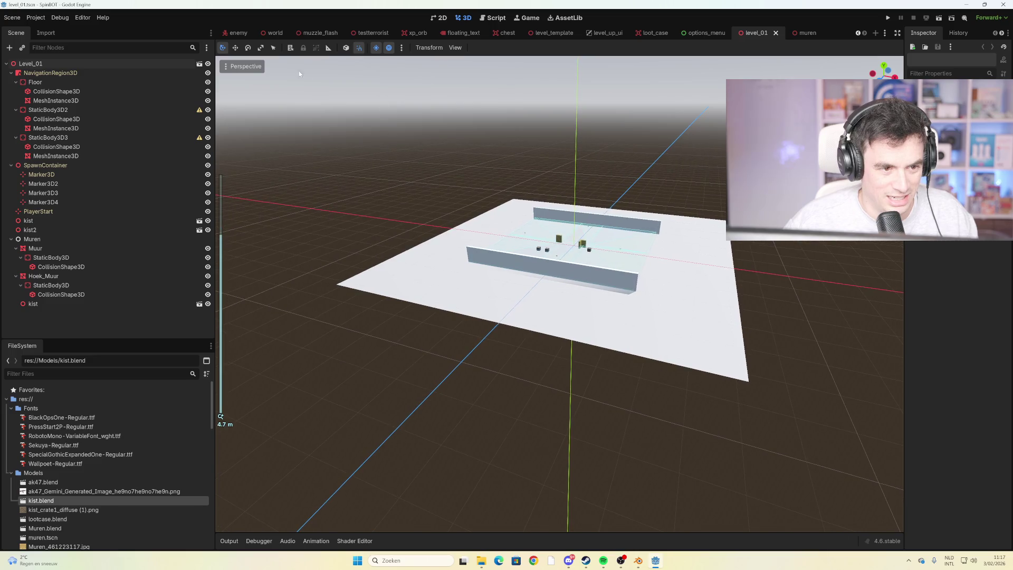
click(272, 50)
scroll(633, 247, up, 2)
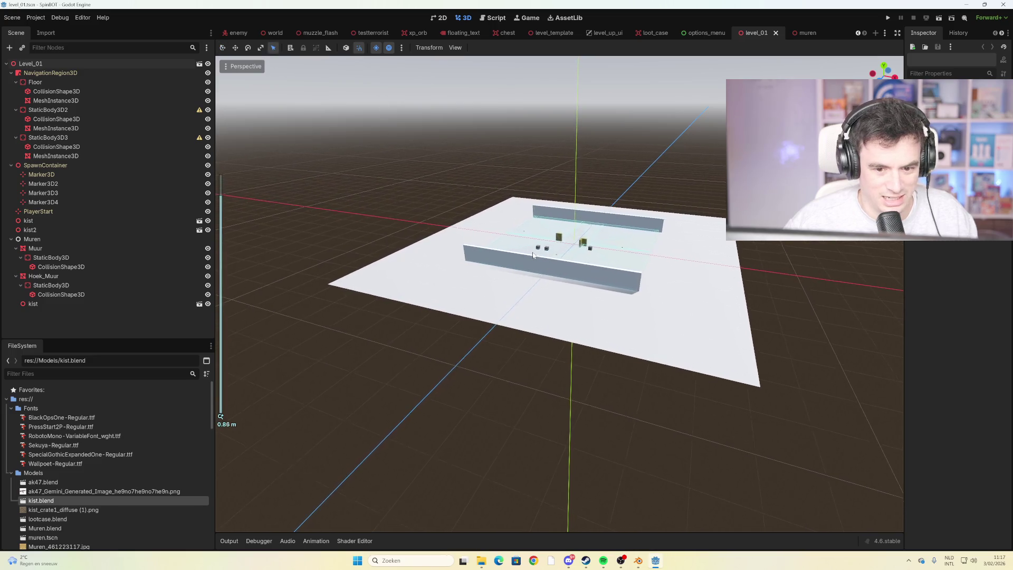
drag(633, 247, 605, 251)
scroll(629, 238, down, 1)
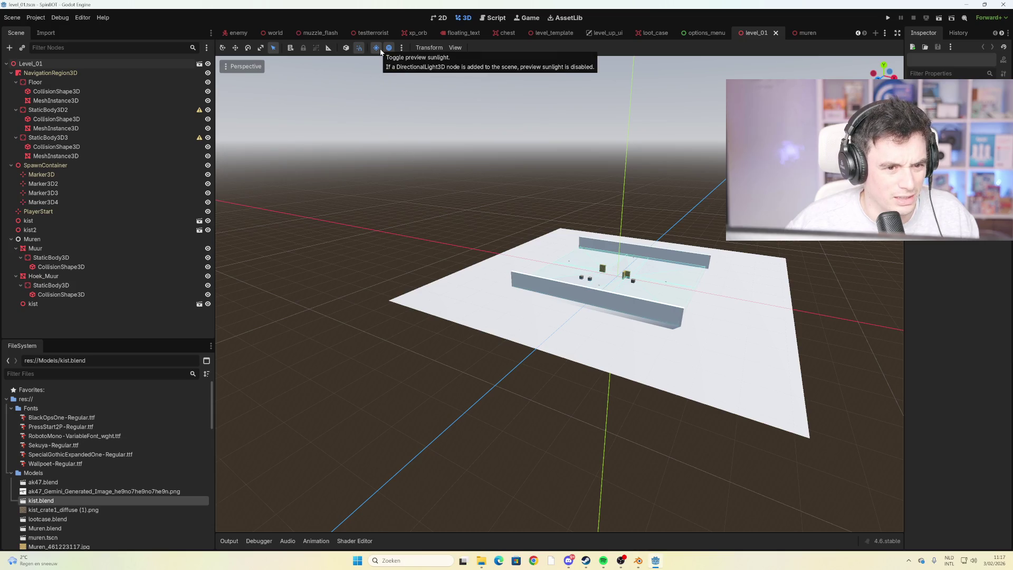
click(457, 49)
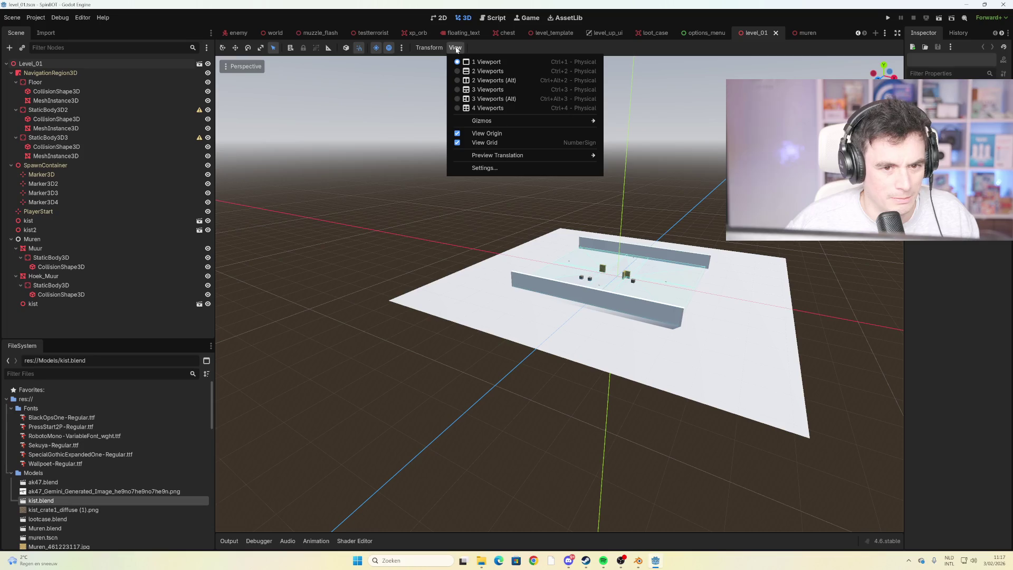
mouse_move(502, 119)
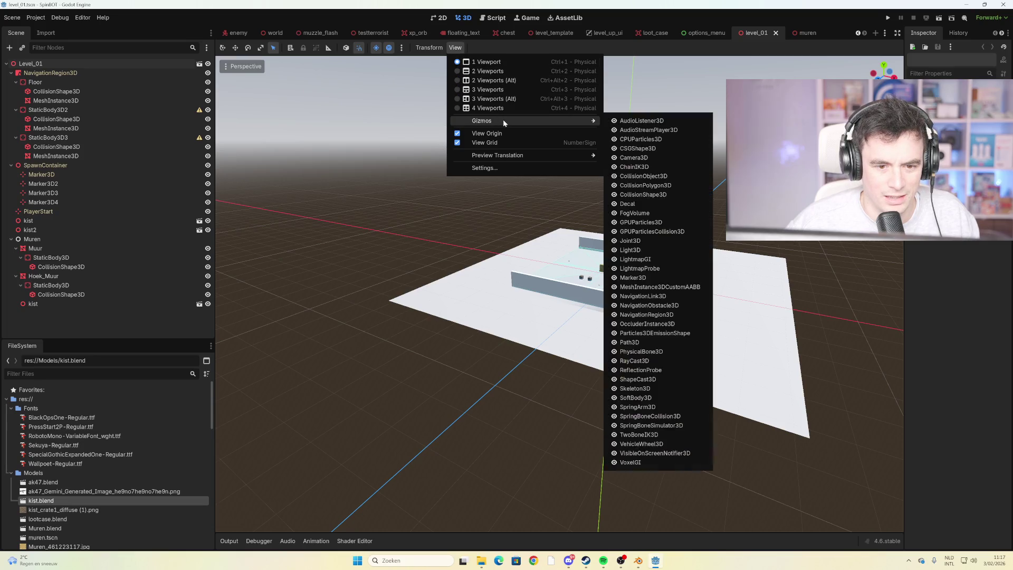
click(348, 265)
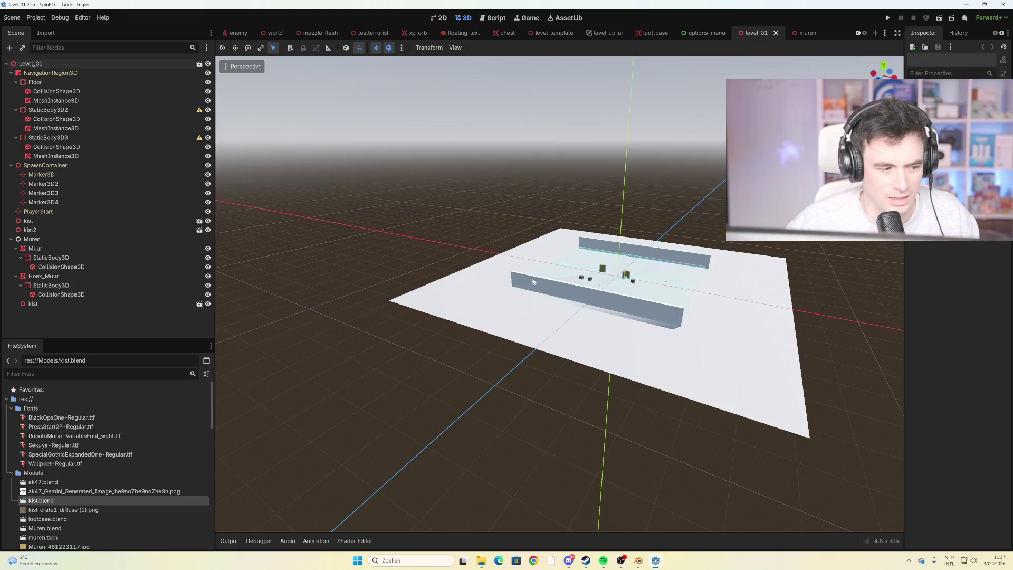
scroll(531, 277, down, 2)
scroll(539, 281, down, 10)
scroll(511, 202, up, 5)
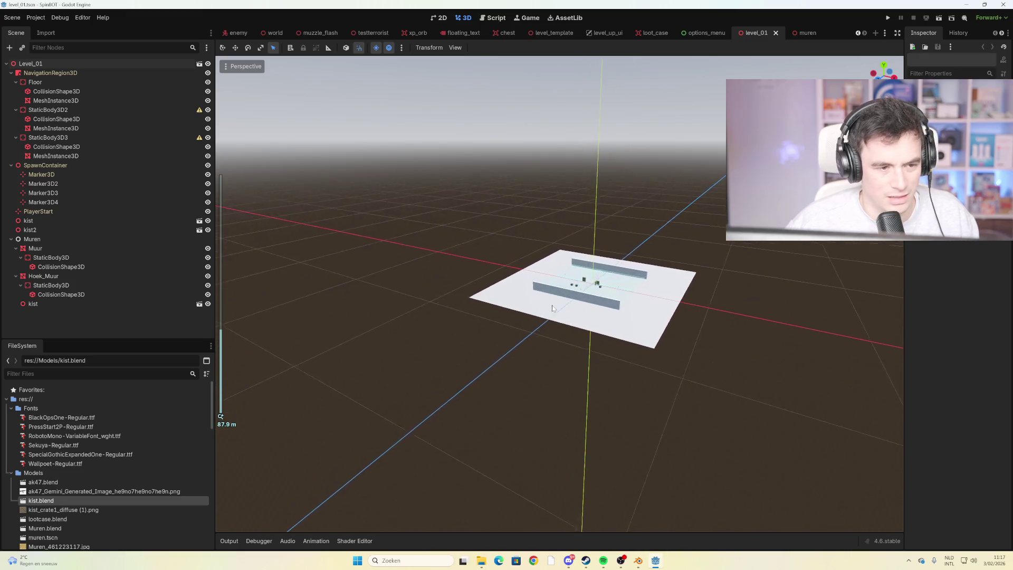
scroll(707, 243, up, 2)
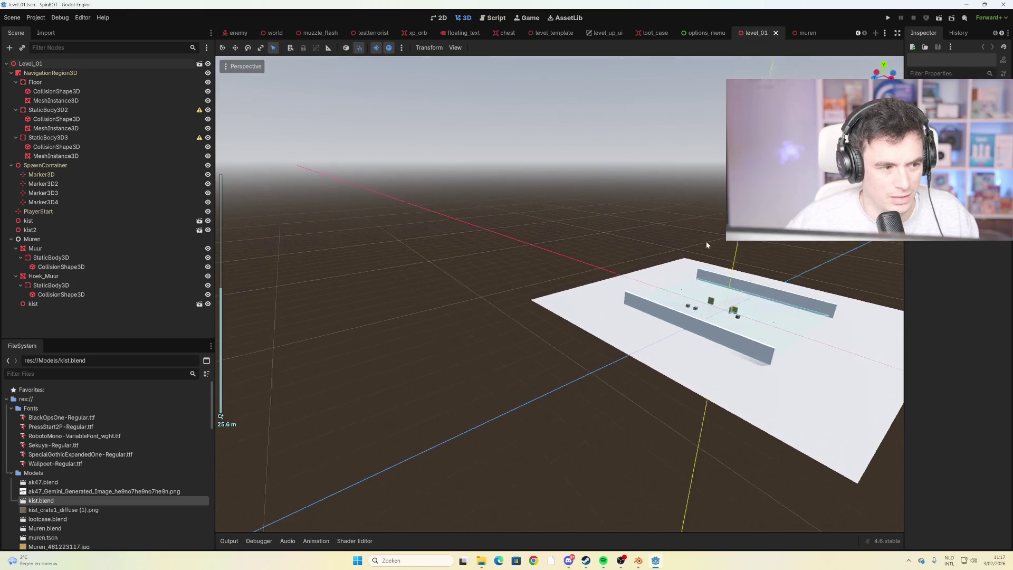
click(145, 82)
click(567, 203)
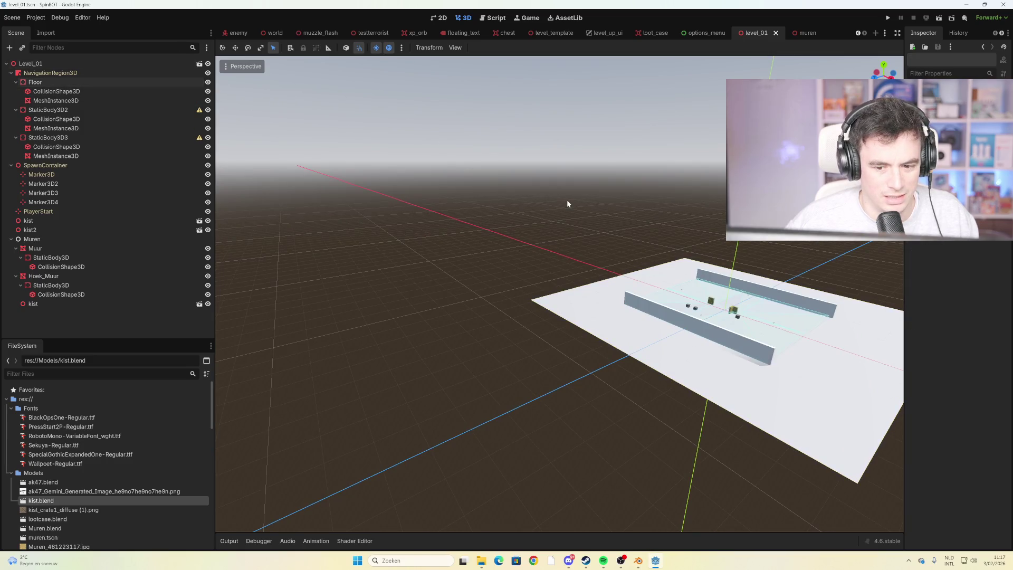
drag(571, 205, 594, 206)
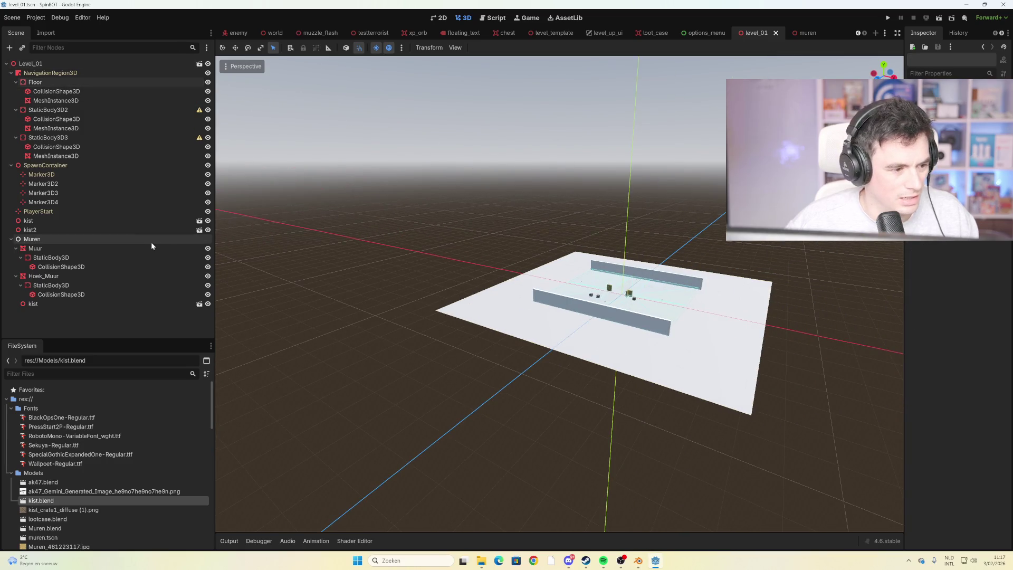
click(123, 210)
click(406, 204)
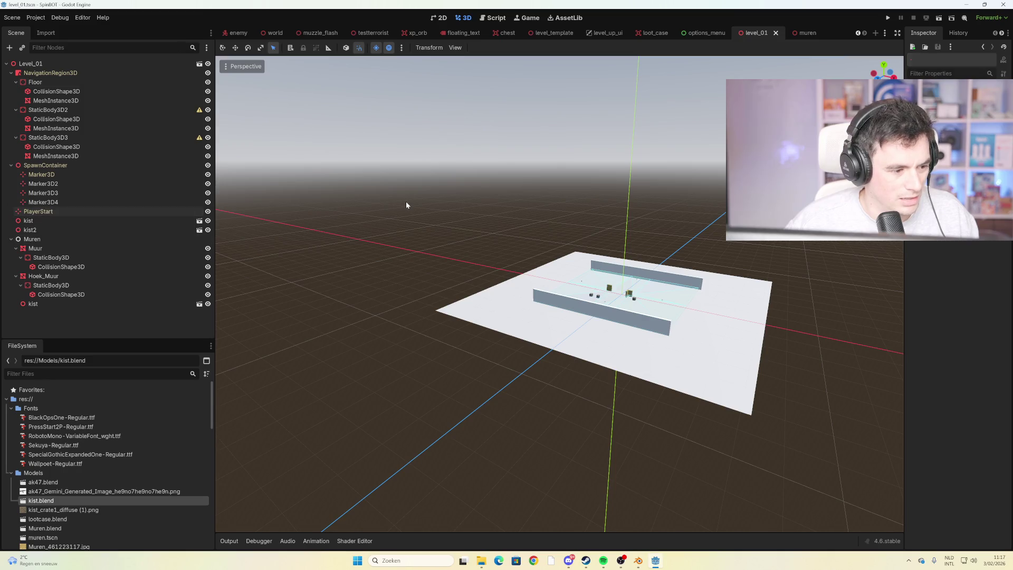
key(F5)
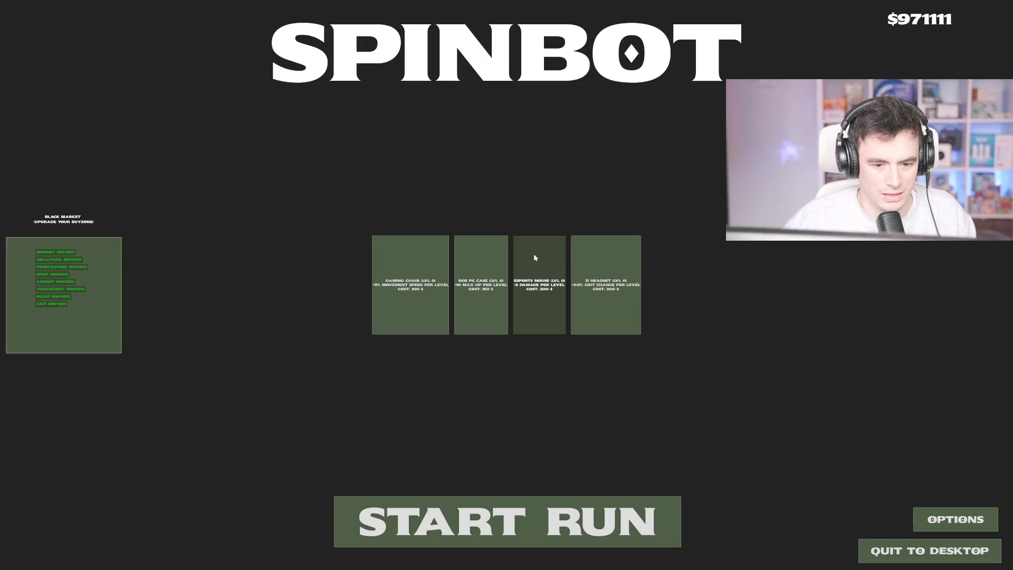
Start a new run and clear wave 1 by moving with WASD and shooting enemies
click(478, 514)
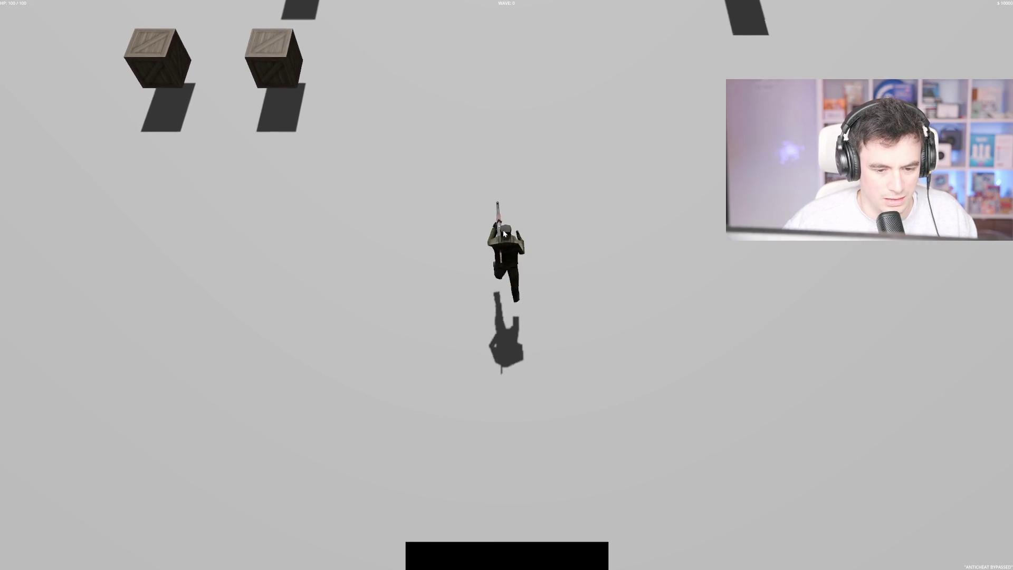
key(w)
key(d)
key(s)
click(439, 139)
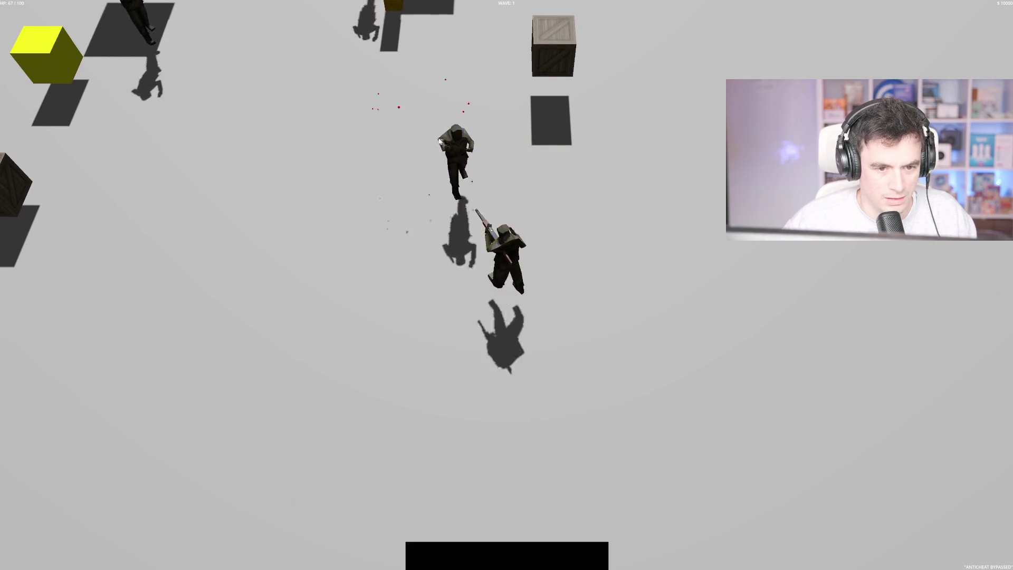
key(d)
key(w)
click(199, 195)
key(a)
click(174, 199)
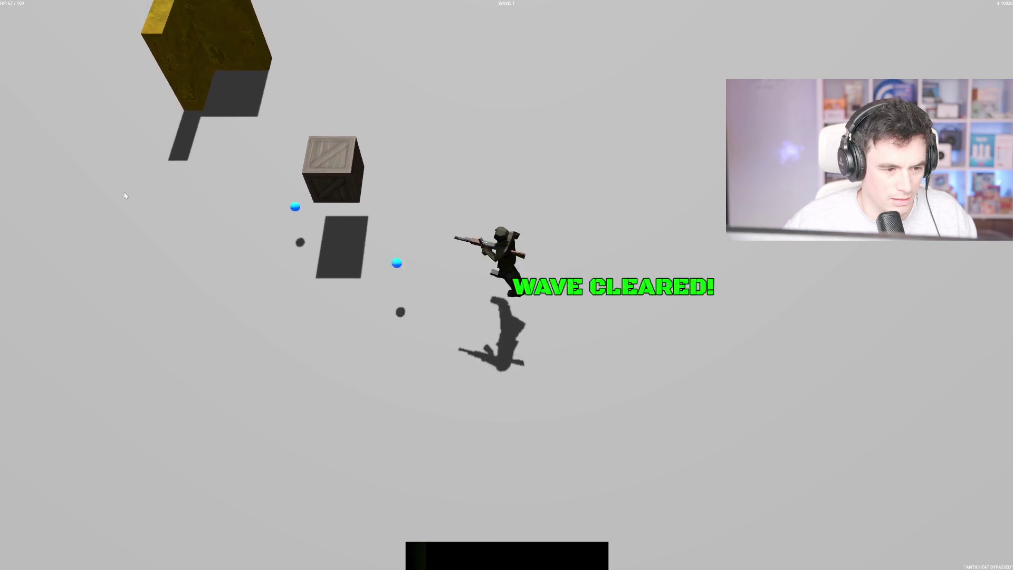
Dodge the wave 2 enemies and collect the loot on the yellow block
key(w)
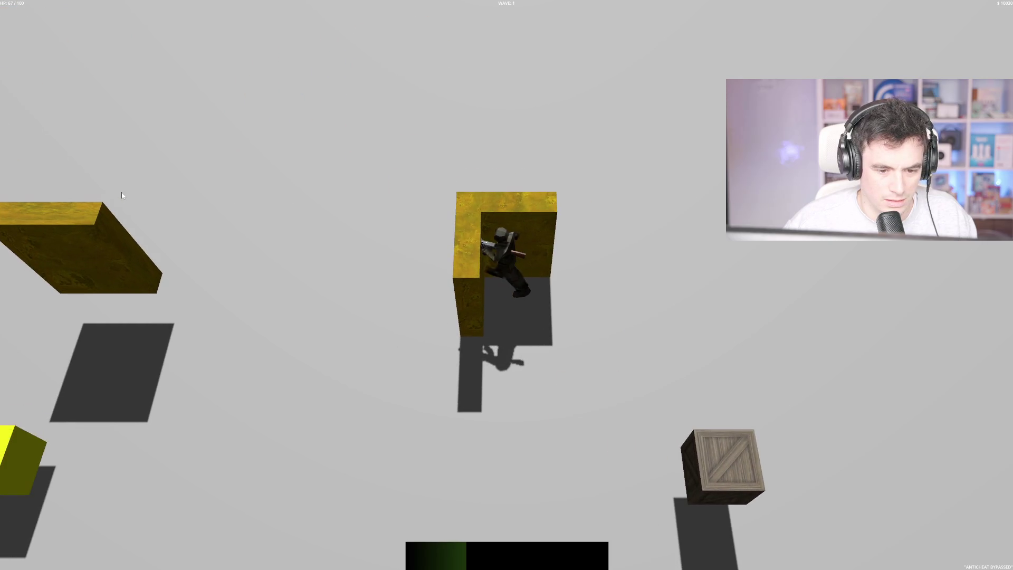
key(a)
key(w)
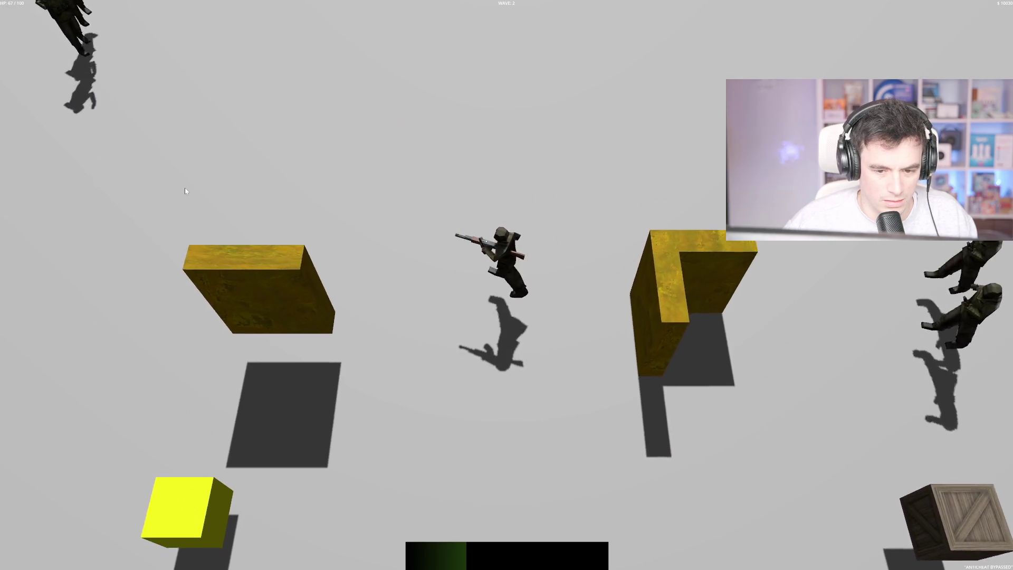
key(d)
key(a)
key(s)
key(a)
key(space)
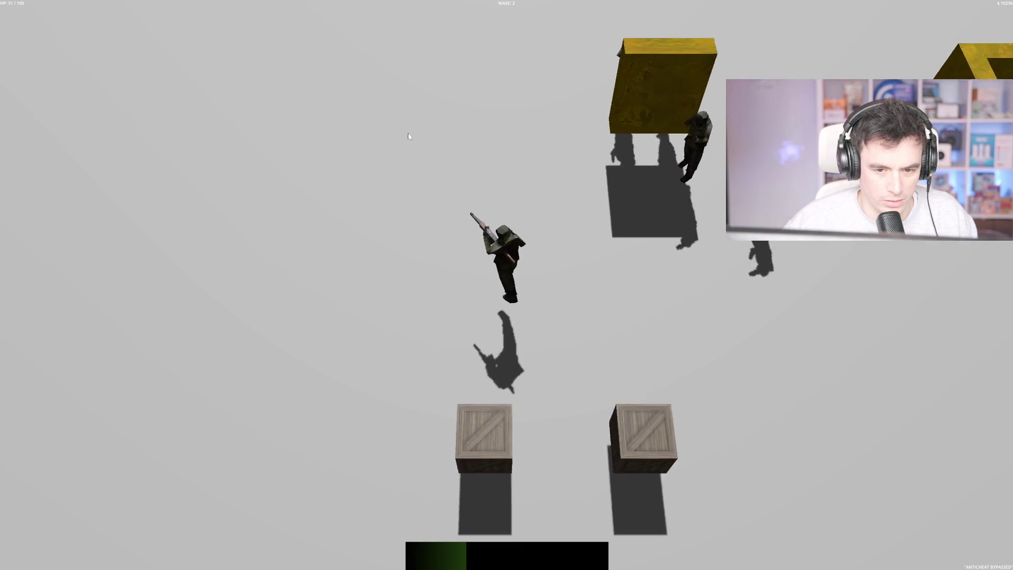
key(w)
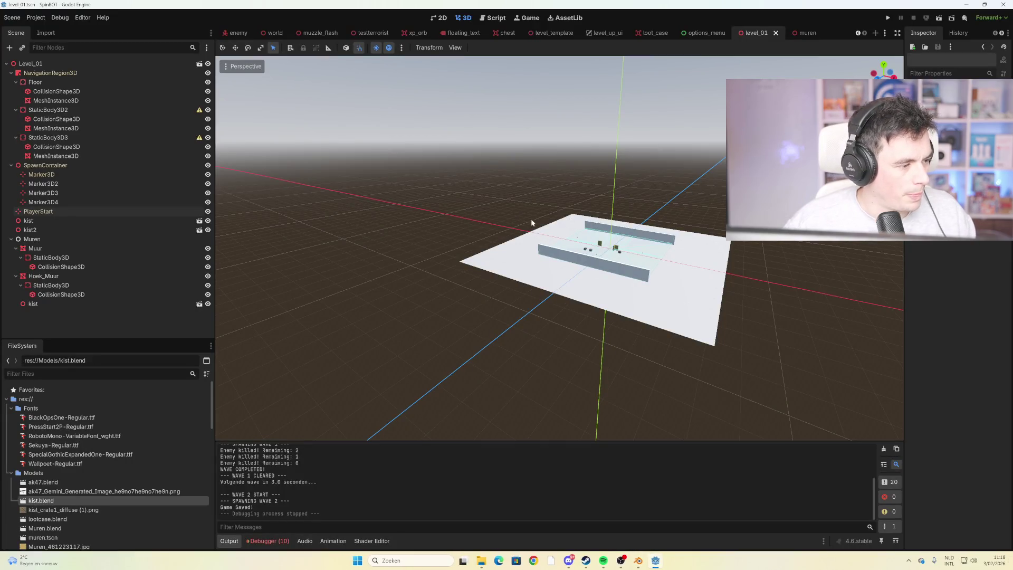
scroll(568, 255, up, 5)
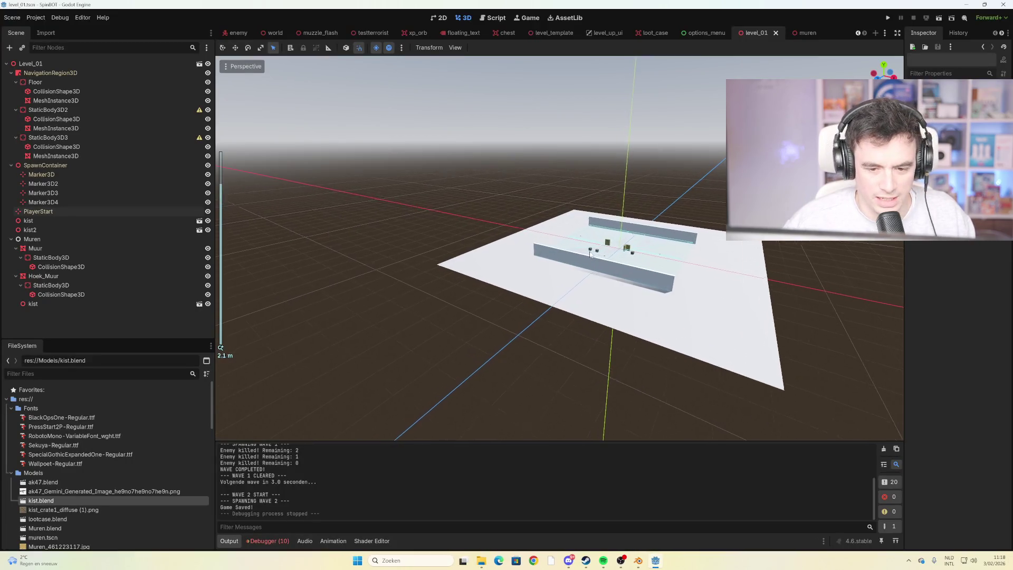
scroll(624, 258, up, 3)
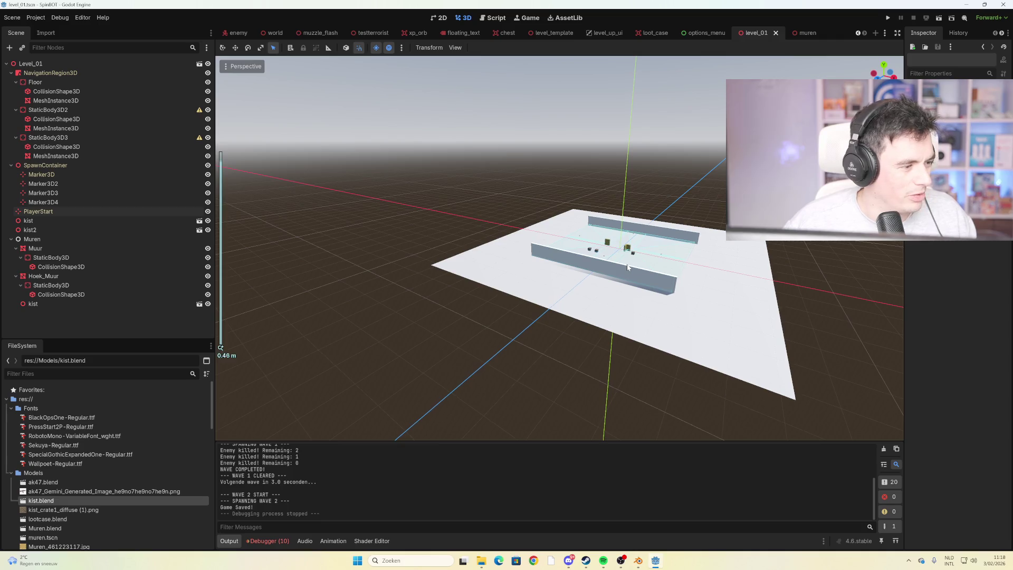
scroll(630, 261, down, 5)
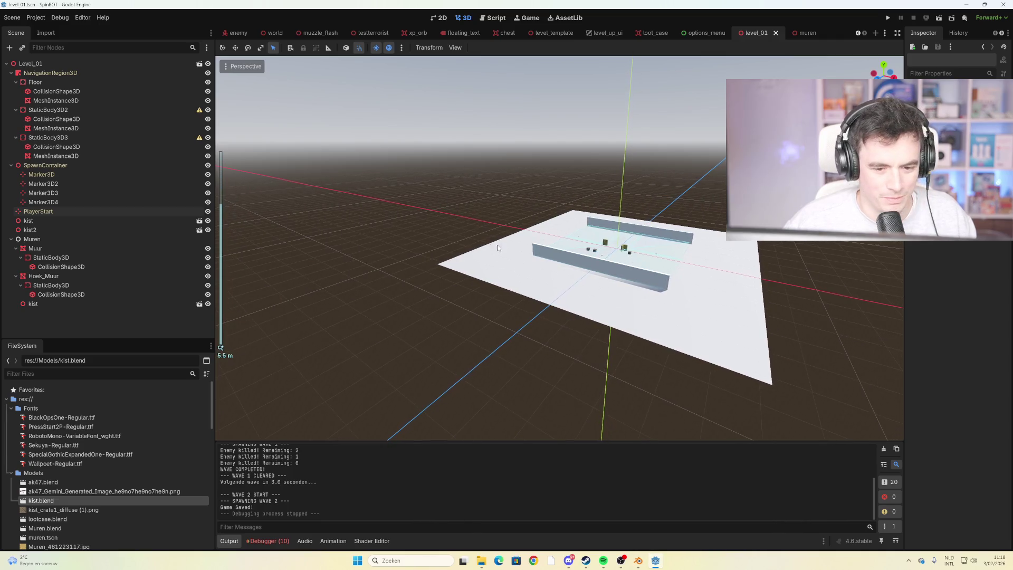
scroll(550, 255, up, 5)
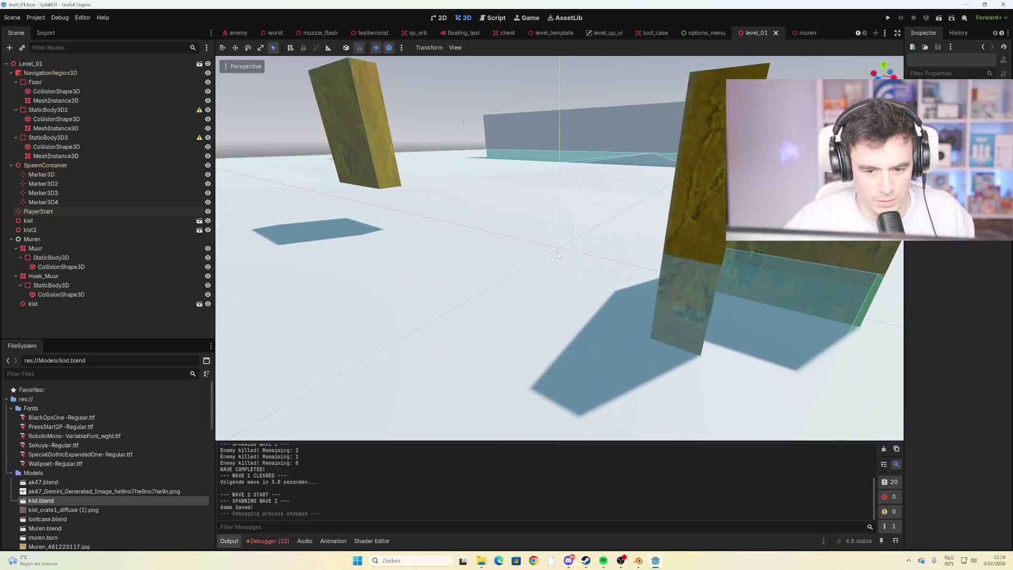
scroll(583, 245, down, 4)
scroll(581, 242, down, 3)
scroll(572, 247, up, 10)
scroll(569, 246, down, 14)
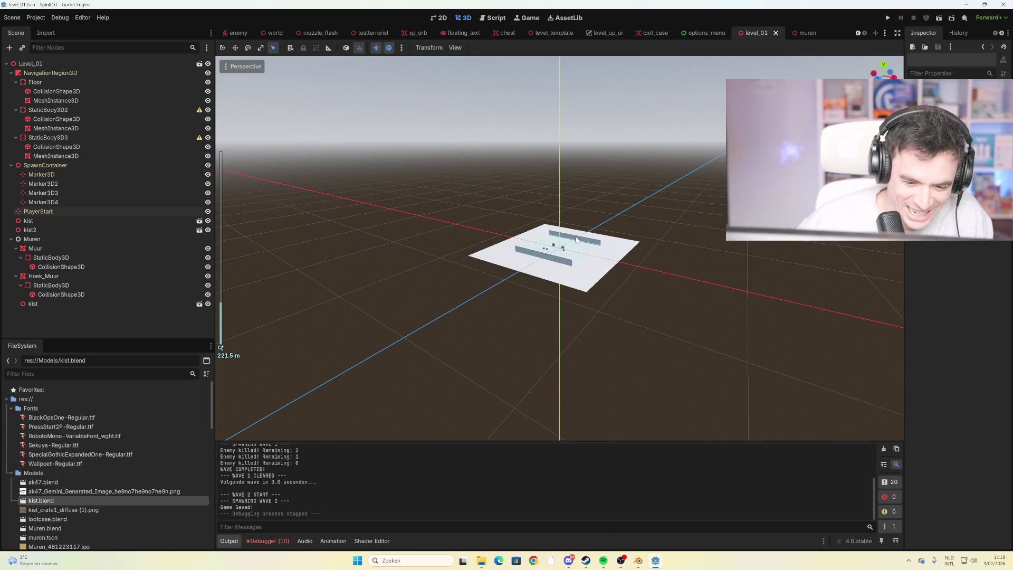
click(573, 249)
scroll(573, 247, up, 6)
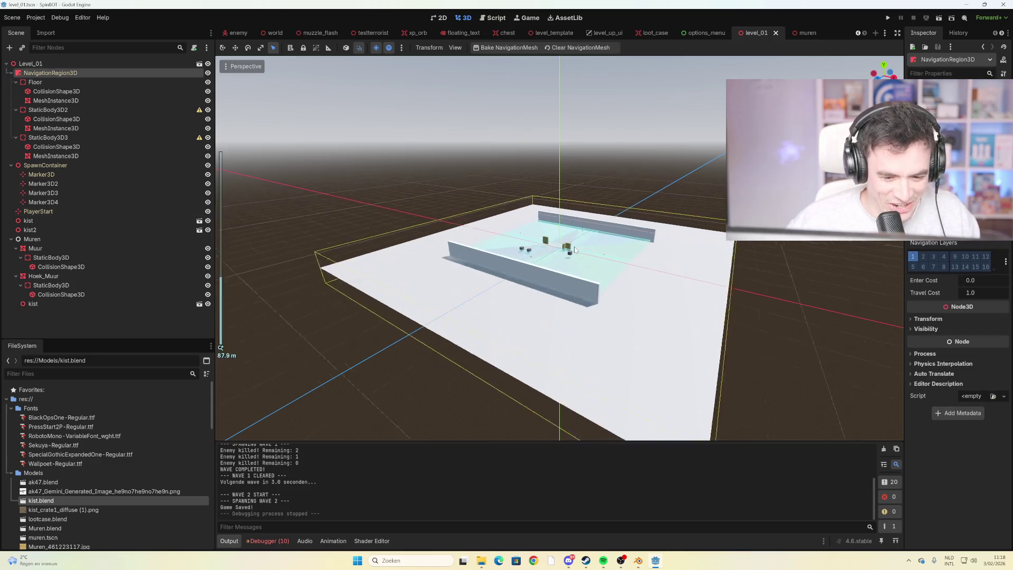
scroll(553, 250, down, 6)
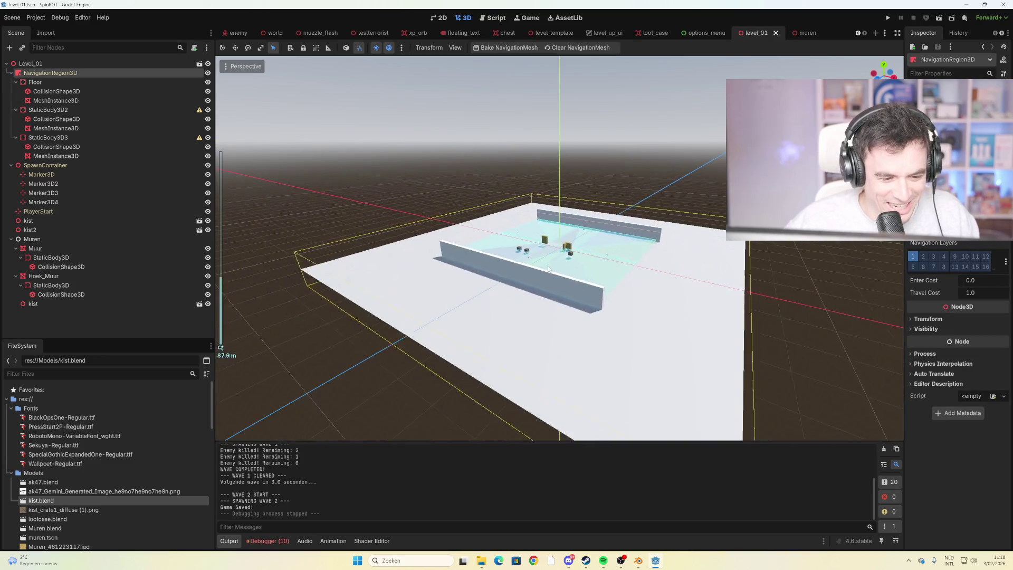
scroll(545, 261, up, 5)
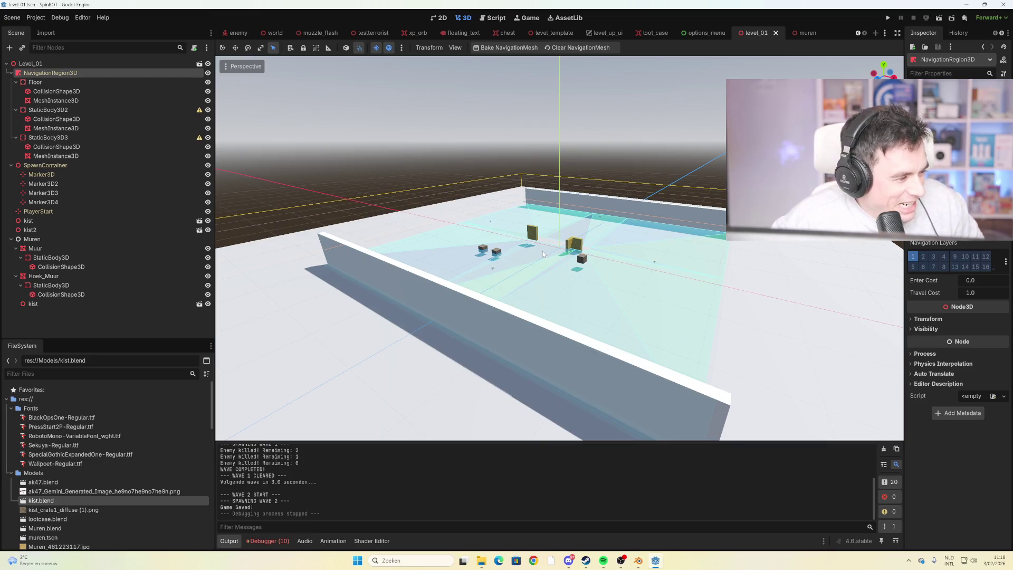
scroll(543, 255, up, 6)
scroll(520, 232, down, 3)
scroll(513, 227, up, 3)
scroll(513, 227, up, 2)
click(453, 195)
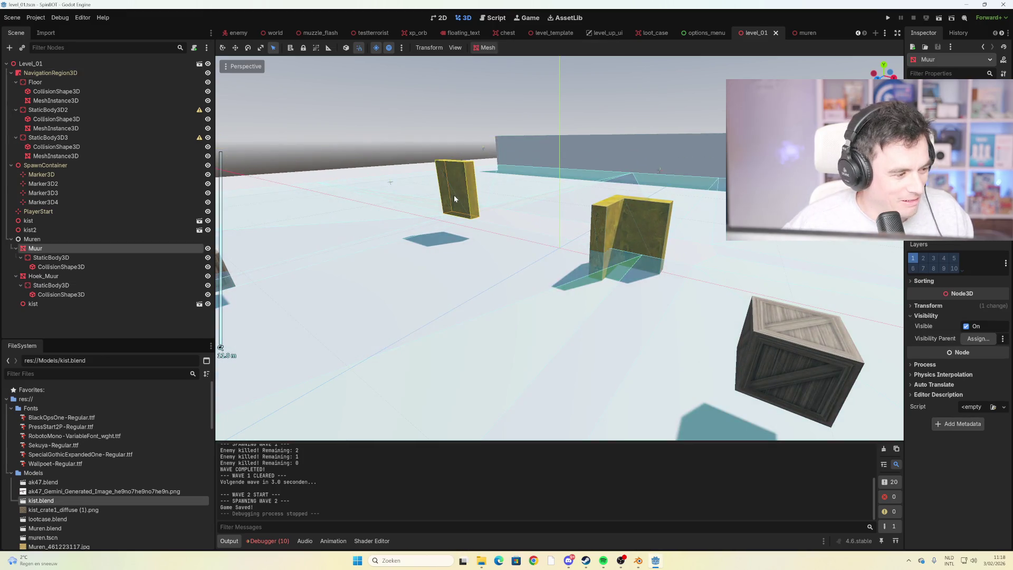
scroll(488, 211, up, 3)
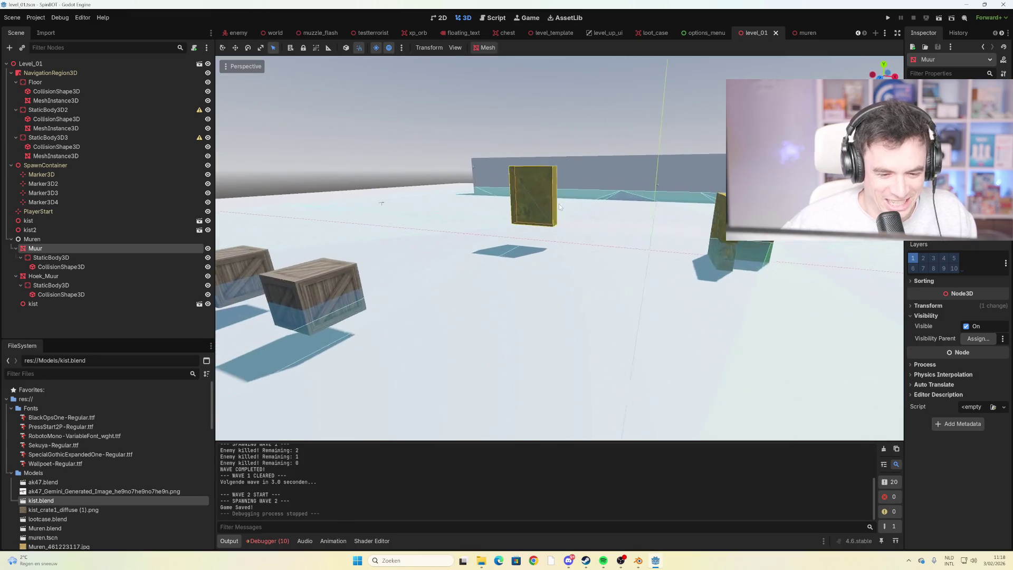
scroll(541, 172, down, 2)
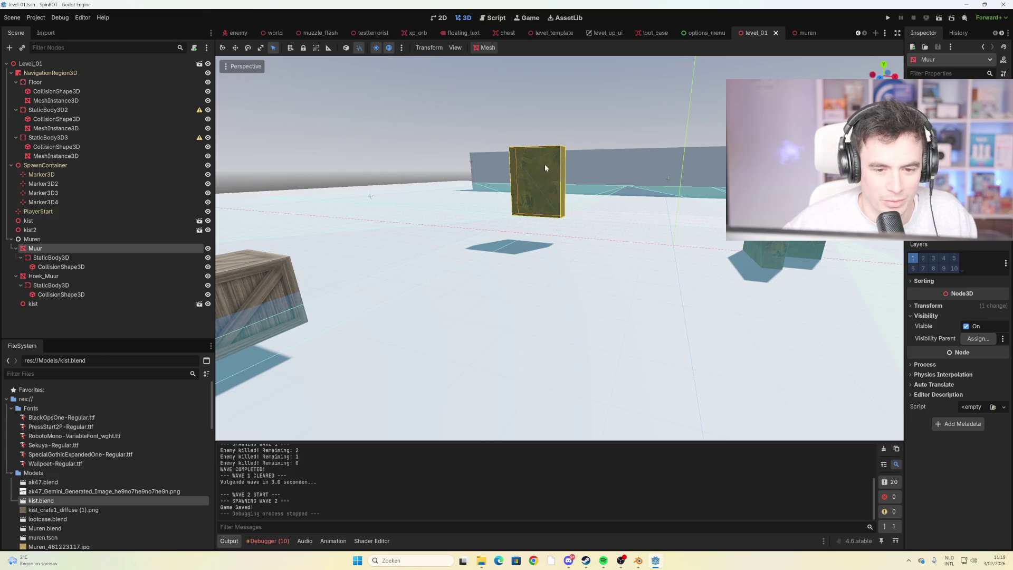
click(688, 185)
click(548, 153)
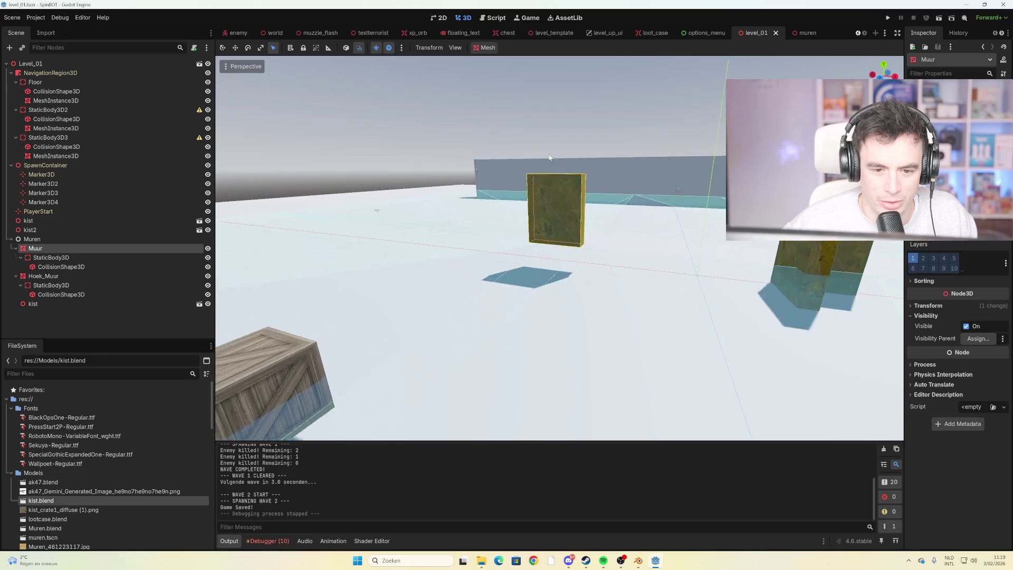
click(602, 166)
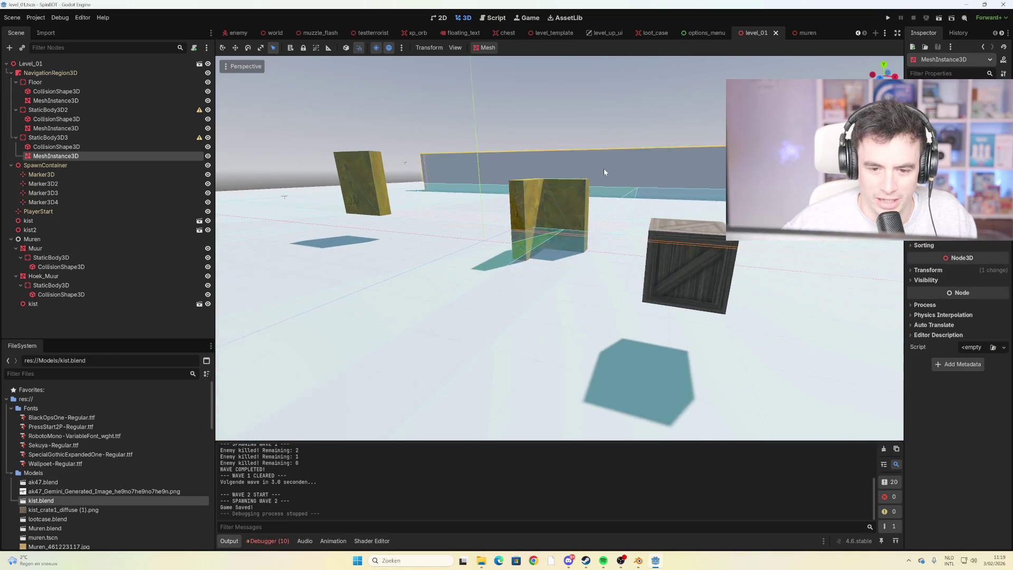
key(f)
click(507, 279)
scroll(507, 280, down, 10)
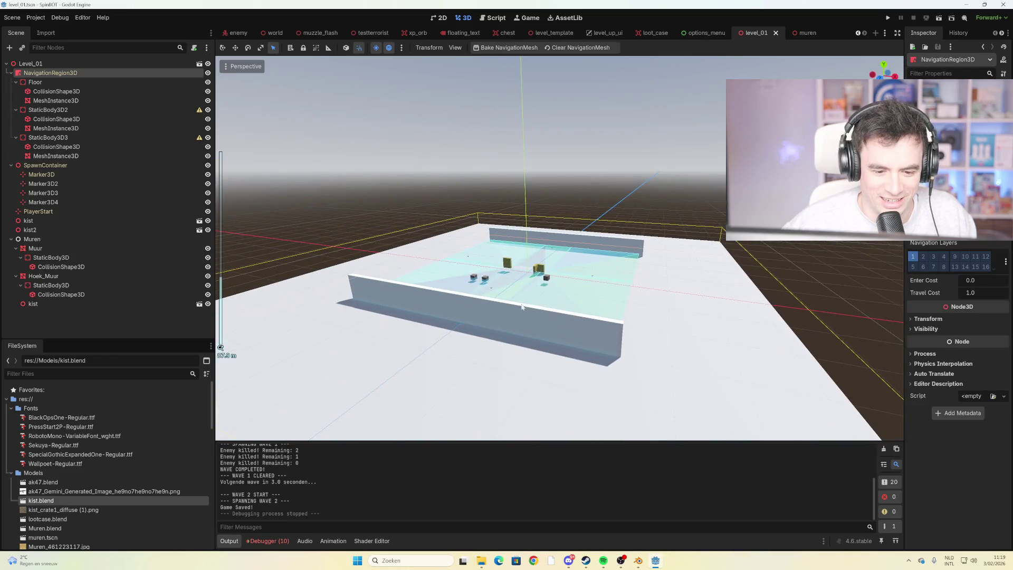
click(486, 282)
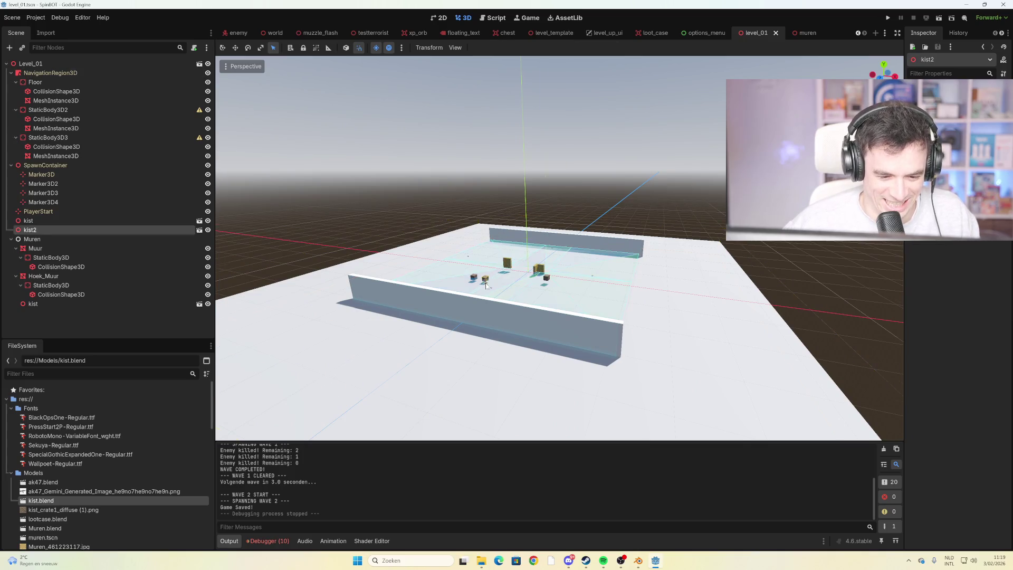
scroll(486, 282, up, 10)
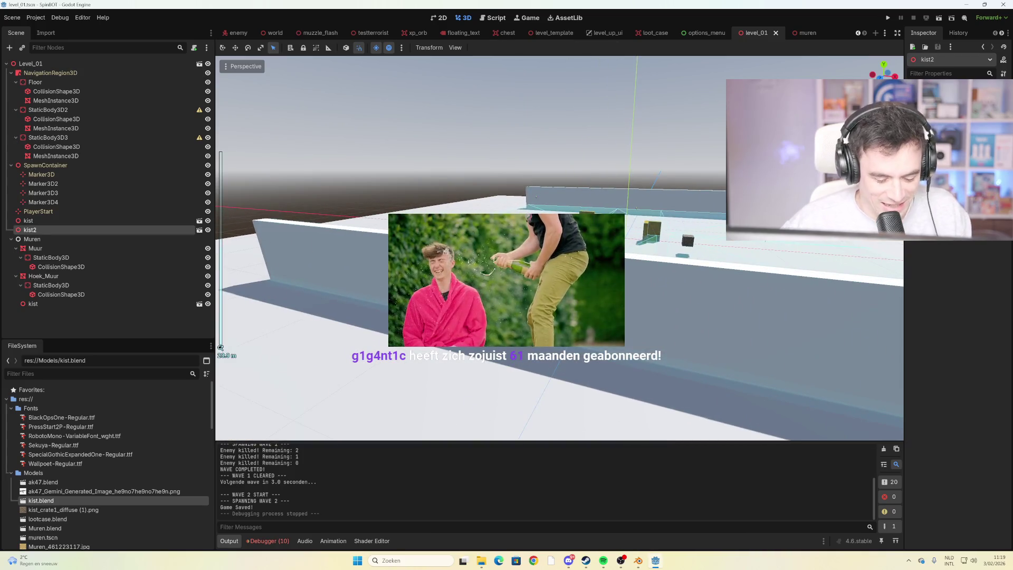
key(f)
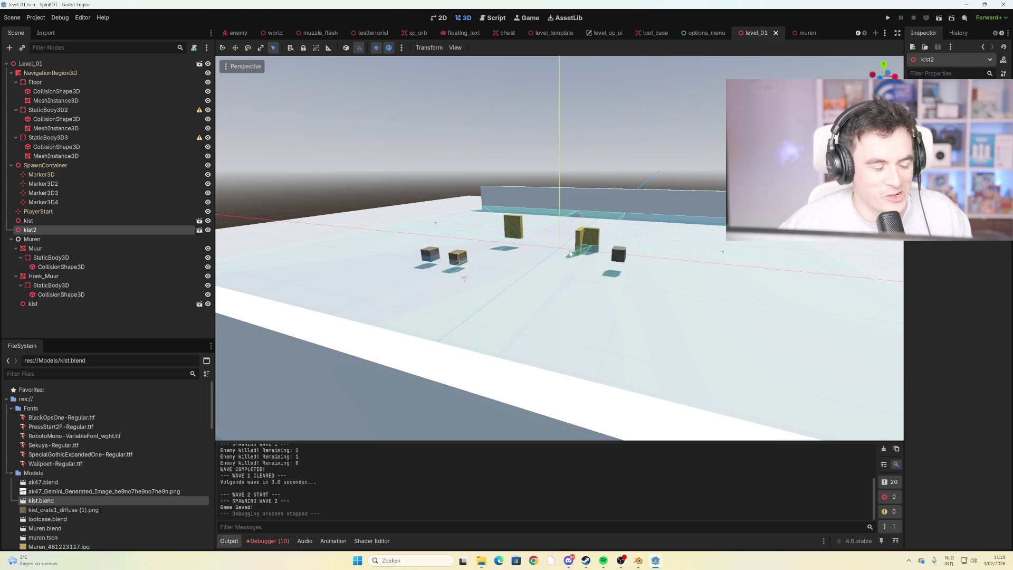
scroll(546, 241, up, 3)
scroll(554, 237, down, 2)
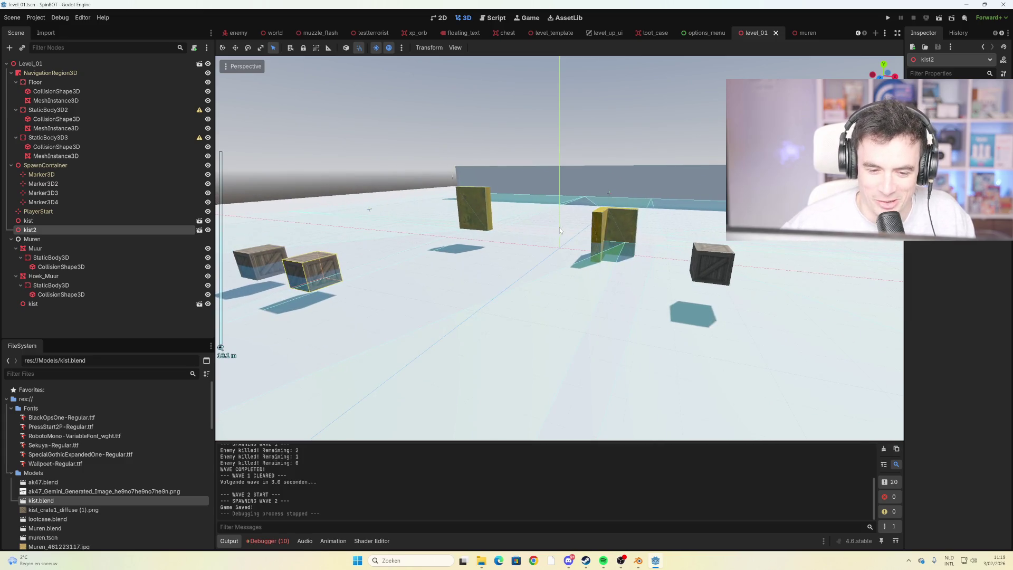
click(546, 247)
click(415, 260)
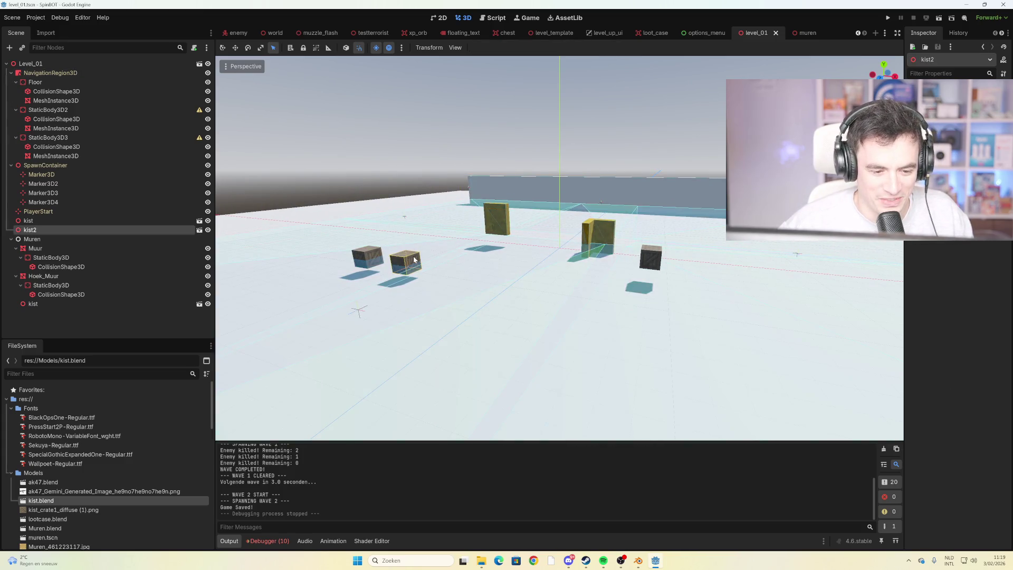
click(258, 51)
click(483, 250)
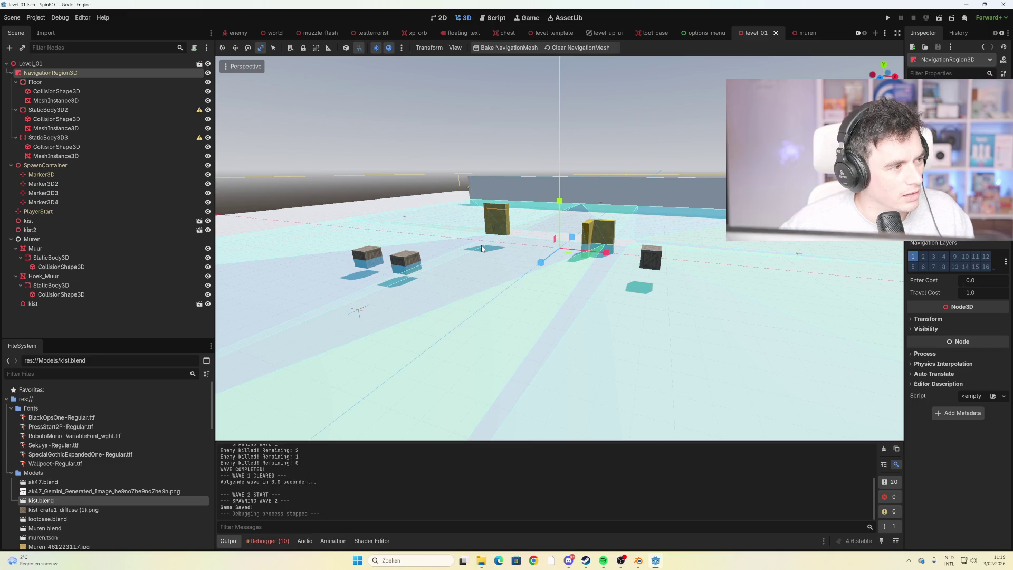
scroll(527, 253, down, 3)
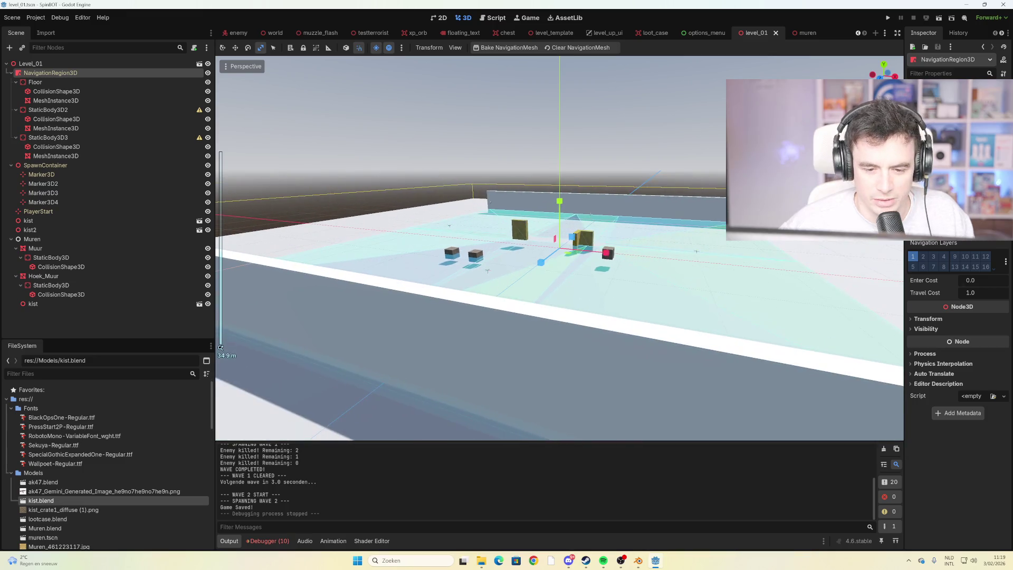
click(667, 252)
scroll(668, 252, up, 3)
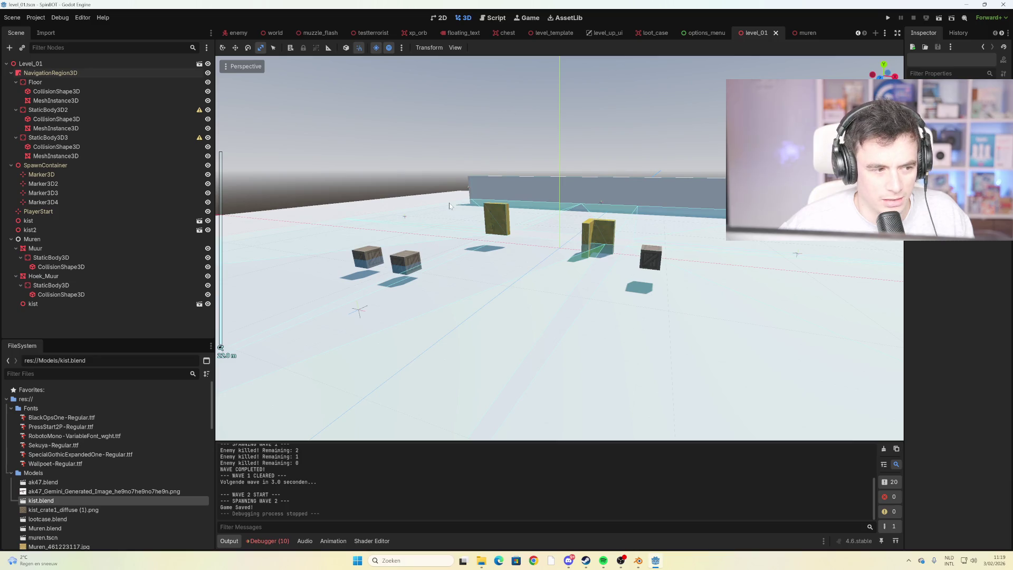
scroll(450, 205, up, 2)
scroll(577, 230, down, 3)
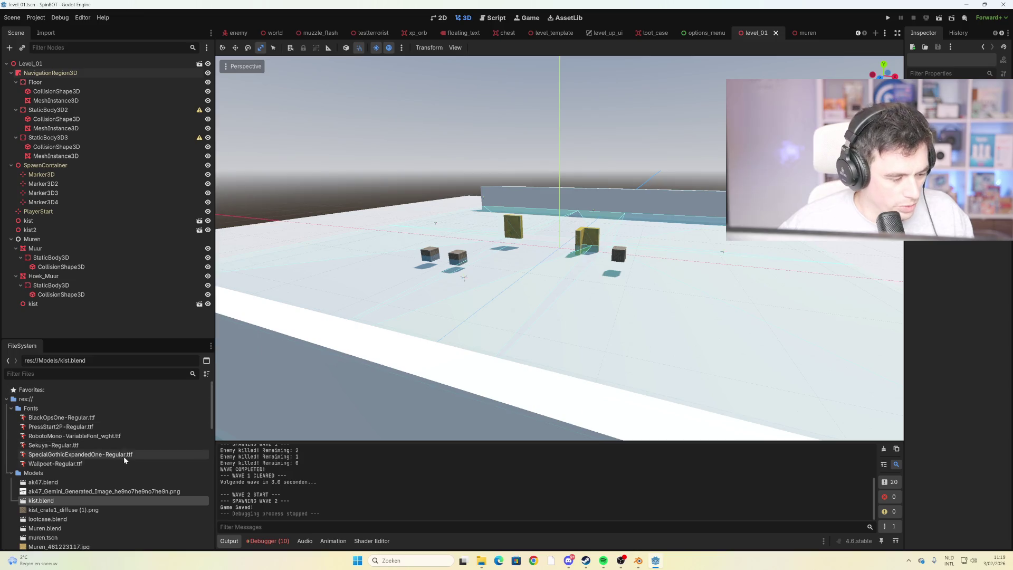
Instance kist.blend twice as crates kist3 and kist4, toggling NavigationRegion3D visibility off and on
scroll(71, 472, down, 2)
mouse_move(131, 449)
mouse_down()
mouse_move(616, 299)
mouse_move(681, 292)
mouse_up()
mouse_move(846, 242)
mouse_down()
mouse_move(849, 266)
mouse_move(554, 254)
mouse_move(471, 230)
mouse_move(550, 256)
mouse_move(704, 252)
mouse_move(334, 308)
mouse_up()
click(470, 231)
mouse_move(123, 456)
mouse_down()
mouse_move(422, 180)
mouse_move(454, 248)
mouse_move(441, 207)
mouse_move(309, 209)
mouse_move(309, 291)
mouse_move(388, 217)
mouse_move(376, 217)
mouse_move(382, 236)
mouse_move(378, 226)
mouse_up()
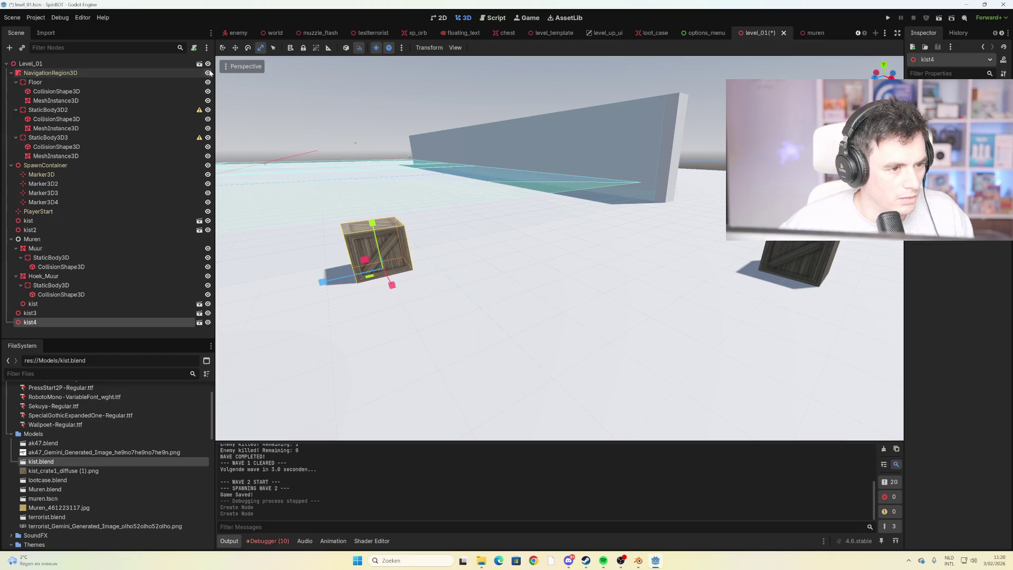
click(208, 73)
click(208, 73)
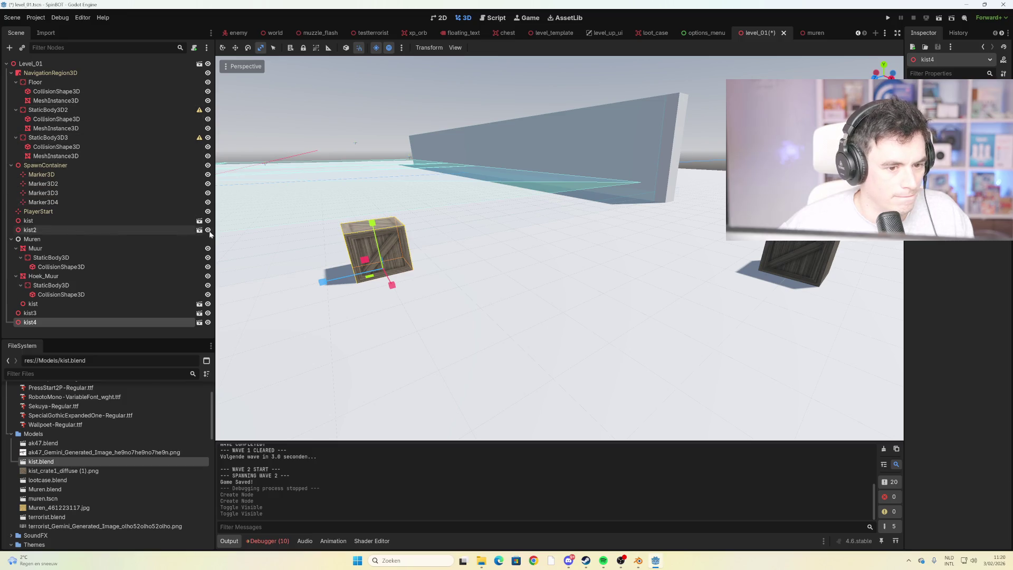
Delete crates kist4 and kist3 from level_01
scroll(306, 241, down, 4)
scroll(305, 242, up, 2)
scroll(305, 242, up, 2)
click(400, 170)
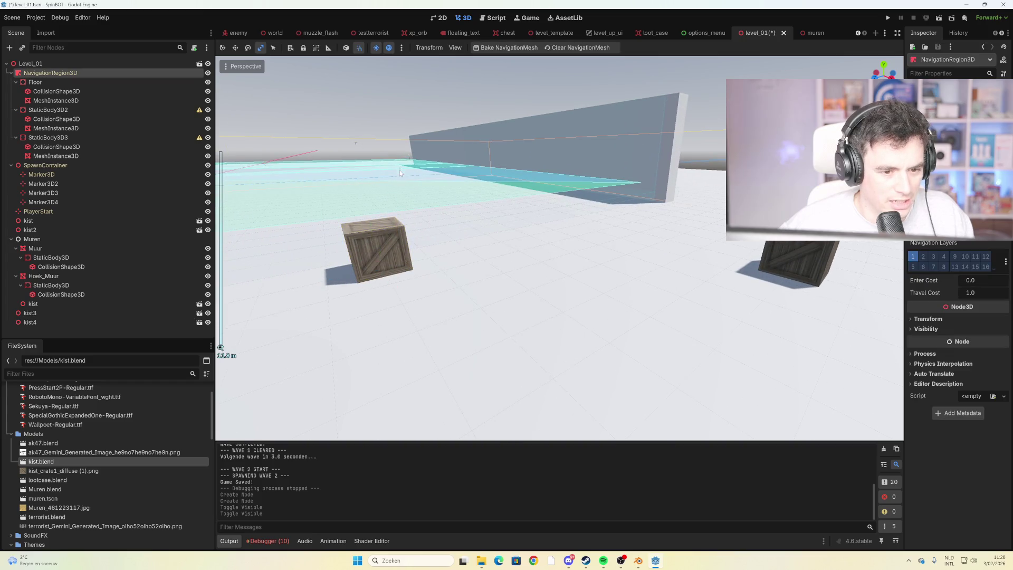
scroll(356, 247, down, 8)
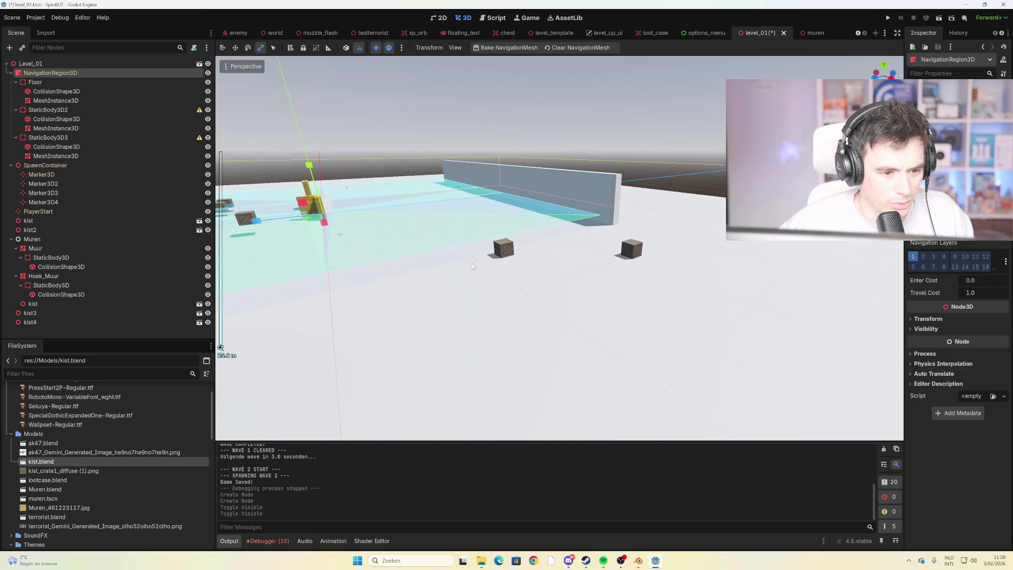
click(509, 253)
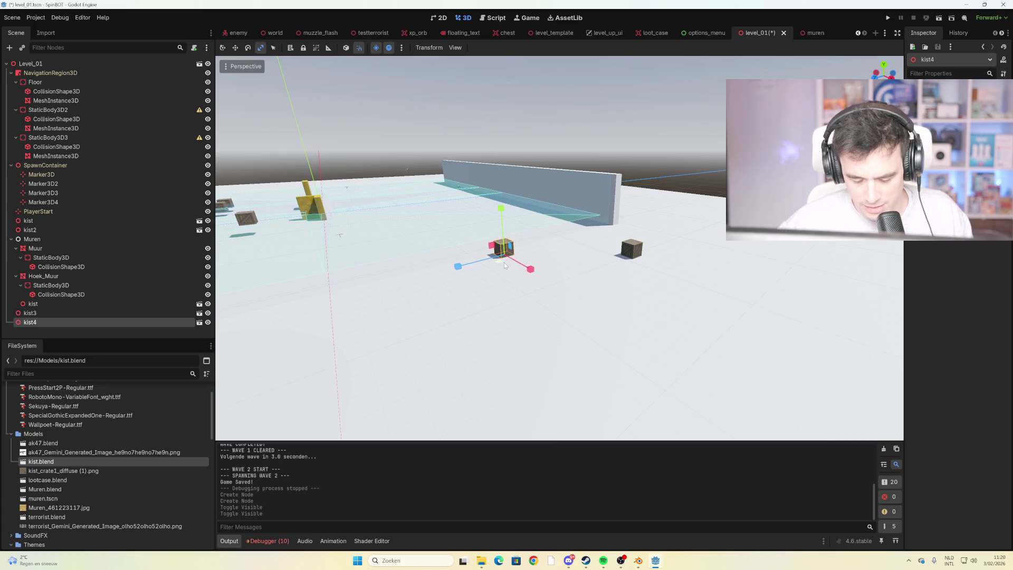
key(Delete)
click(507, 292)
click(635, 252)
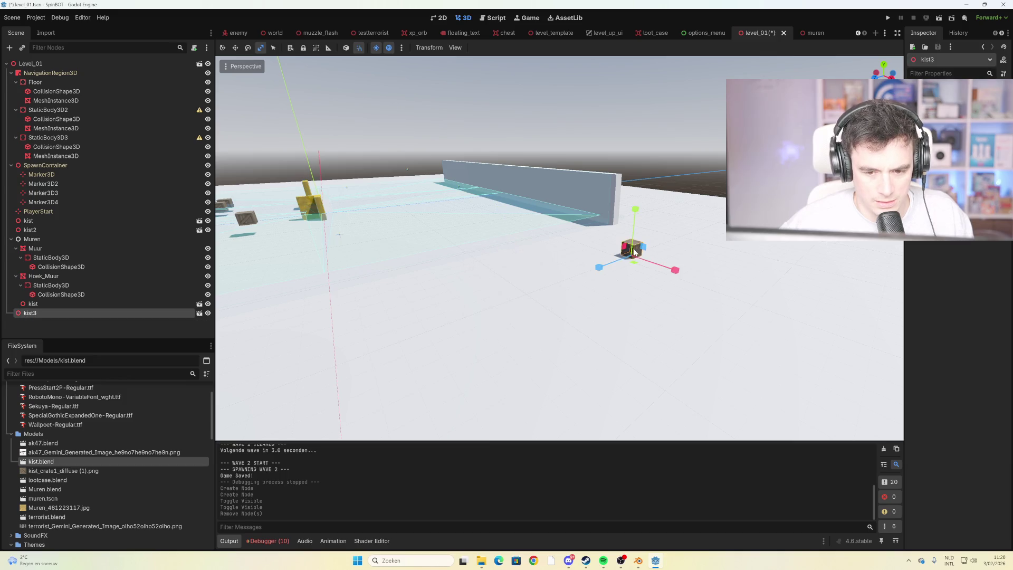
key(Delete)
click(483, 291)
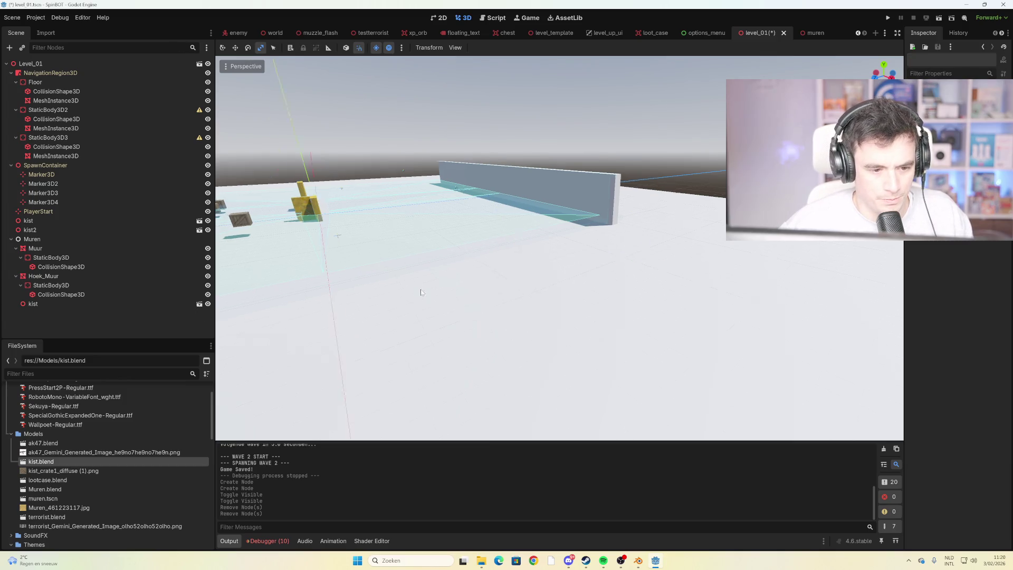
Delete the Muur wall with its children from level_01
scroll(553, 241, down, 3)
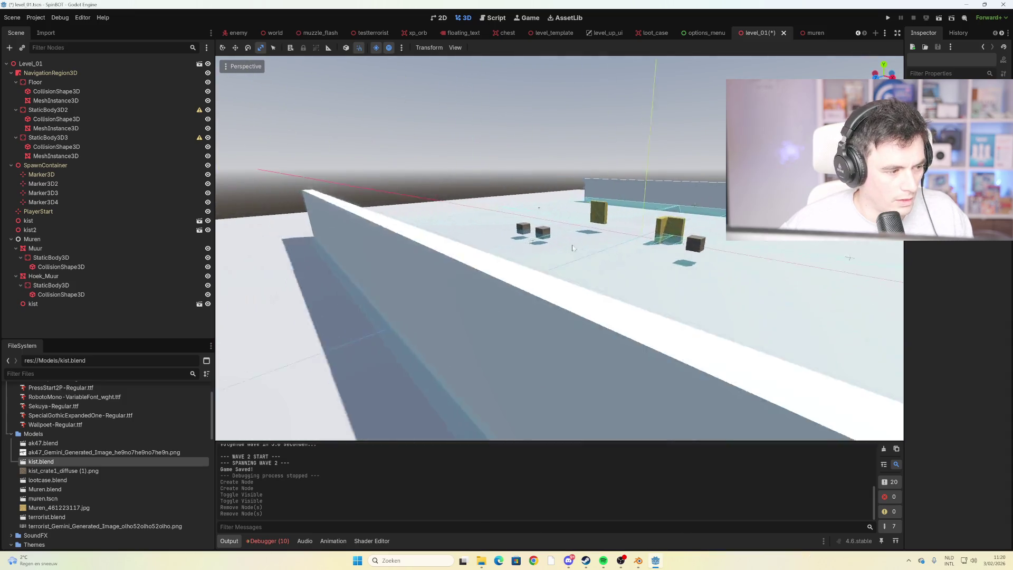
scroll(573, 248, up, 4)
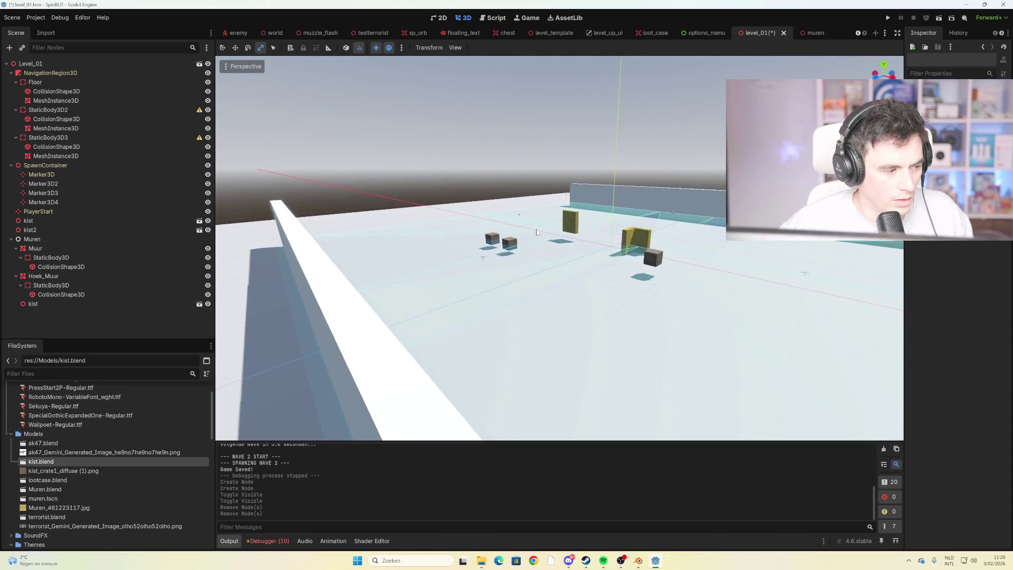
scroll(546, 253, up, 2)
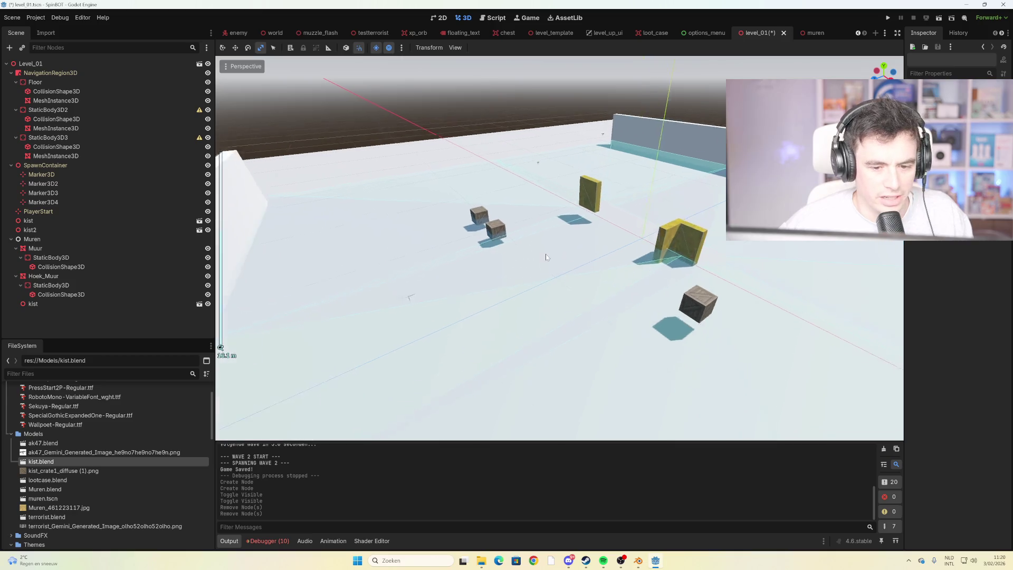
scroll(546, 253, up, 2)
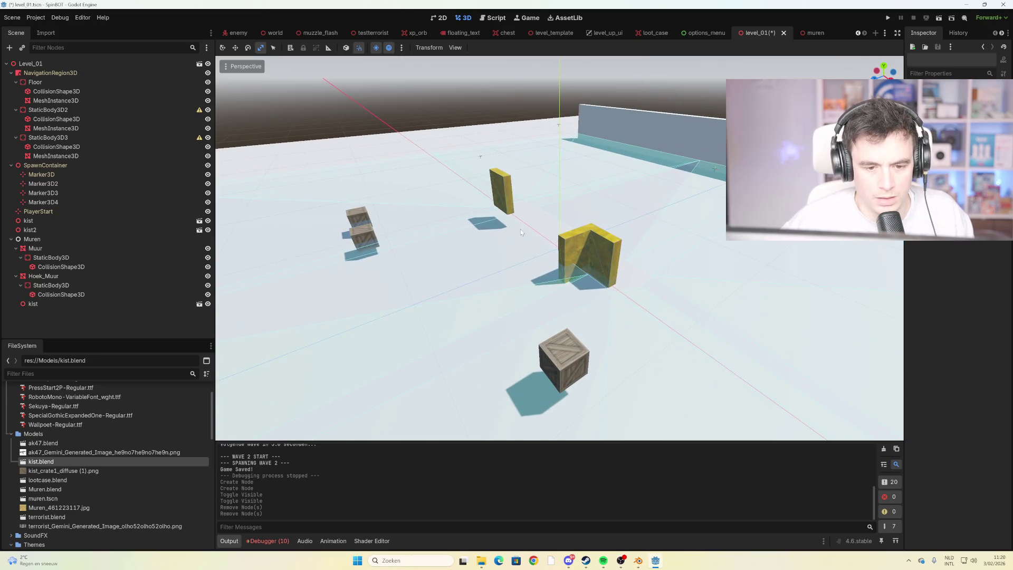
scroll(545, 256, up, 3)
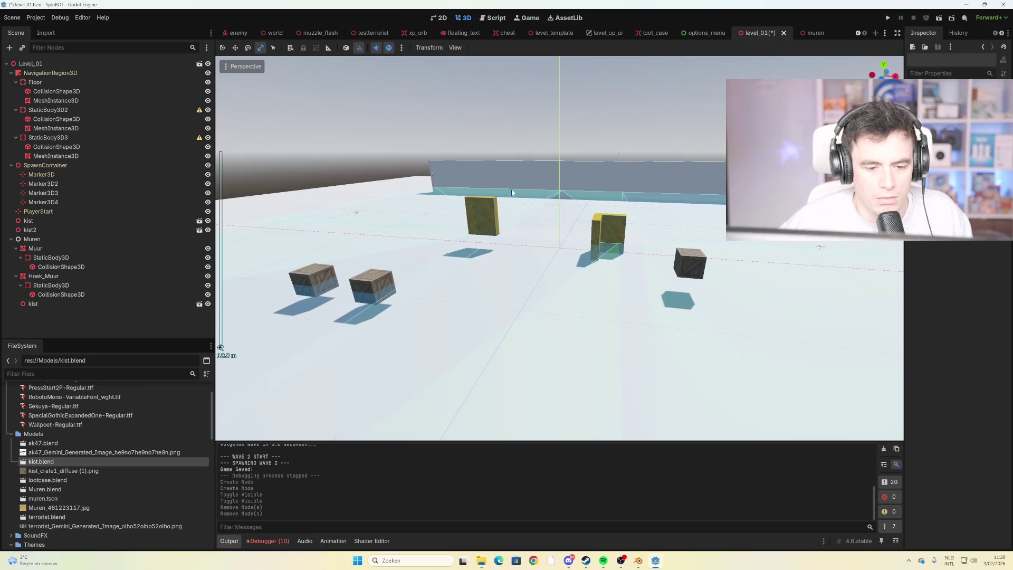
click(471, 215)
scroll(469, 252, up, 2)
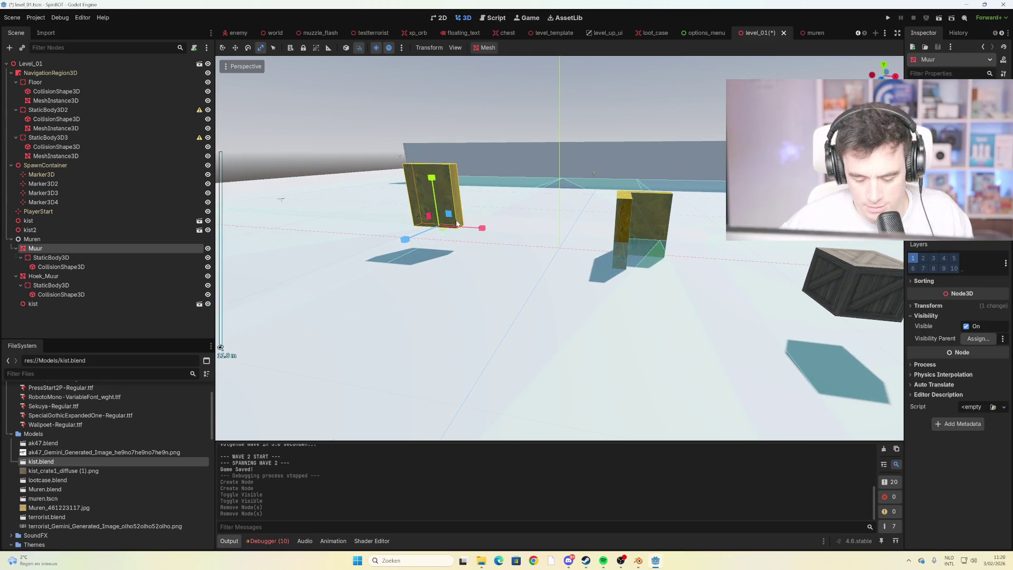
key(Delete)
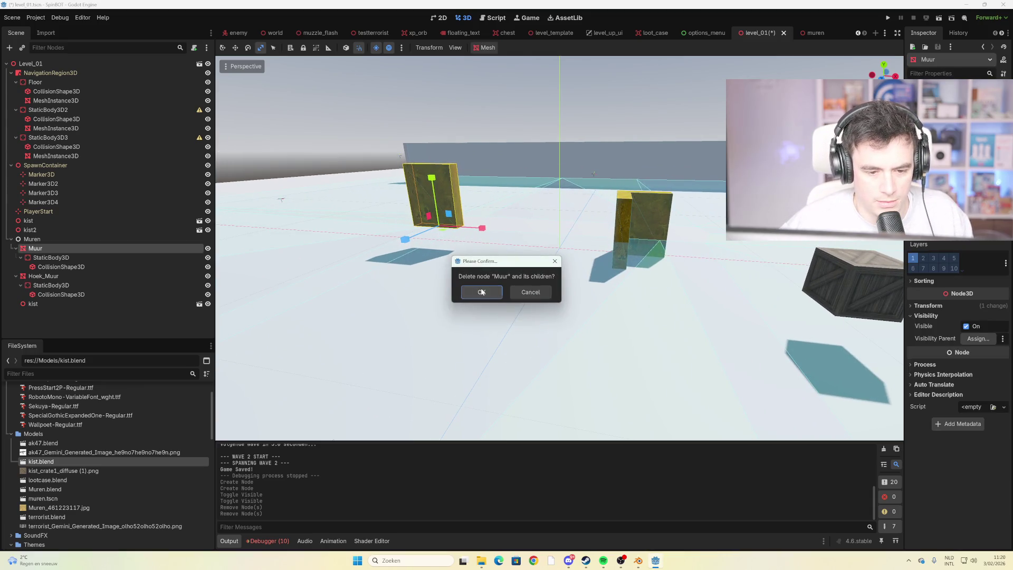
click(482, 291)
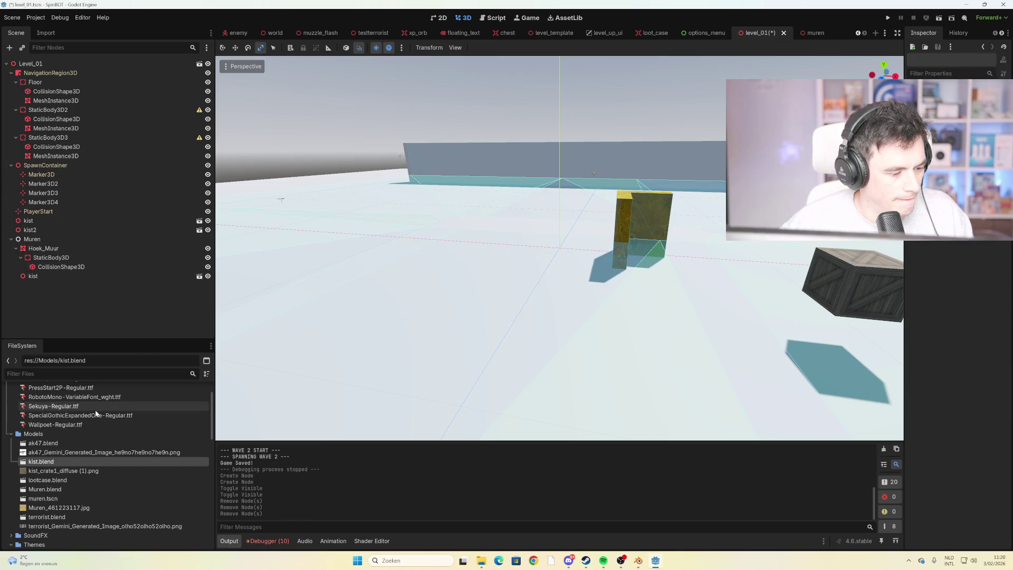
click(81, 499)
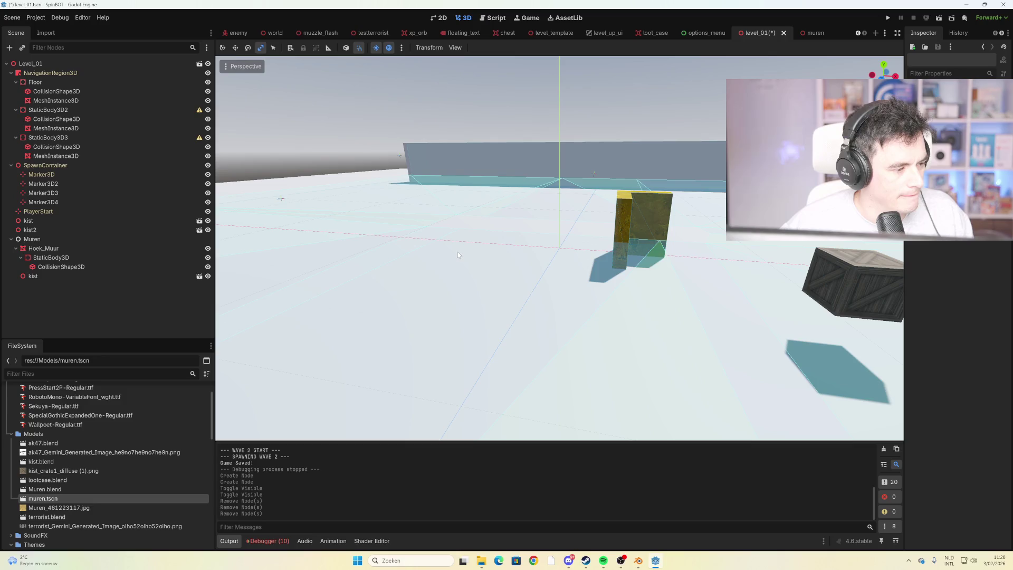
Delete crate kist2 and start deleting crate kist
scroll(457, 251, down, 3)
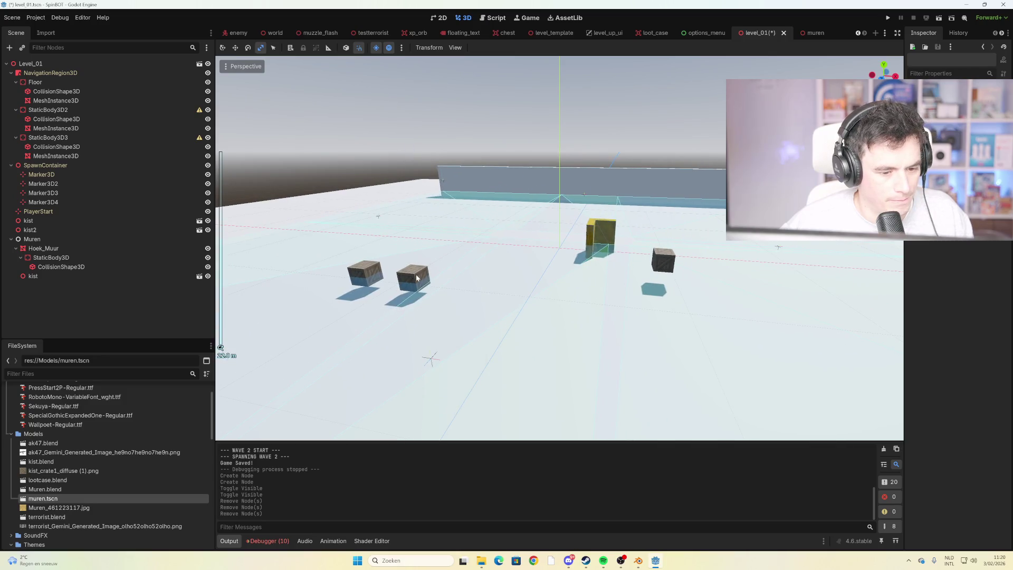
click(417, 278)
key(Delete)
click(477, 291)
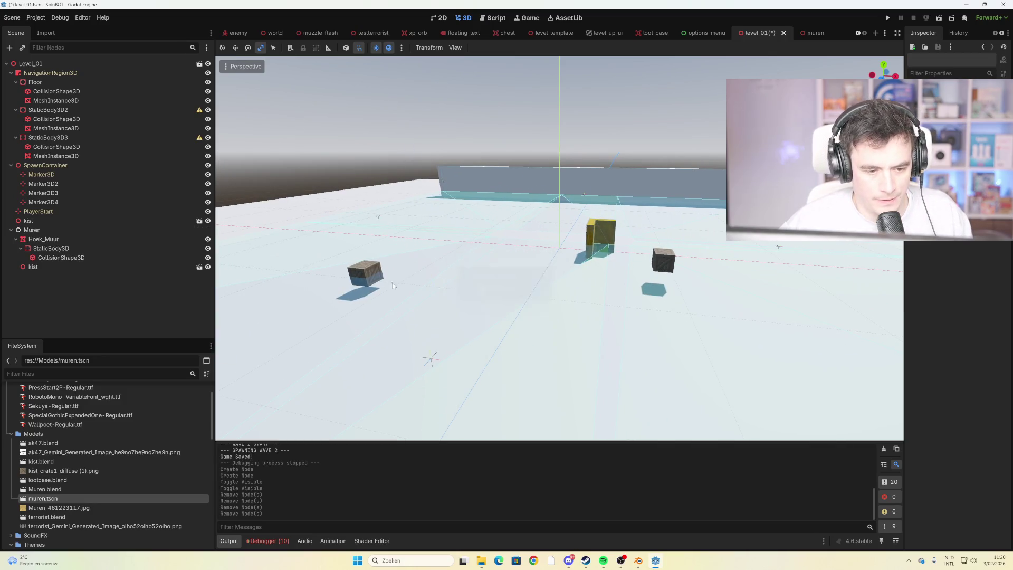
click(363, 271)
key(Delete)
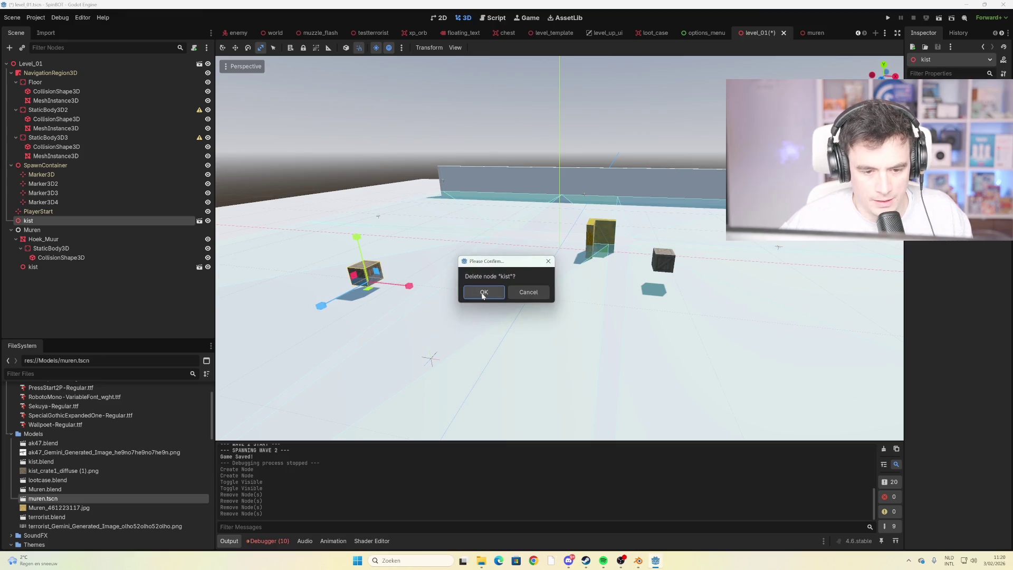
Confirm the kist deletion and rebake NavigationRegion3D's navigation mesh over the floor
click(482, 289)
click(469, 251)
scroll(467, 266, down, 8)
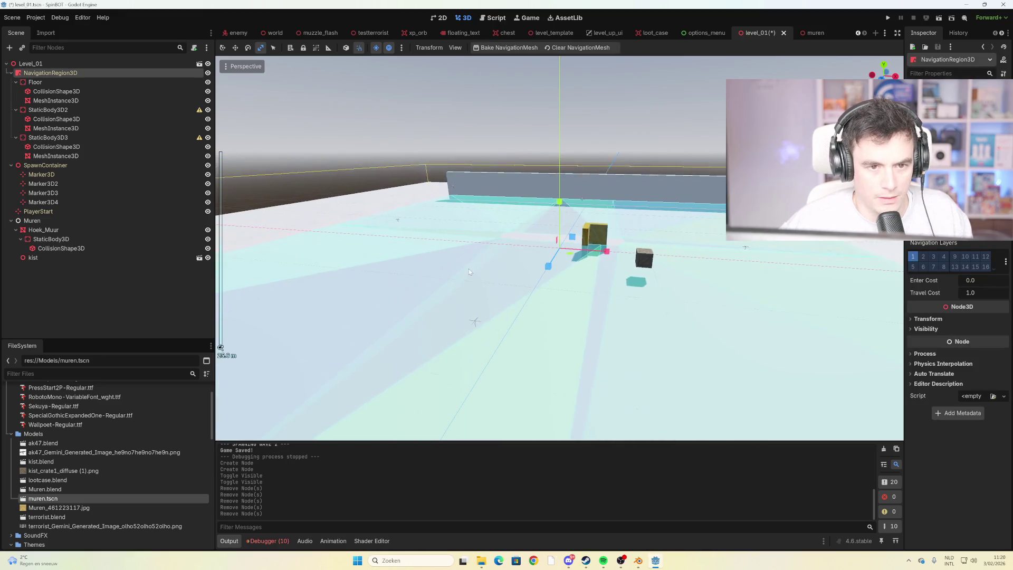
click(504, 49)
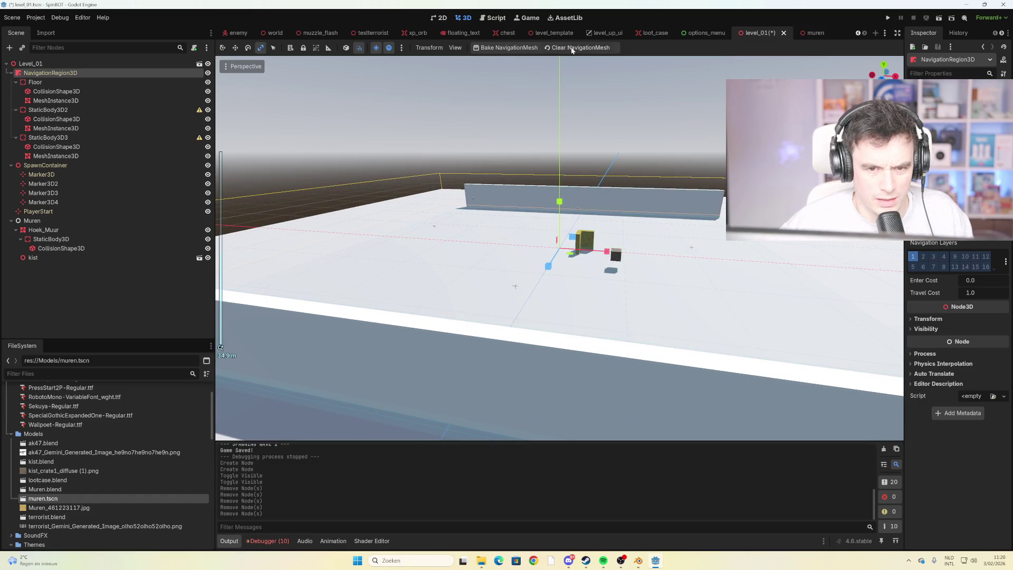
click(504, 48)
scroll(629, 292, up, 5)
mouse_move(629, 291)
mouse_down()
mouse_move(637, 271)
mouse_move(618, 254)
mouse_move(569, 264)
mouse_move(607, 270)
mouse_move(606, 285)
mouse_up()
scroll(612, 260, down, 10)
scroll(569, 265, up, 10)
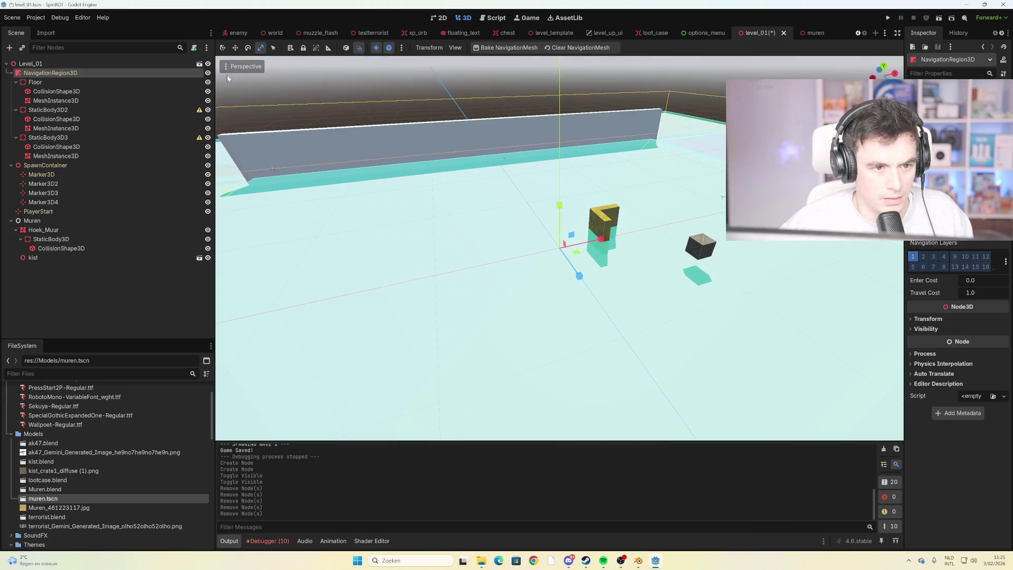
Clear the baked navigation mesh and delete the remaining crate kist
click(567, 49)
scroll(606, 253, down, 3)
drag(606, 254, 655, 252)
click(655, 252)
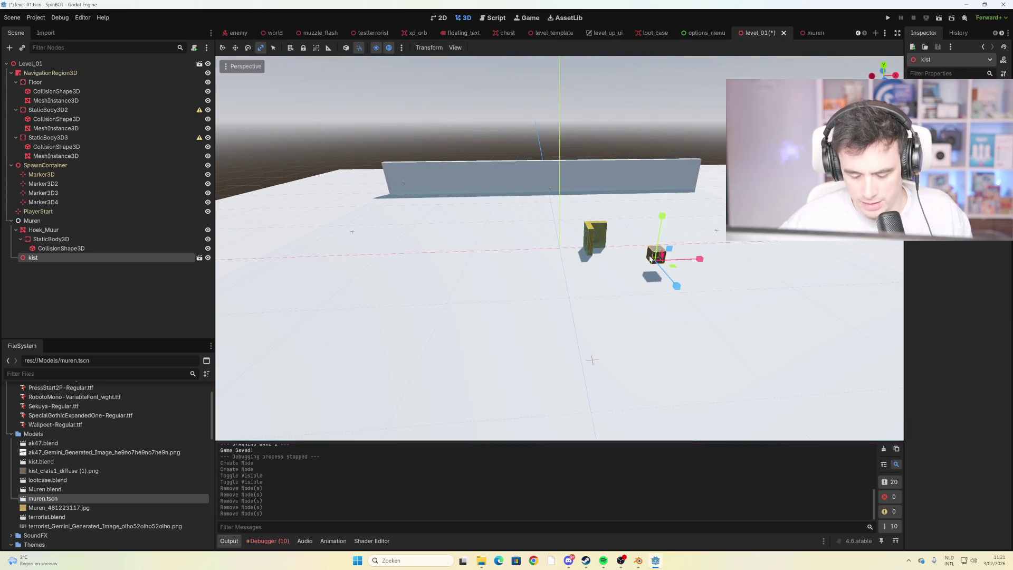
key(Delete)
key(Return)
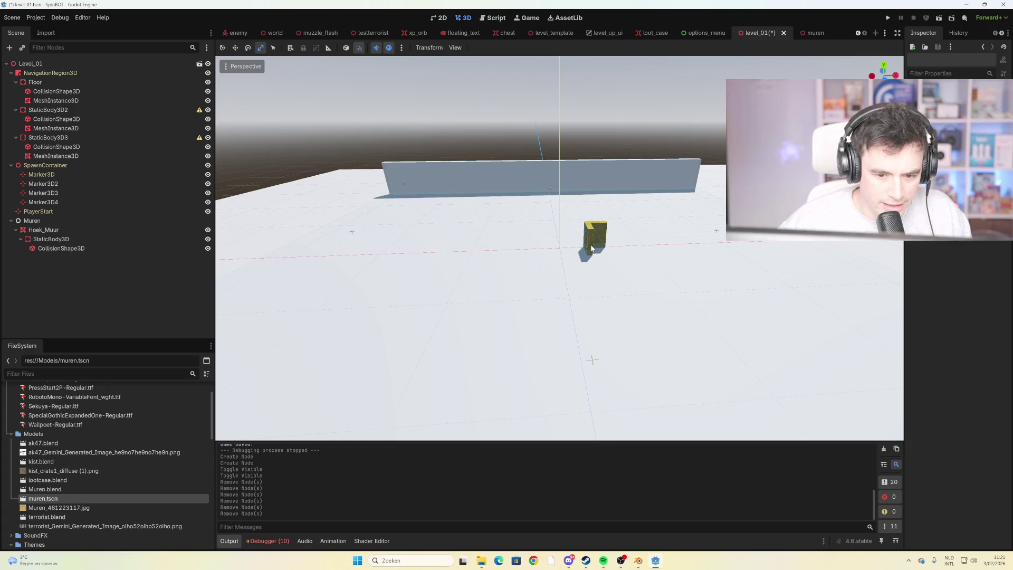
scroll(591, 248, down, 2)
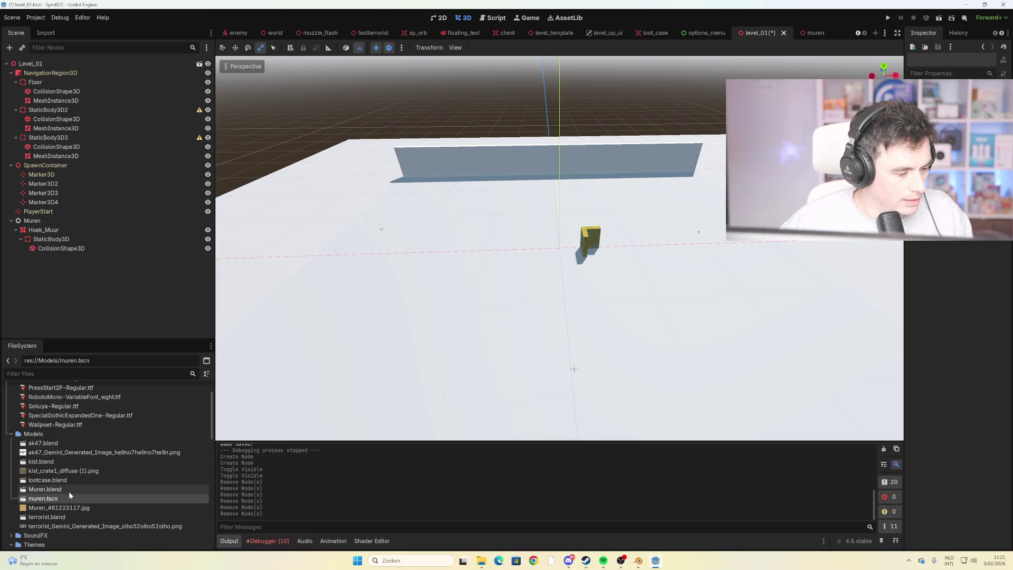
Copy Muur with its collision body and shape from muren and paste two pieces side by side into level_01
click(812, 32)
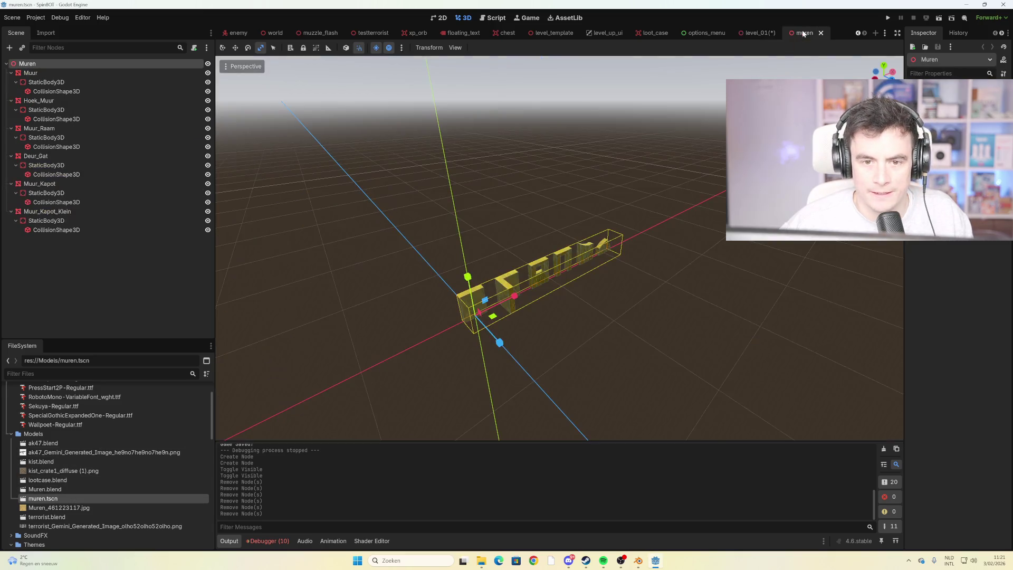
click(62, 70)
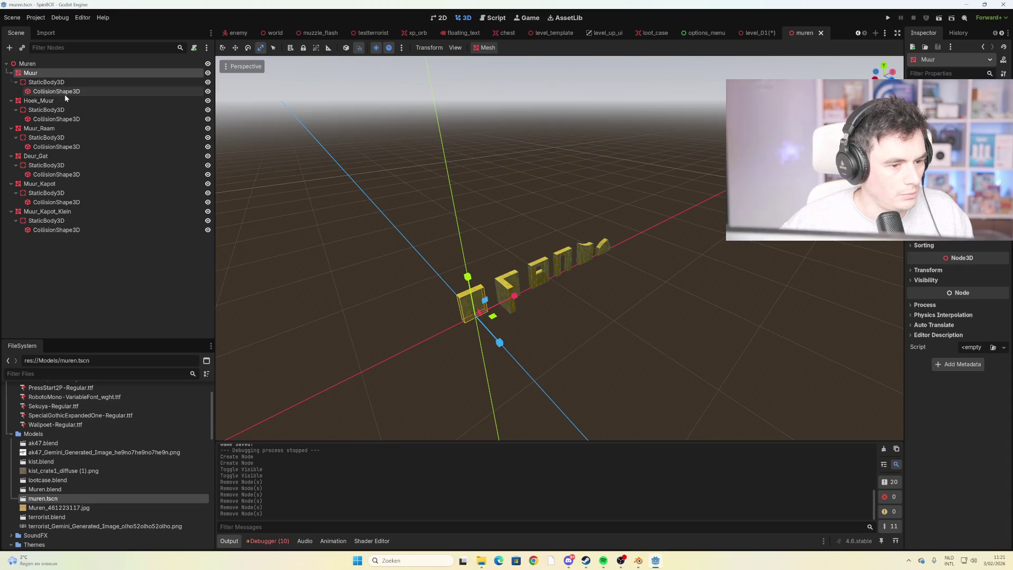
shift+click(70, 93)
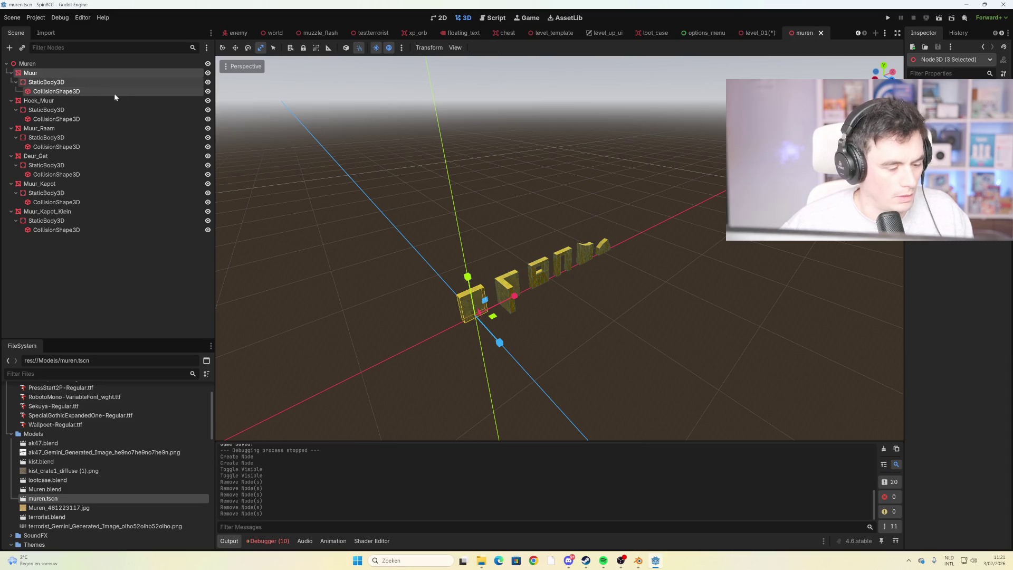
click(760, 33)
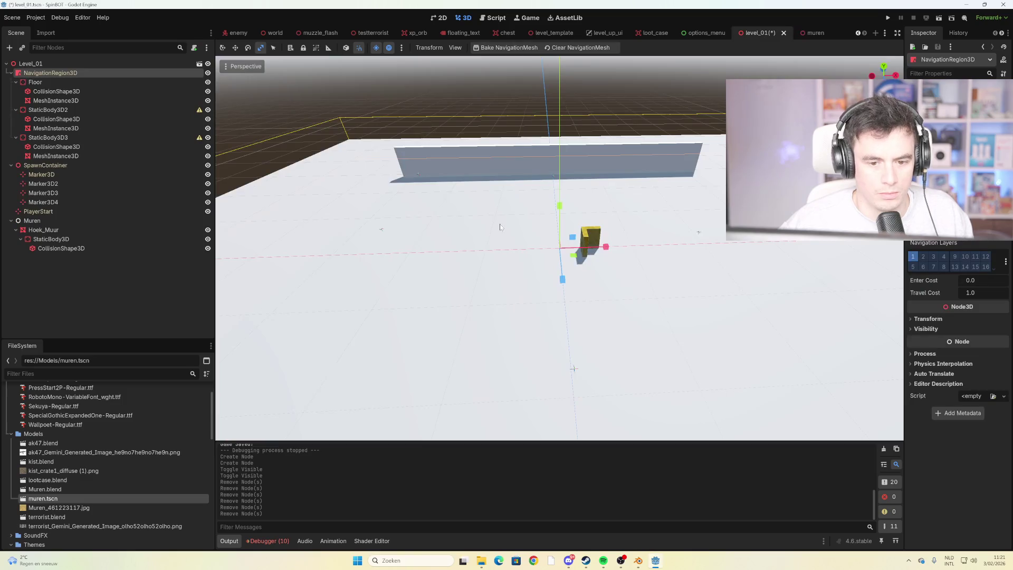
key(ctrl+v)
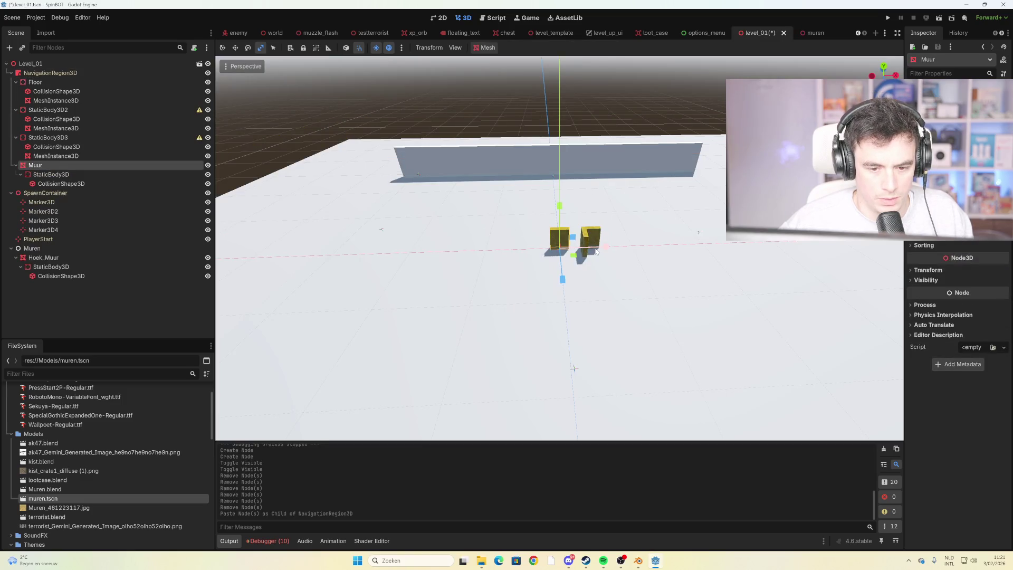
key(ctrl+v)
drag(606, 250, 596, 250)
key(ctrl+z)
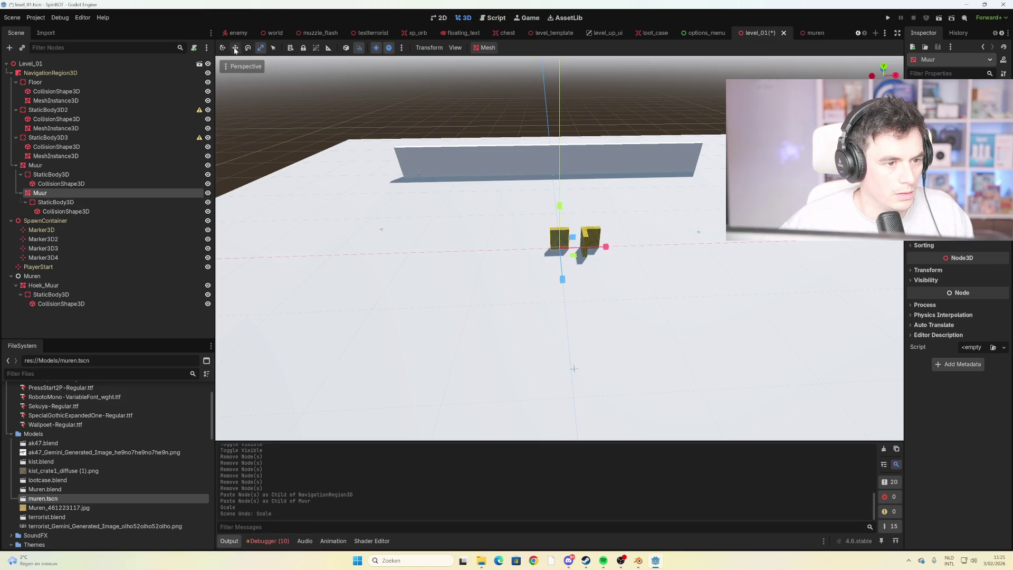
click(236, 49)
mouse_move(610, 251)
mouse_down()
mouse_move(570, 257)
mouse_move(601, 249)
mouse_up()
Paste another Muur piece at the level root and slide it 2 m right to extend the row
key(ctrl+v)
click(590, 238)
click(636, 241)
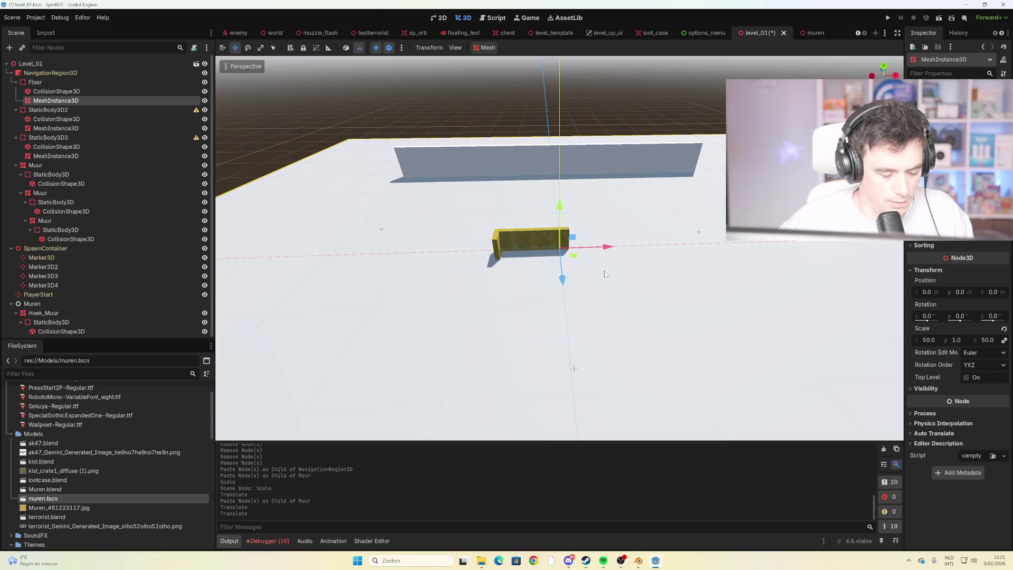
key(ctrl+v)
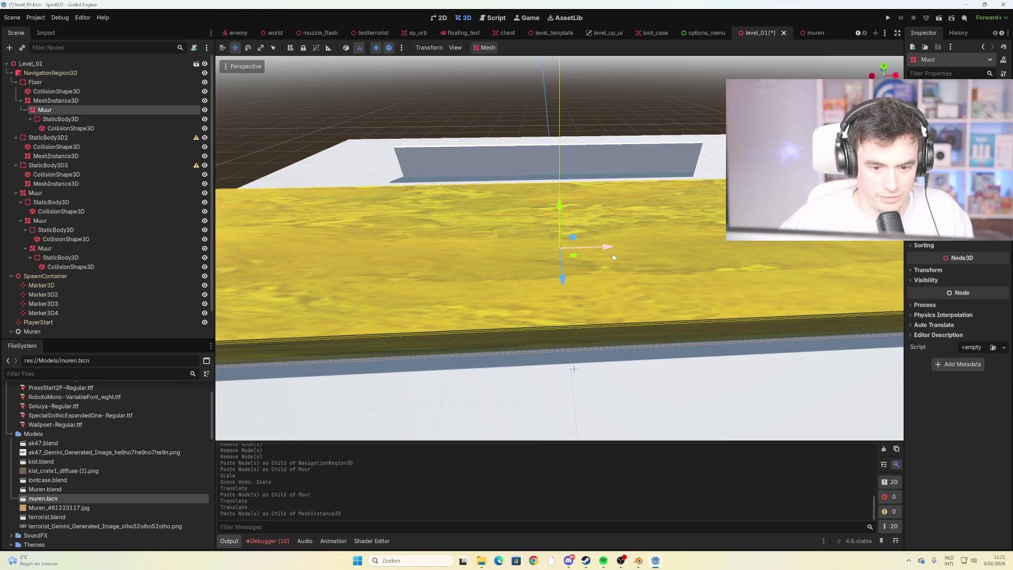
key(ctrl+z)
key(ctrl+v)
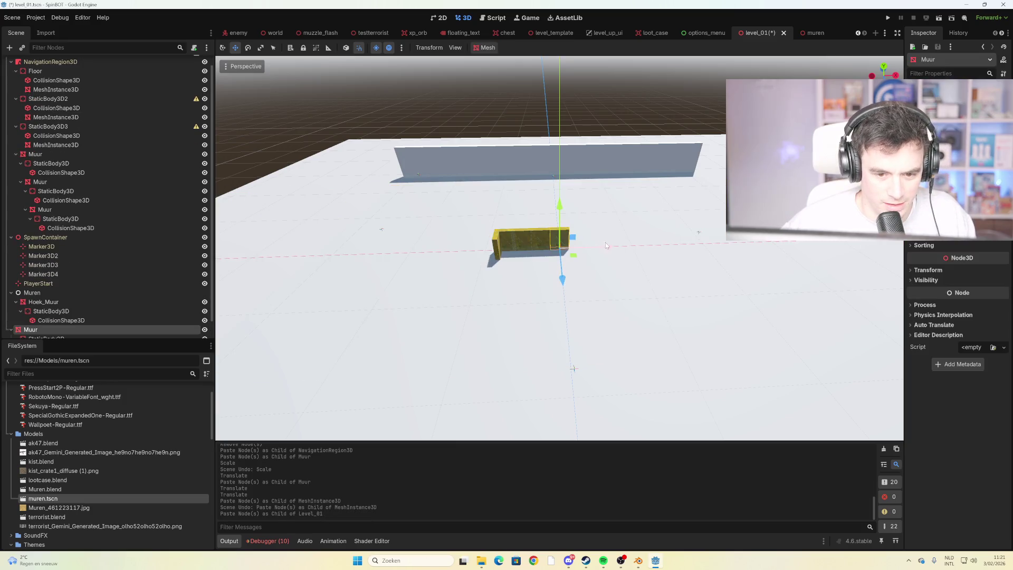
drag(598, 249, 628, 261)
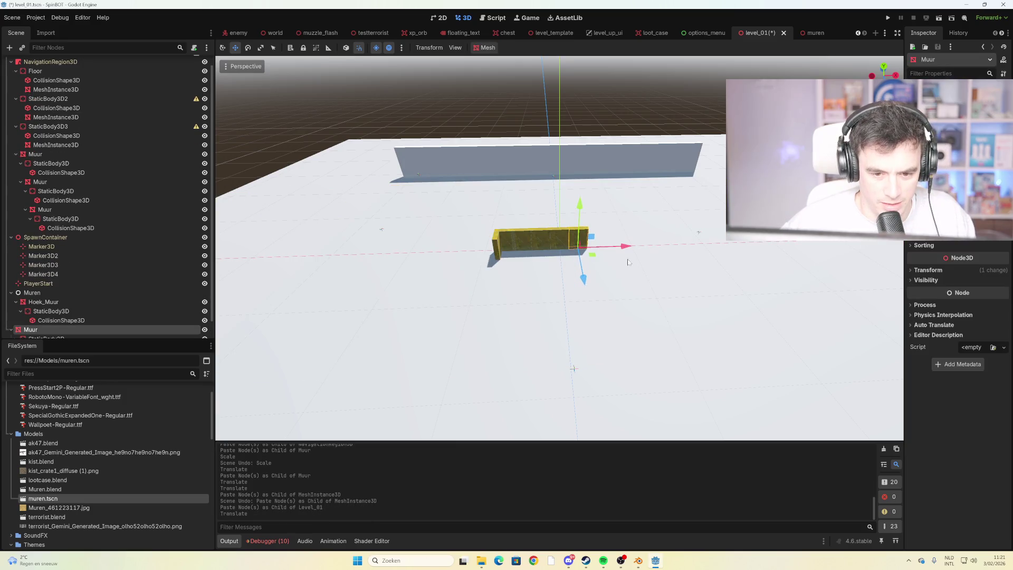
Copy Deur_Gat with its collision body and shape into level_01 and slide it onto the wall row's end
click(805, 33)
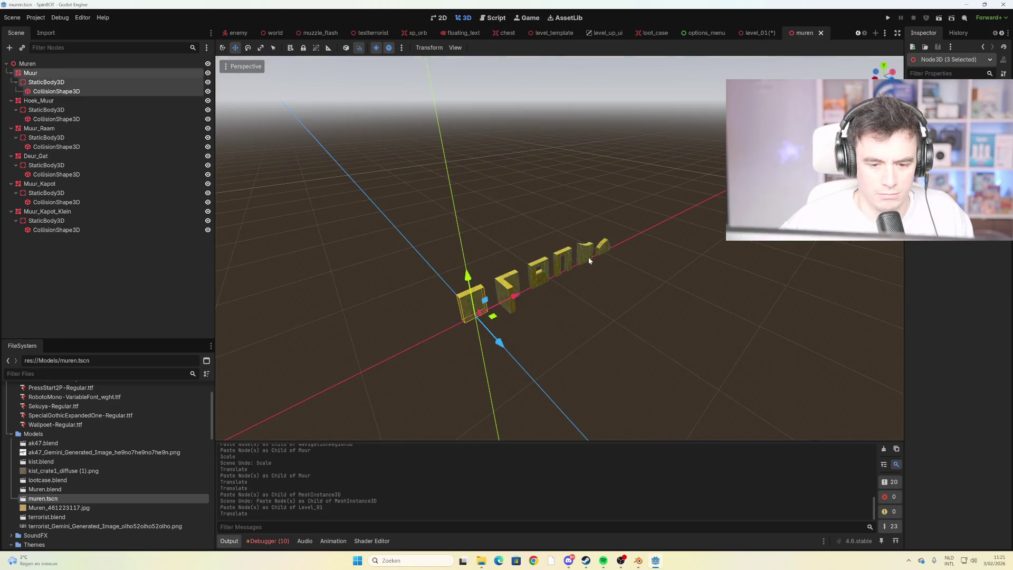
click(107, 158)
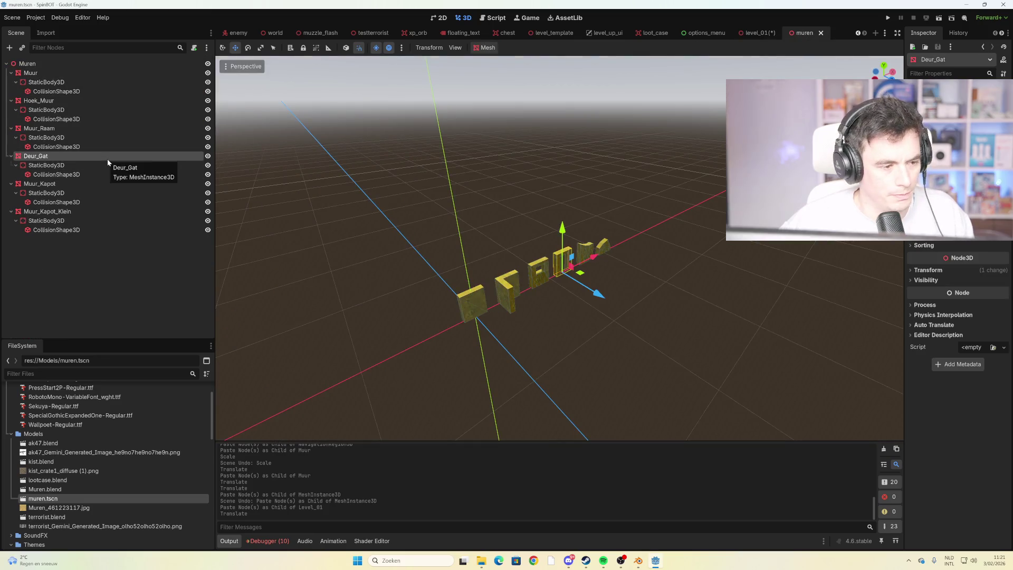
shift+click(56, 174)
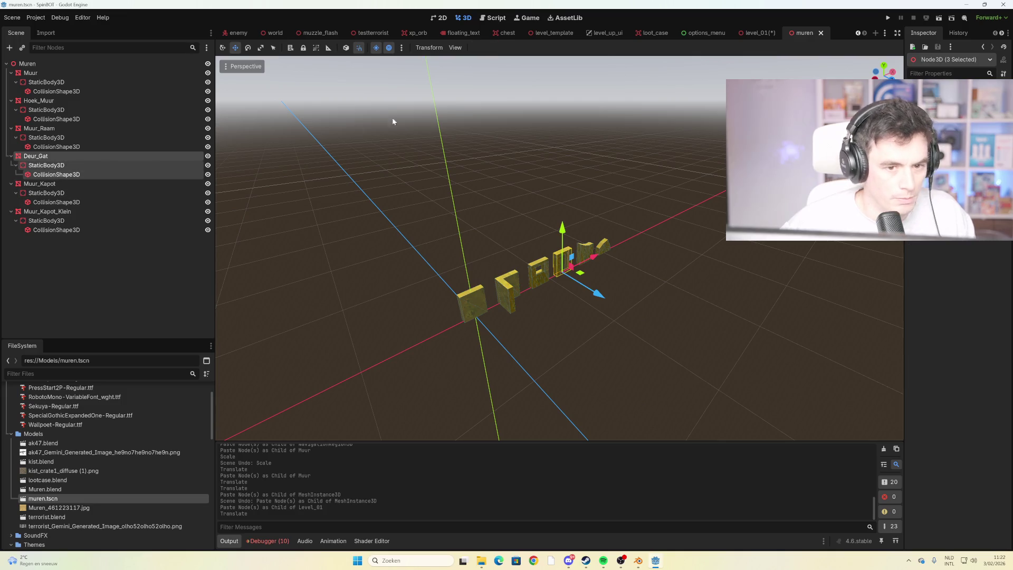
click(753, 33)
key(ctrl+v)
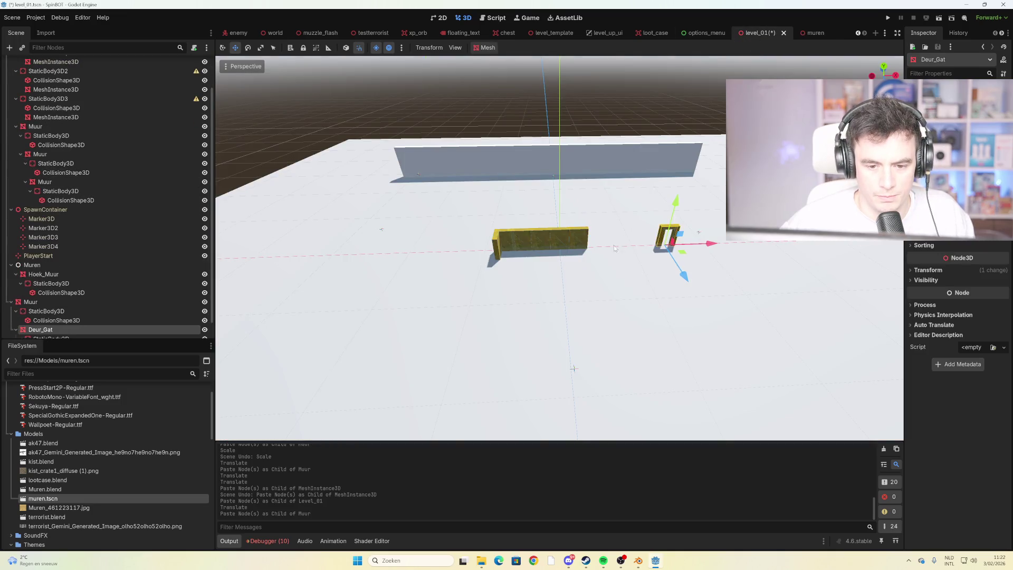
drag(702, 244, 628, 245)
Select the level nodes from the Muur wall root up to Floor
click(627, 304)
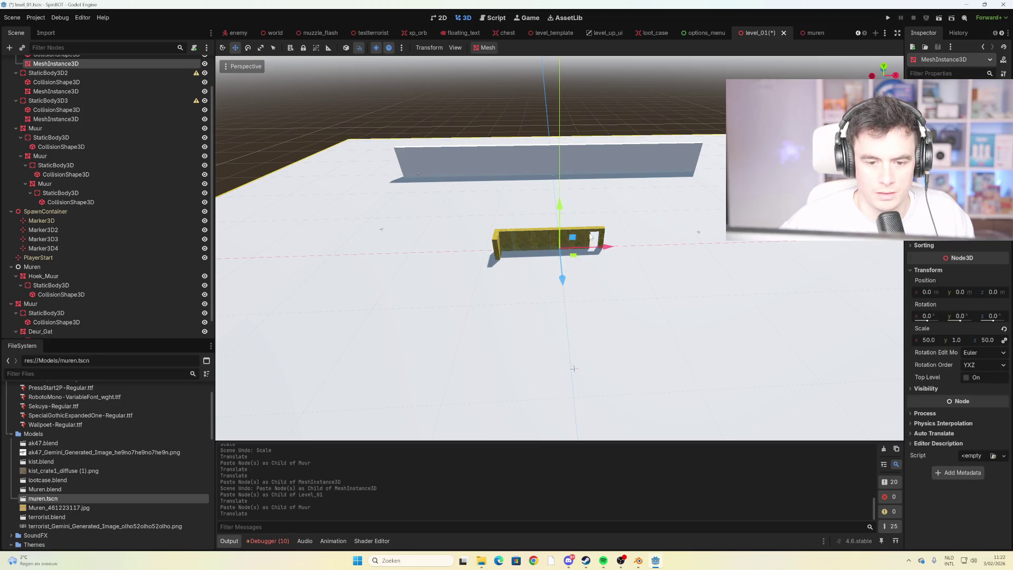
click(556, 242)
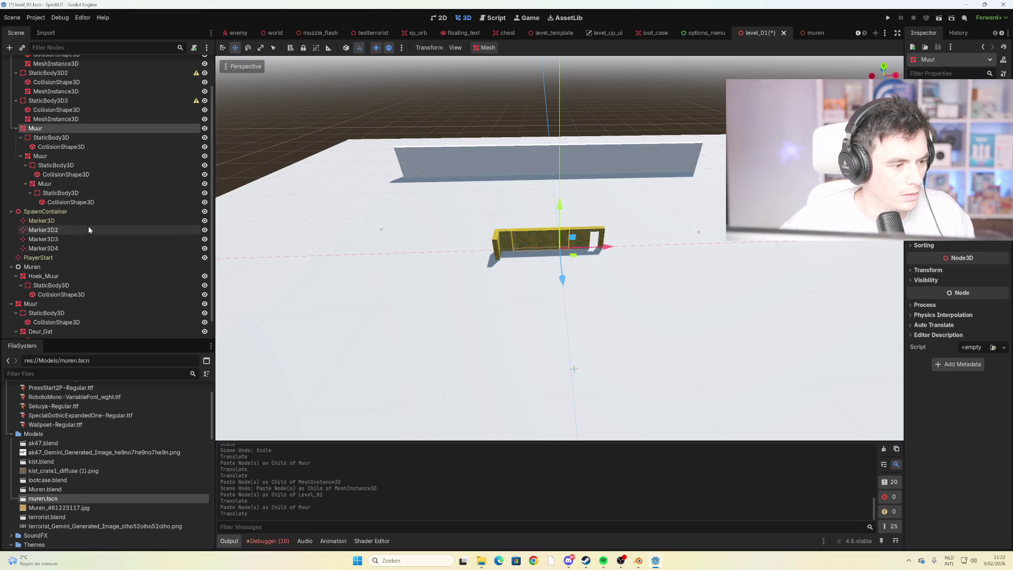
scroll(87, 226, up, 2)
shift+click(53, 83)
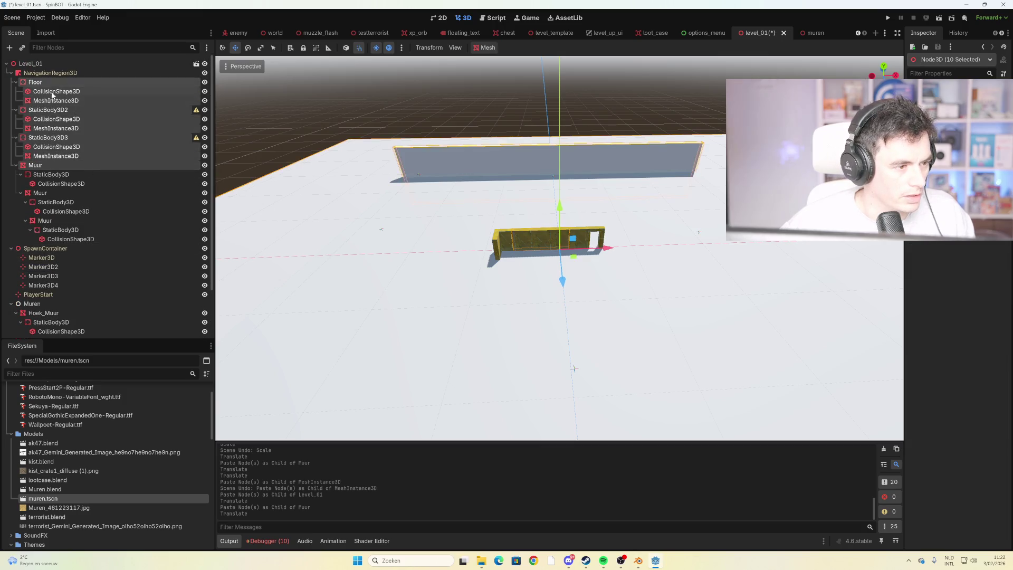
Reparent Floor through the last CollisionShape3D under the Muren node
shift+click(78, 241)
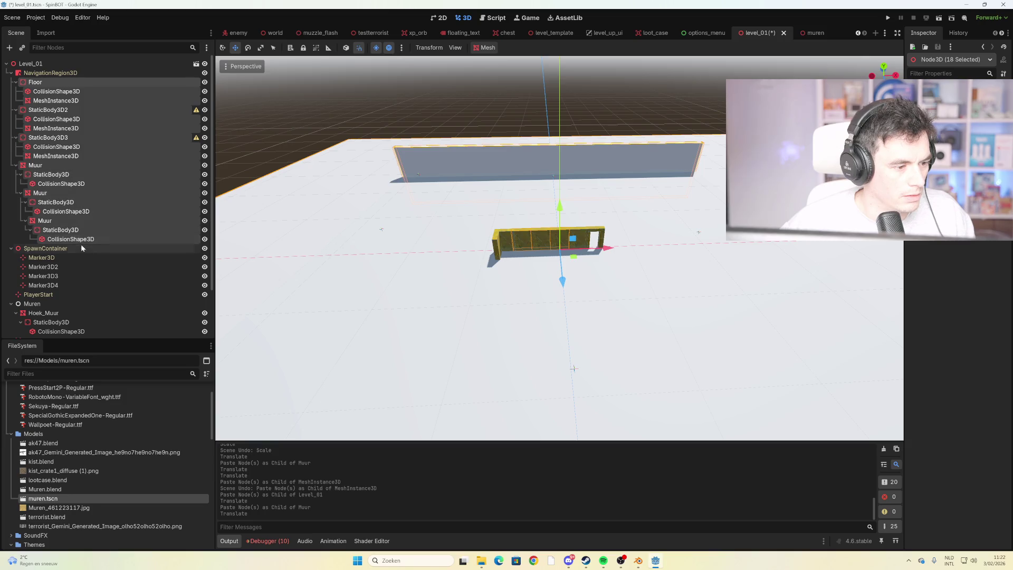
scroll(80, 242, down, 3)
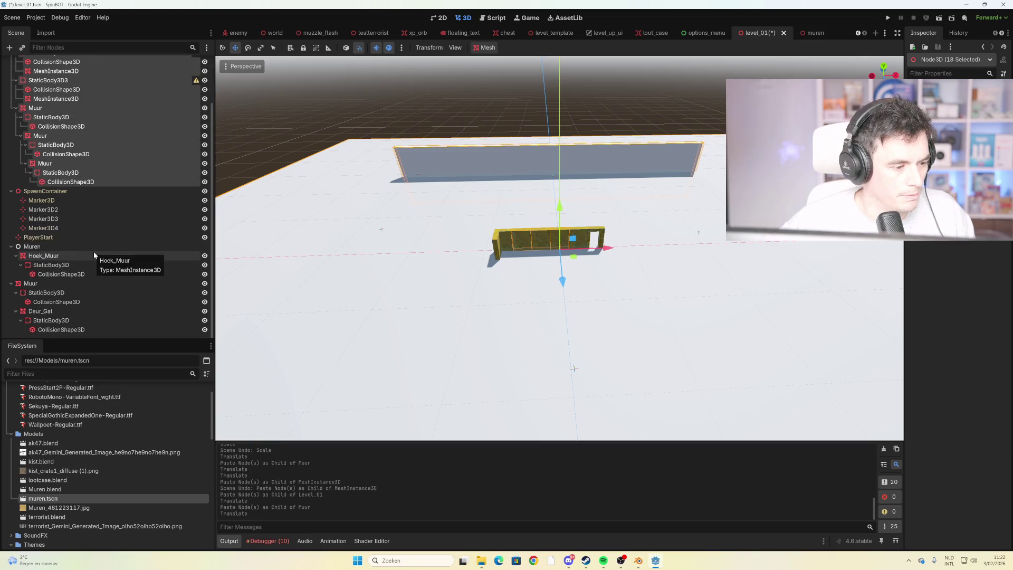
drag(73, 181, 45, 250)
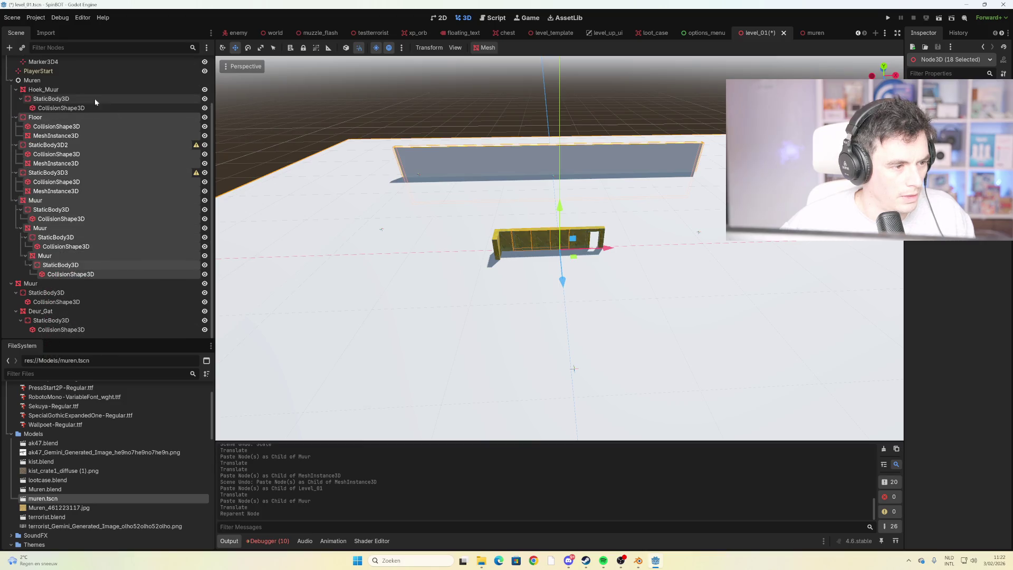
click(74, 81)
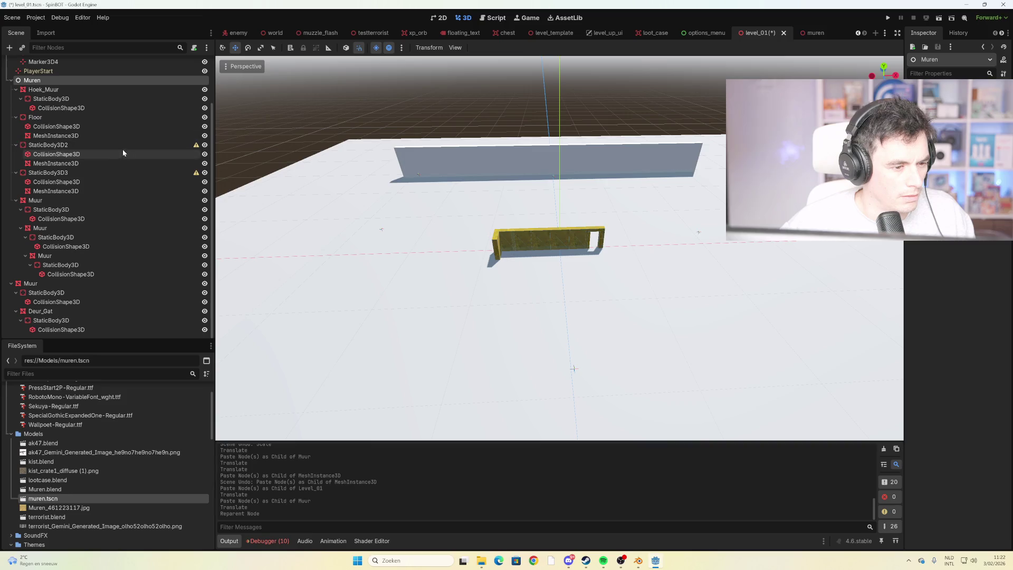
Raise the StaticBody3D3 back wall with the move gizmo and return to the muren scene
click(169, 147)
mouse_move(196, 147)
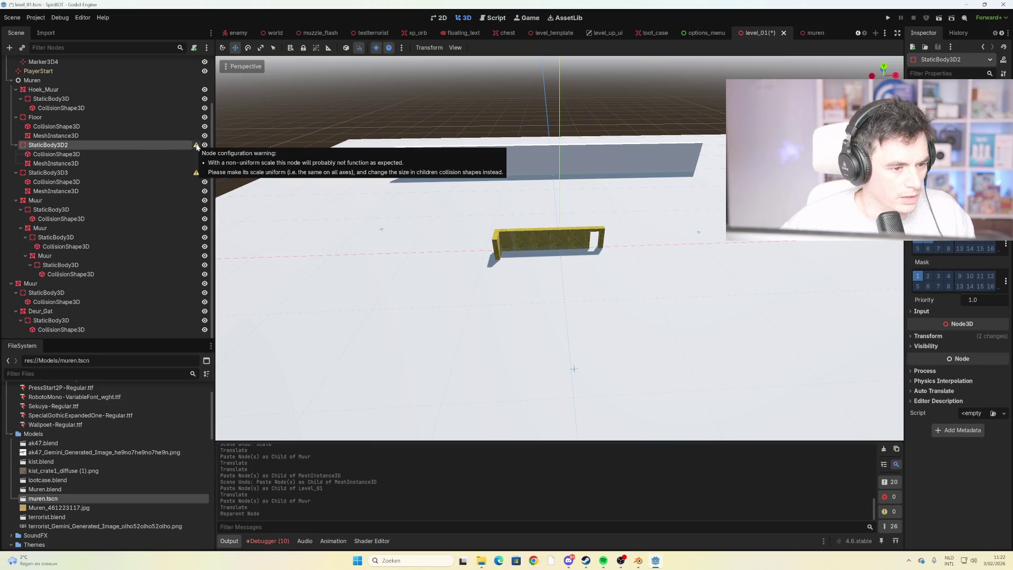
double_click(191, 146)
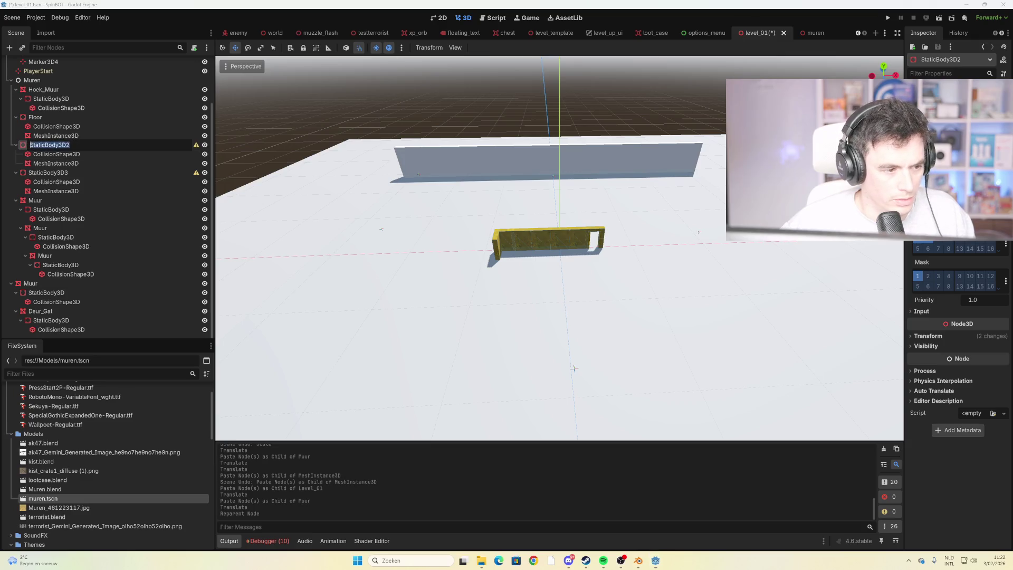
click(128, 174)
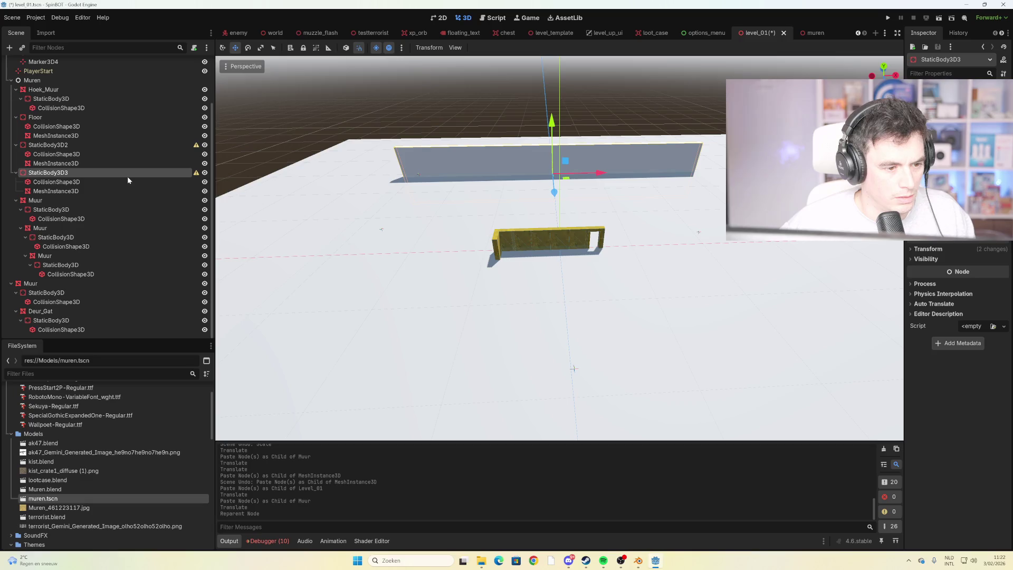
mouse_move(597, 173)
mouse_down()
mouse_move(574, 137)
mouse_move(585, 158)
mouse_up()
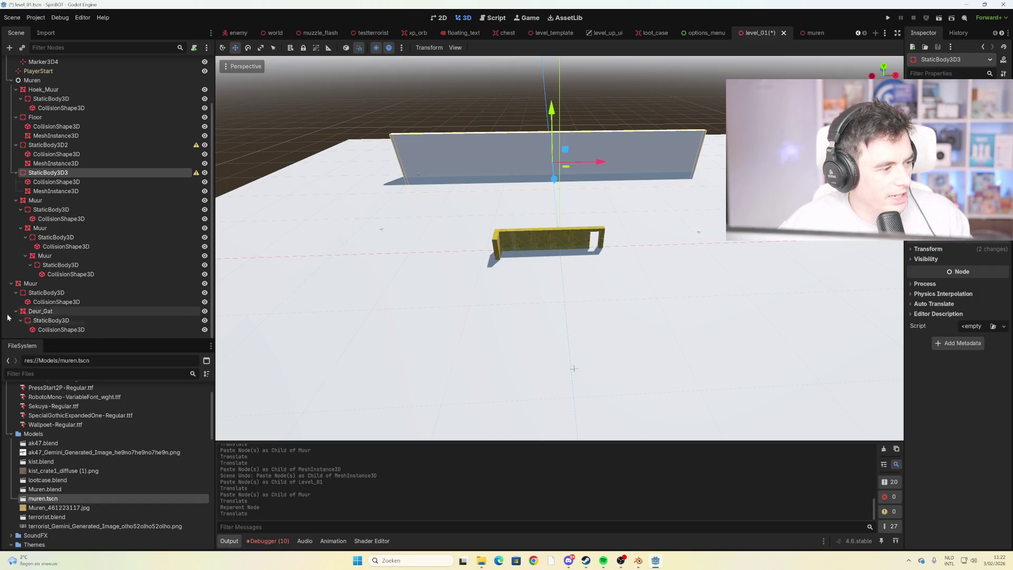
scroll(606, 244, down, 2)
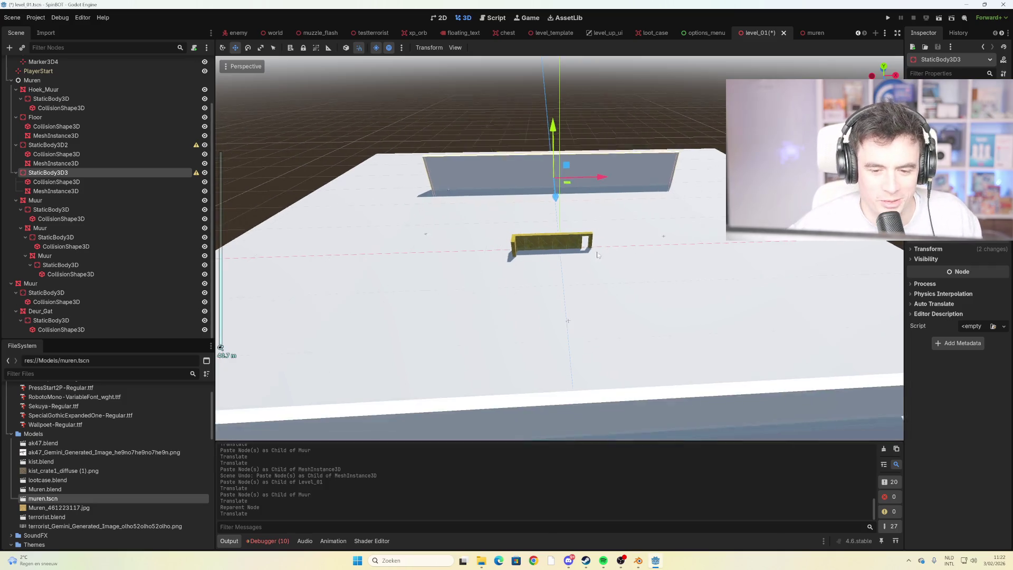
scroll(607, 244, up, 4)
scroll(602, 241, up, 2)
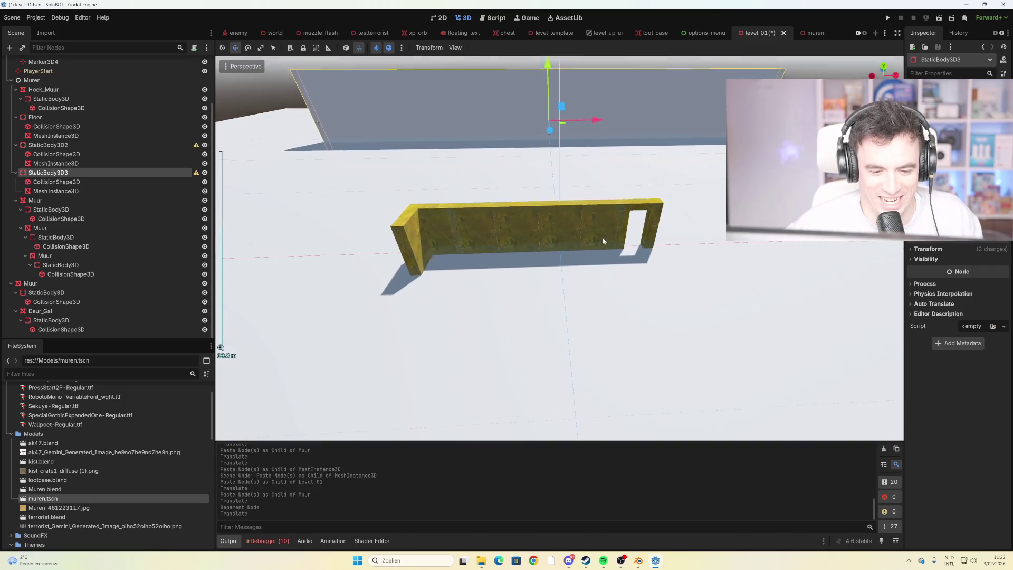
scroll(602, 239, down, 1)
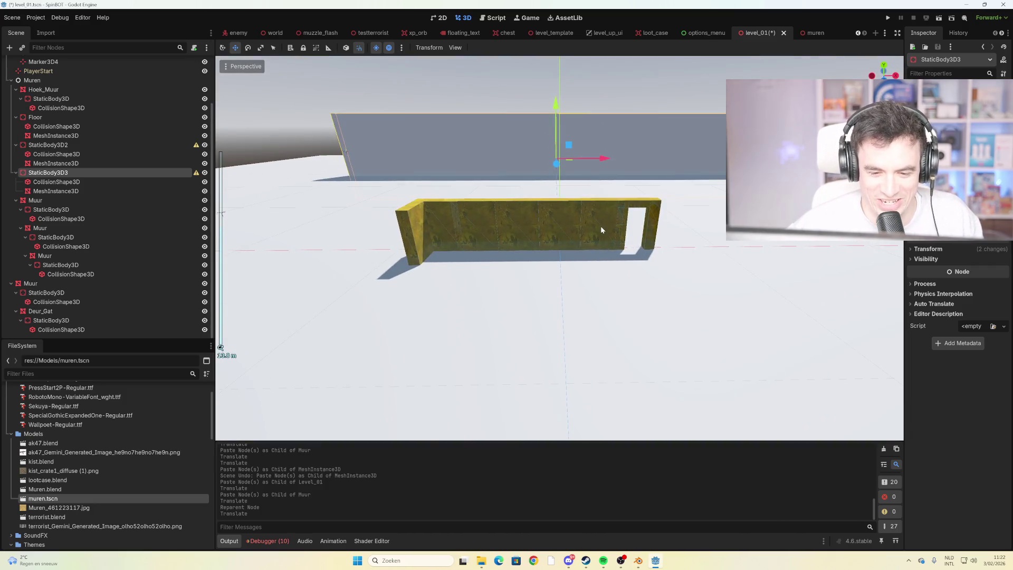
click(808, 35)
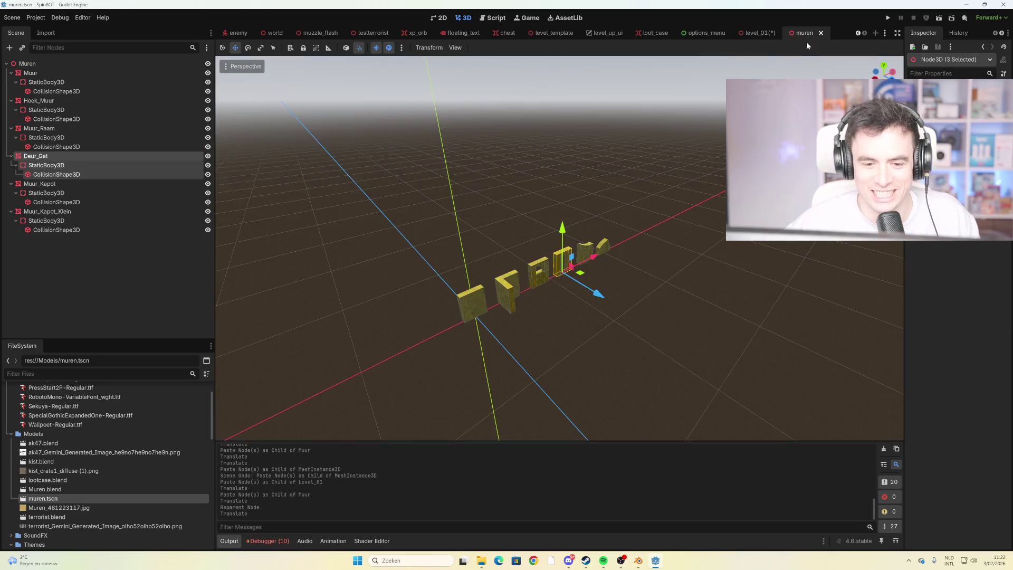
Copy Muur_Kapot with its collision body and shape, and paste it into level_01
click(588, 245)
mouse_move(650, 254)
mouse_down()
mouse_move(668, 268)
mouse_move(637, 262)
mouse_up()
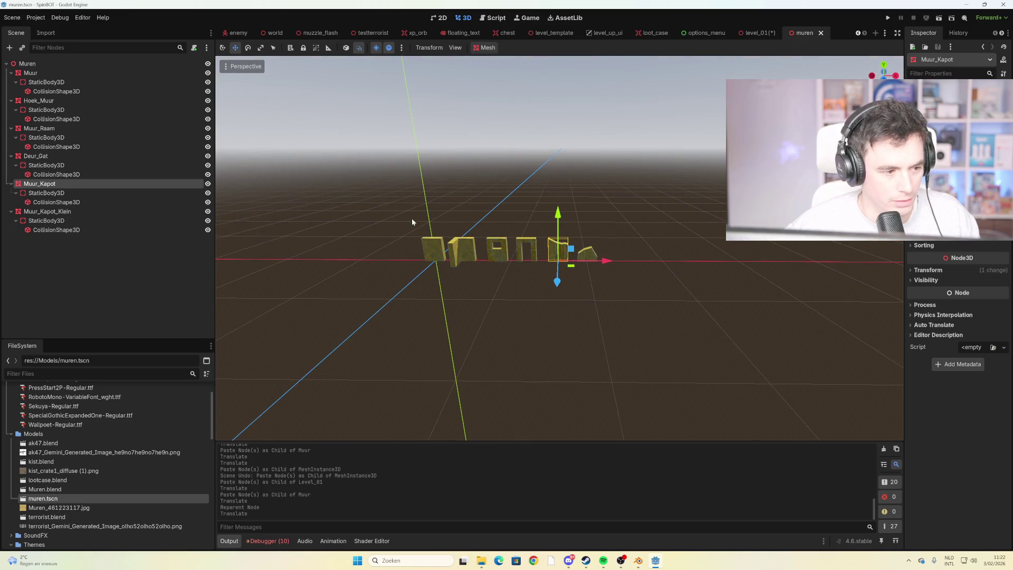
shift+click(59, 201)
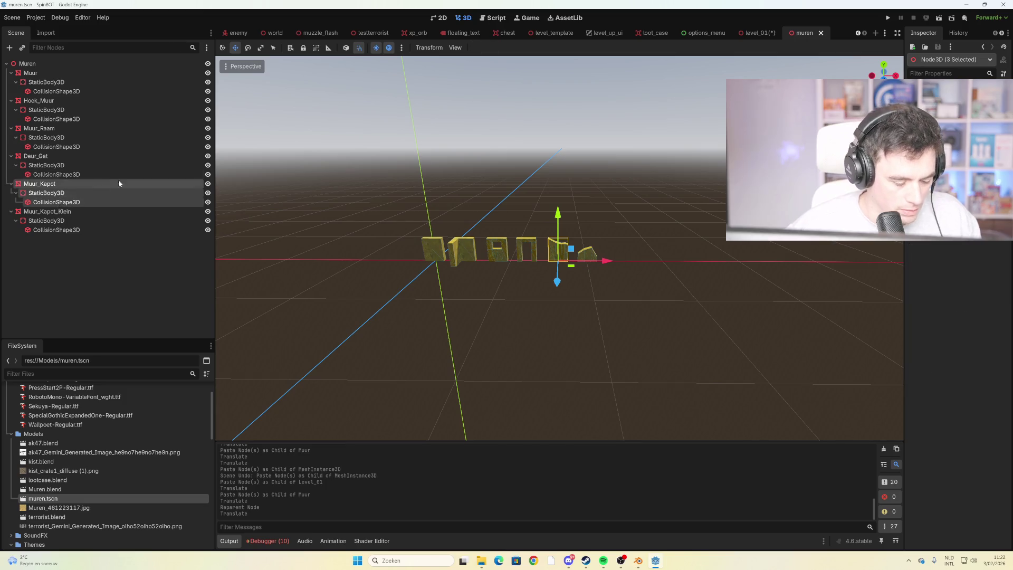
click(752, 35)
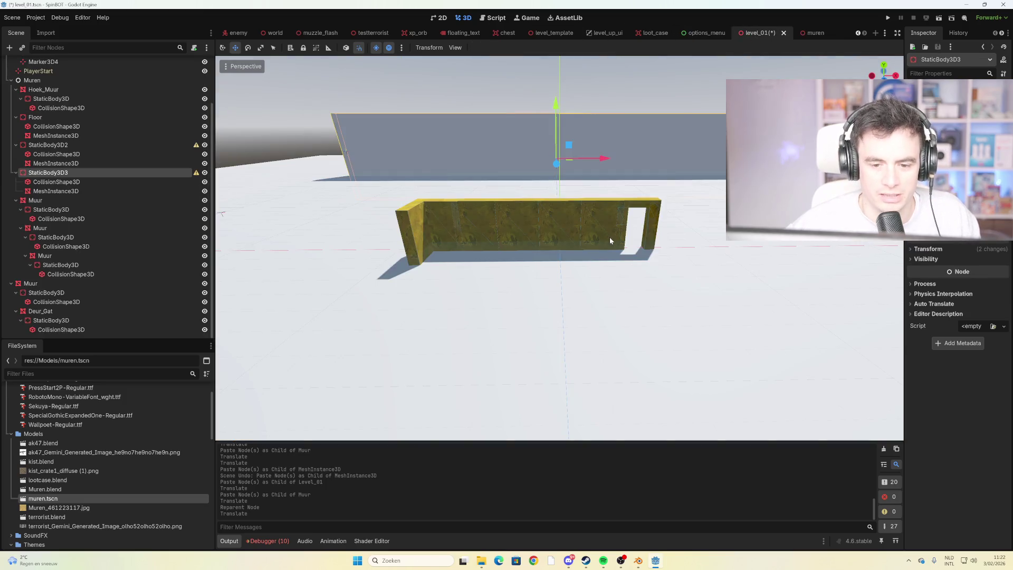
key(ctrl+v)
Undo the stray floor move and misplaced paste, then paste Muur_Kapot under the Level_01 root
click(468, 302)
scroll(621, 282, down, 4)
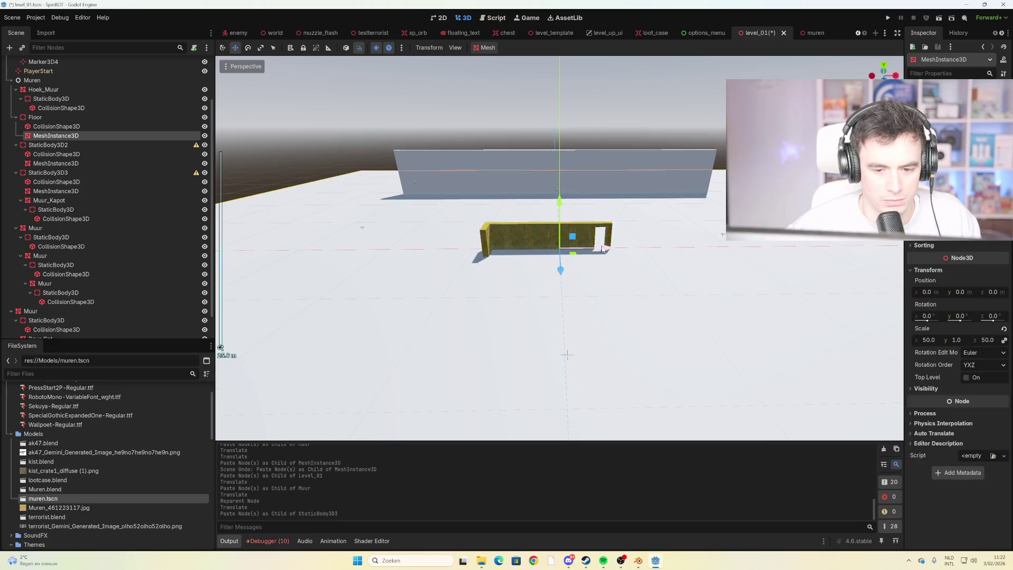
drag(602, 248, 654, 252)
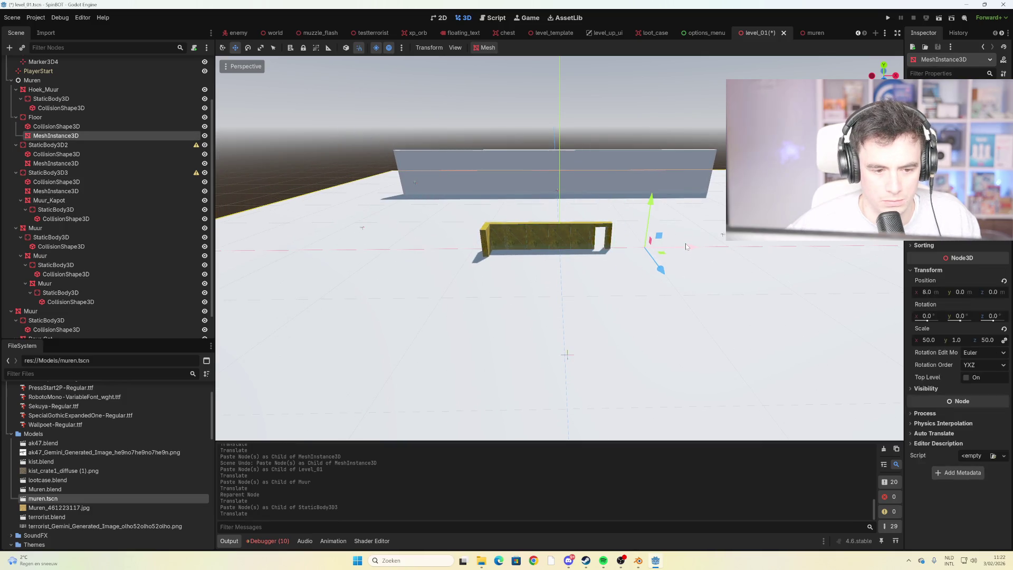
key(ctrl+z)
click(79, 117)
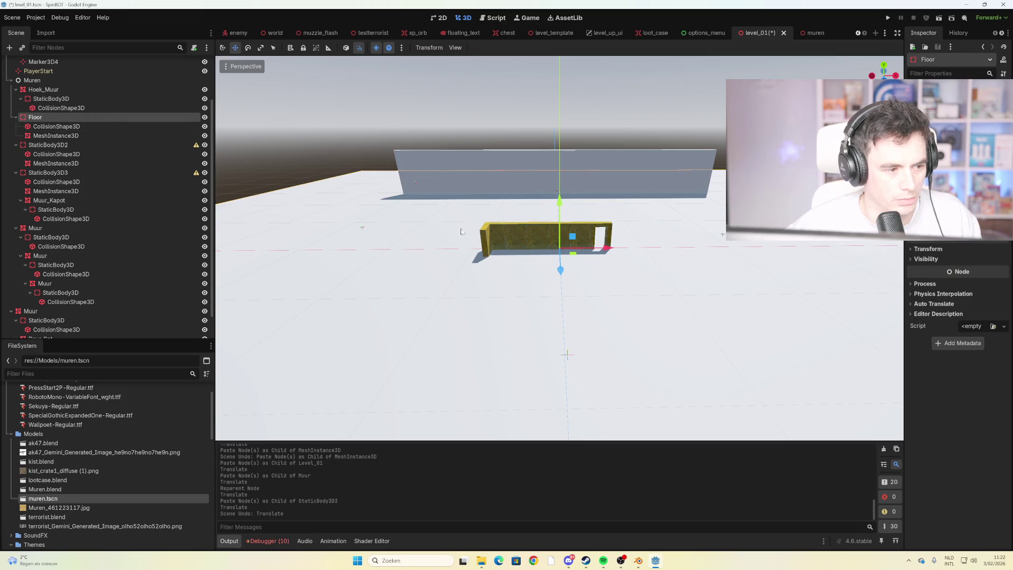
key(ctrl+v)
key(ctrl+z)
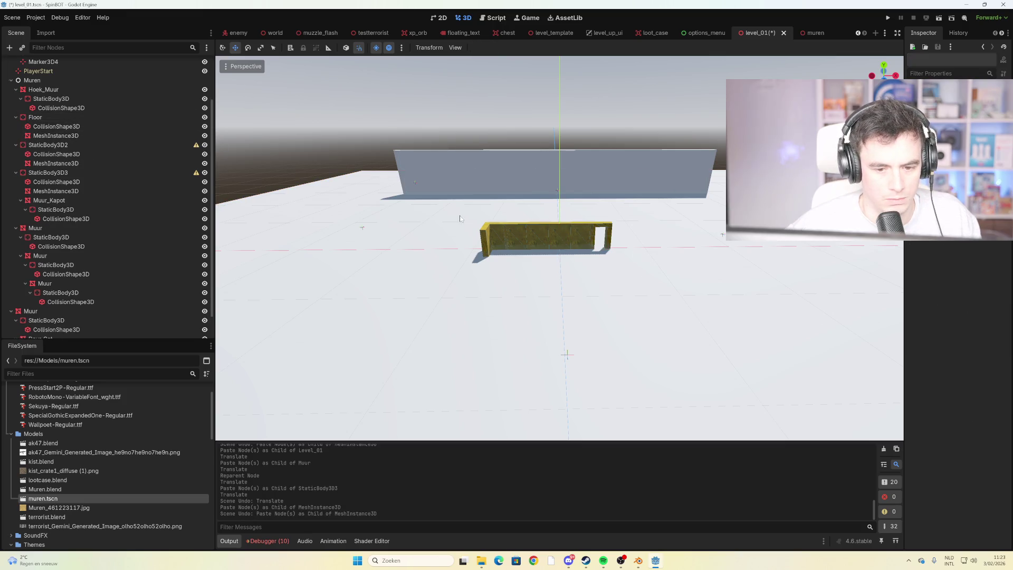
click(56, 62)
key(ctrl+v)
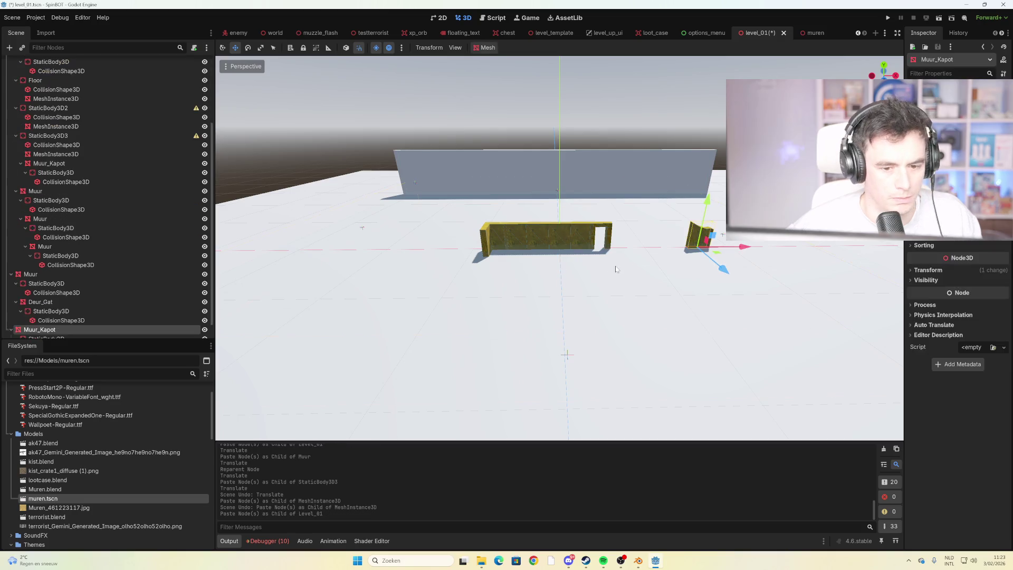
Move the pasted Muur_Kapot along X to sit right of the wall row
key(g)
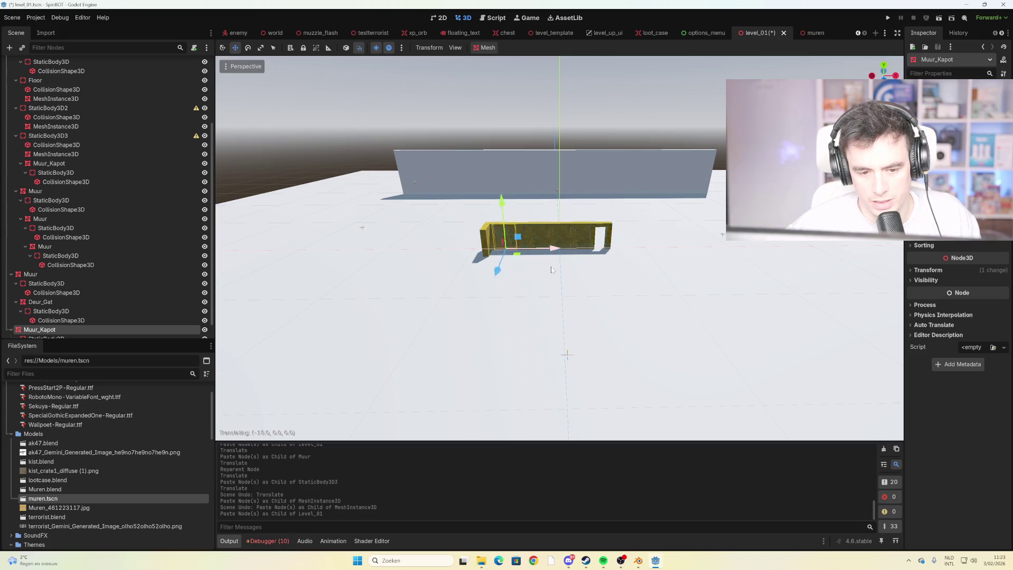
click(668, 263)
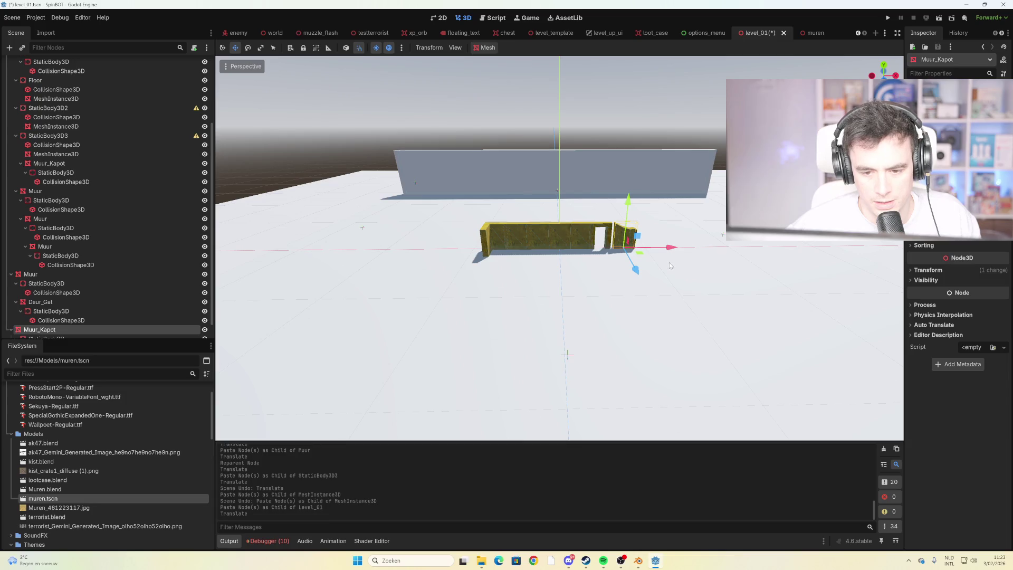
scroll(669, 262, up, 5)
scroll(633, 276, down, 5)
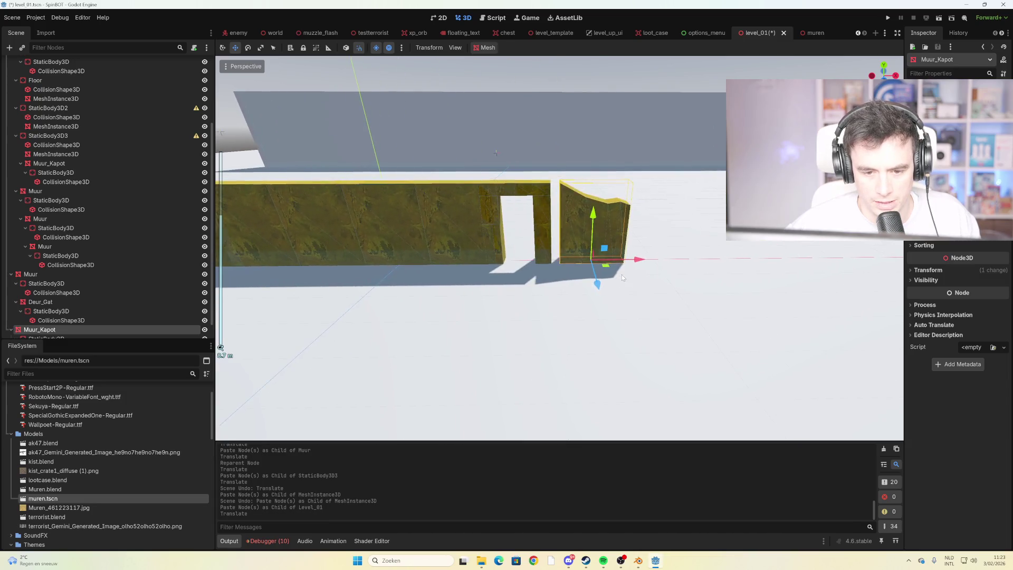
scroll(628, 280, down, 2)
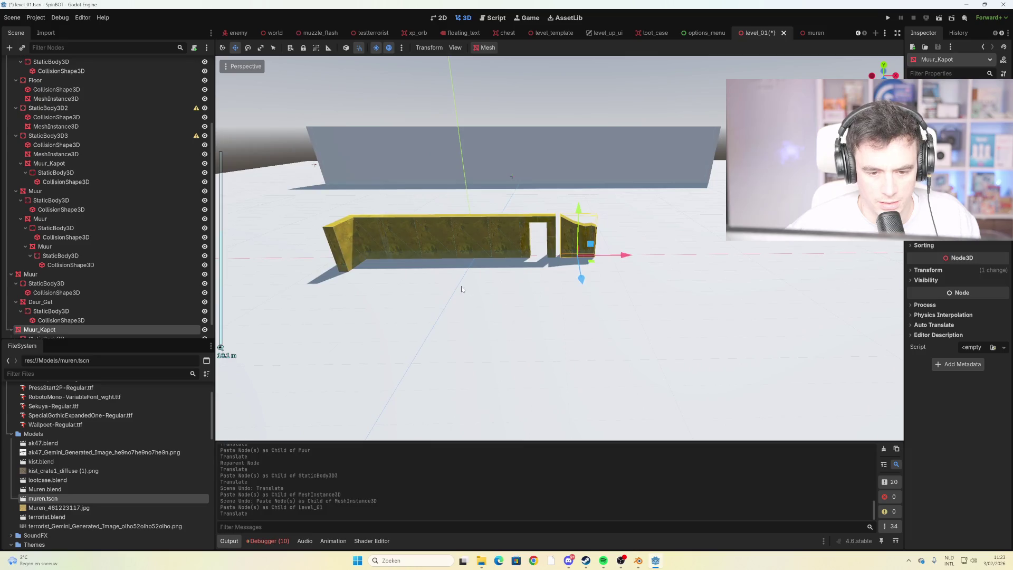
key(g)
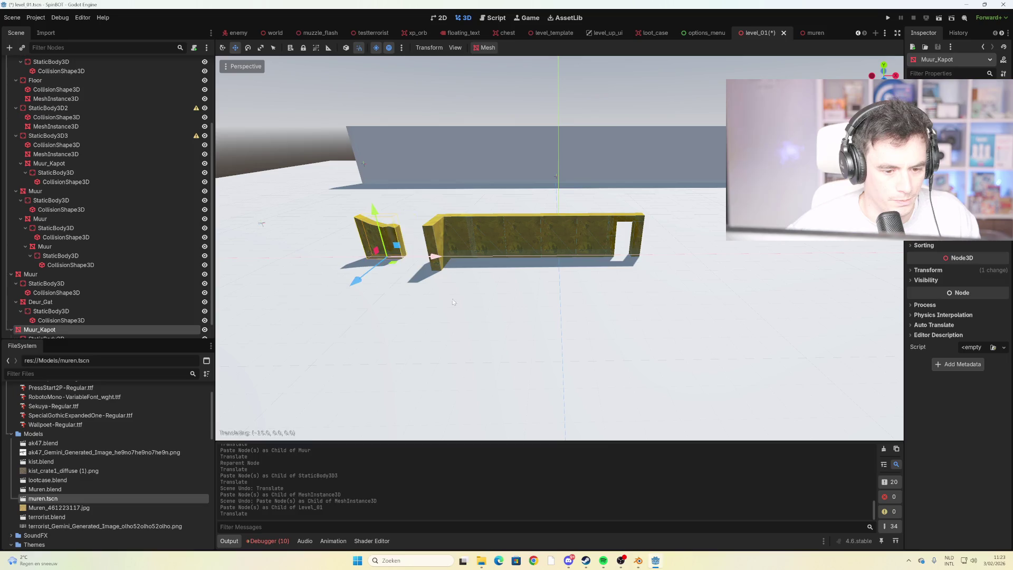
click(412, 282)
key(g)
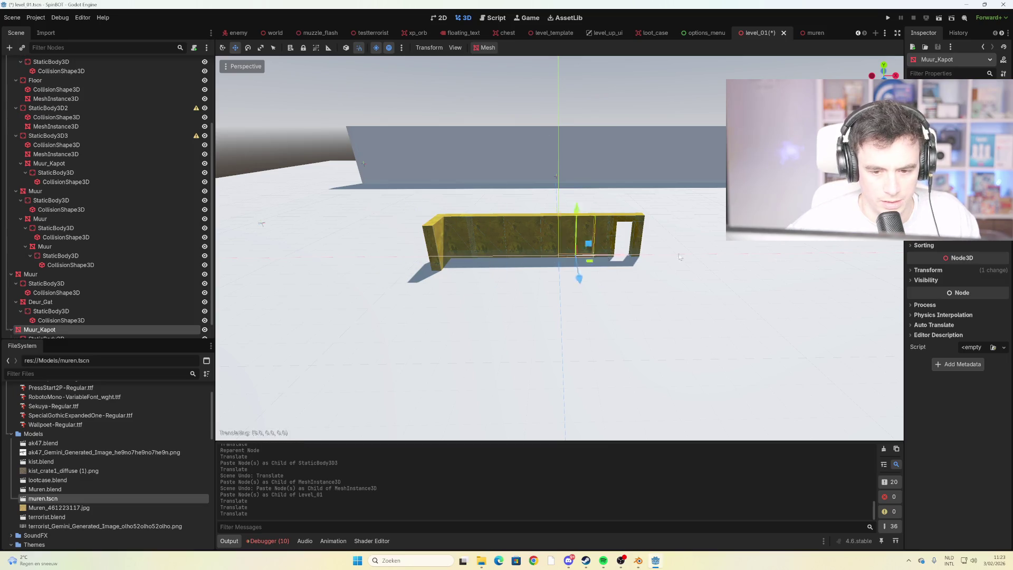
click(692, 253)
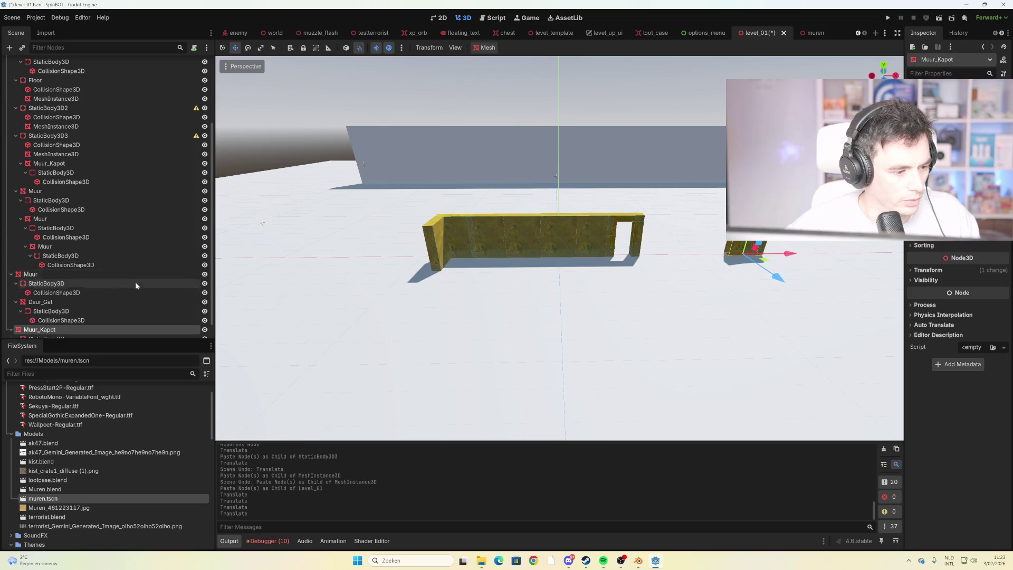
Duplicate the Muur wall section with its body as Muur2 and shift it 11 units right
scroll(93, 297, down, 1)
click(74, 286)
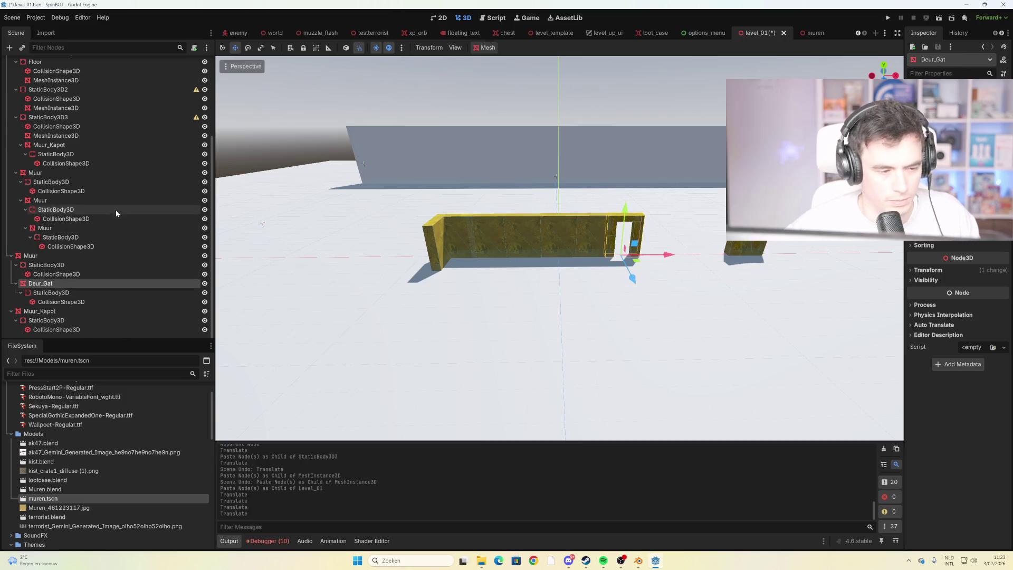
scroll(83, 160, up, 4)
scroll(84, 157, up, 1)
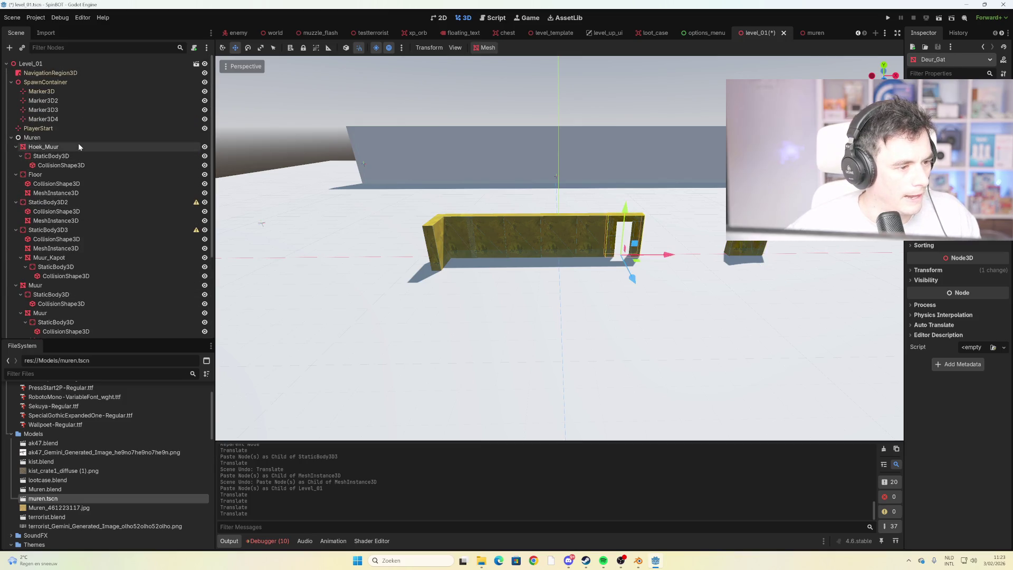
scroll(79, 200, down, 4)
click(77, 201)
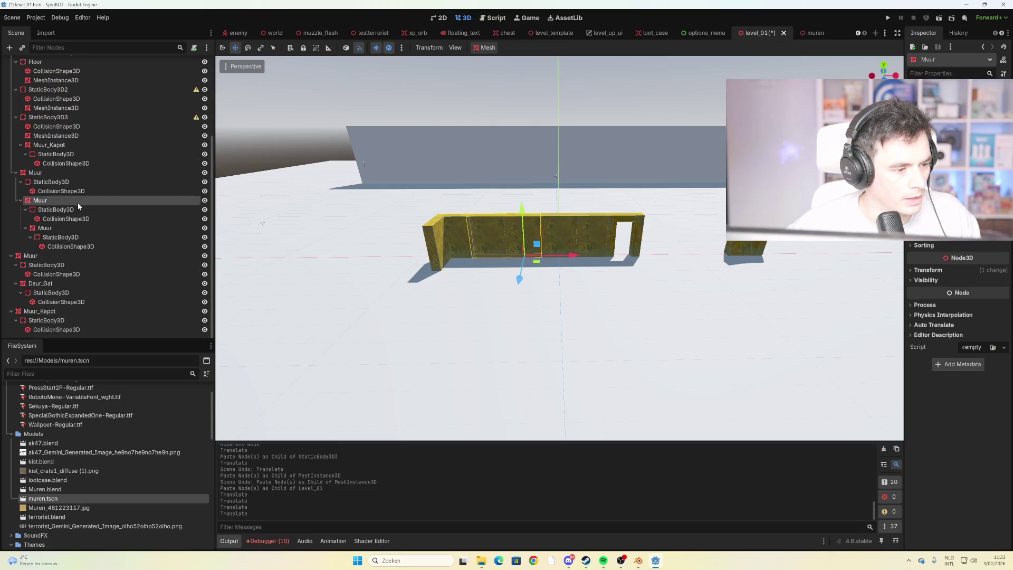
shift+click(67, 218)
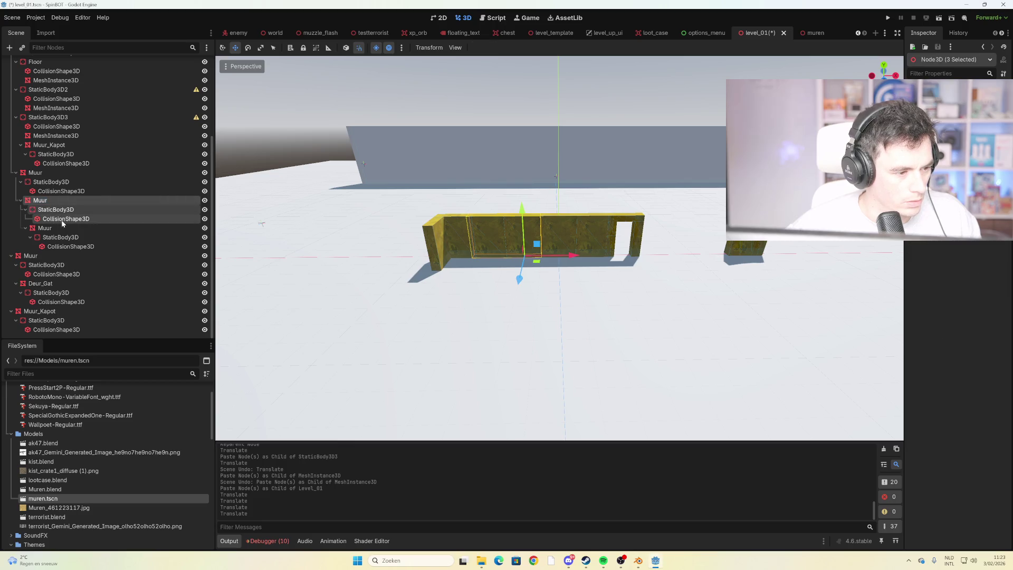
key(ctrl+d)
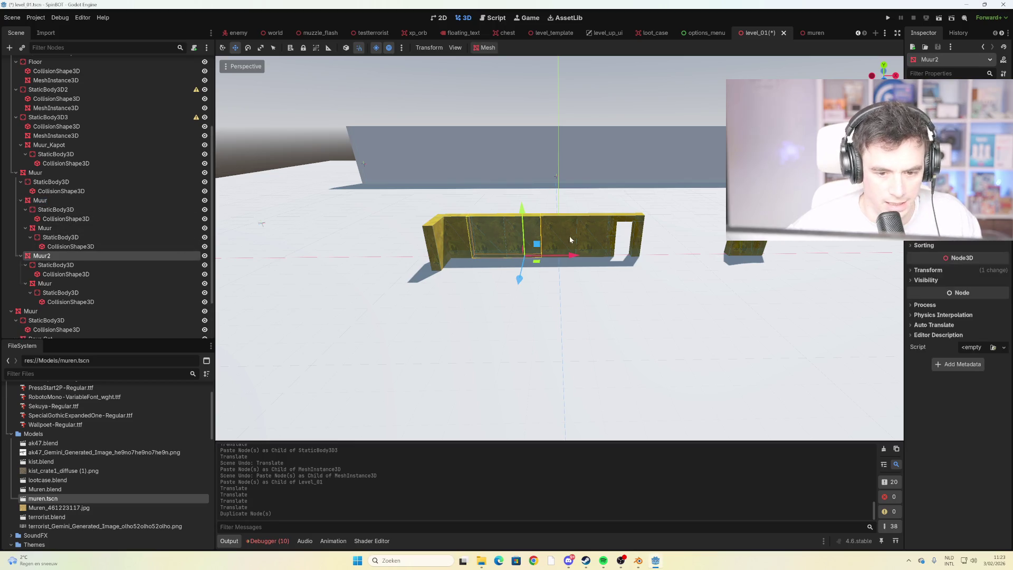
mouse_move(571, 257)
mouse_down()
mouse_move(755, 252)
mouse_move(684, 273)
mouse_up()
Line the Deur_Gat doorway piece up in the gap between wall sections
click(628, 238)
scroll(566, 205, up, 5)
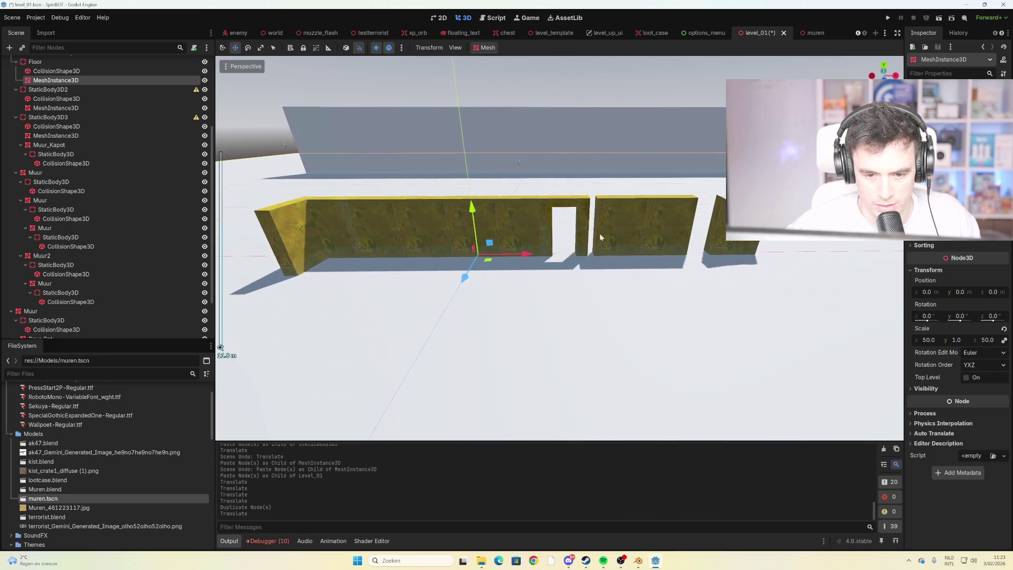
mouse_move(611, 254)
mouse_down()
mouse_move(631, 255)
mouse_move(614, 257)
mouse_move(621, 253)
mouse_up()
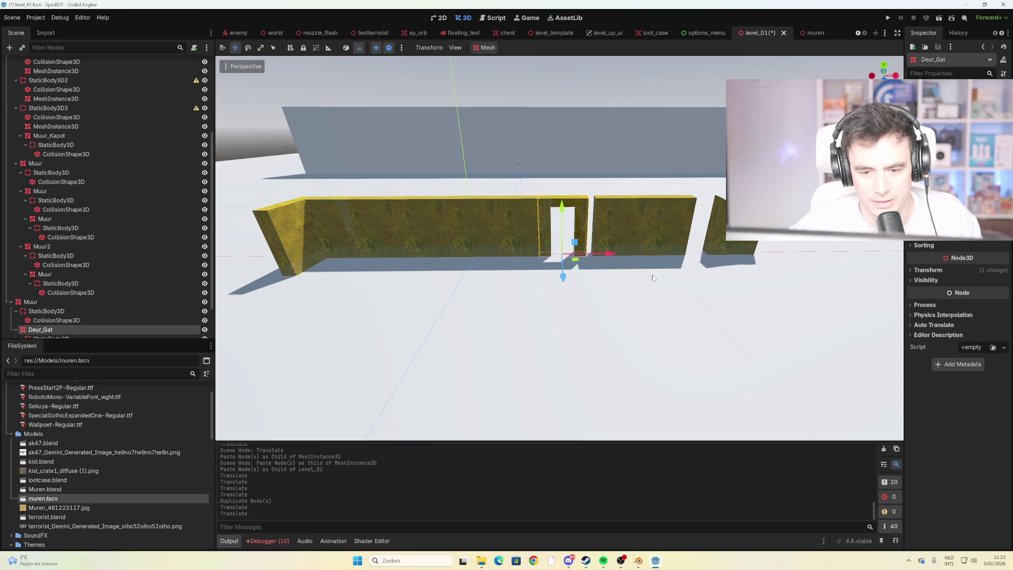
click(634, 304)
scroll(532, 238, down, 5)
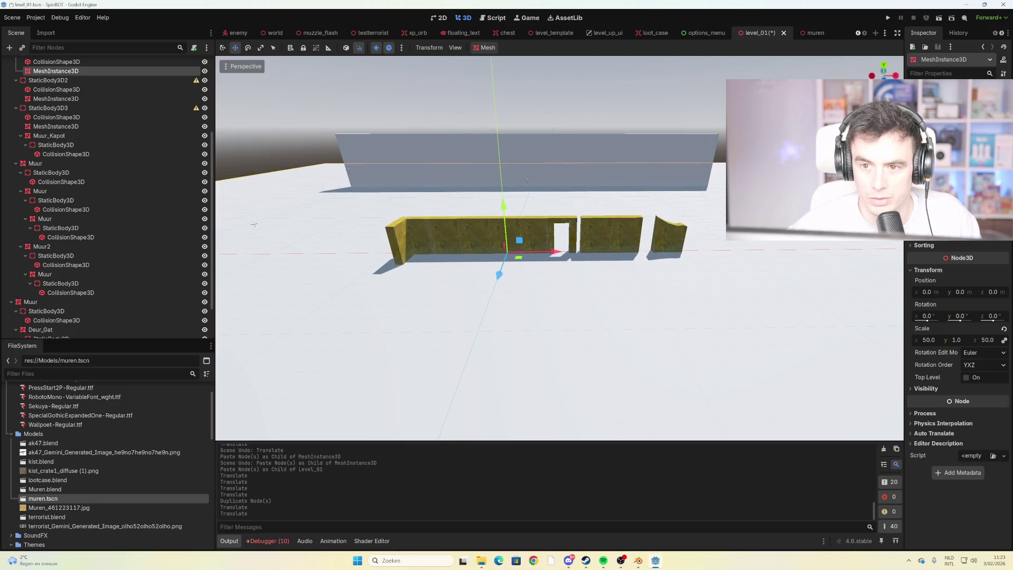
Save level_01 and launch the game with F5 for a playtest
key(ctrl+s)
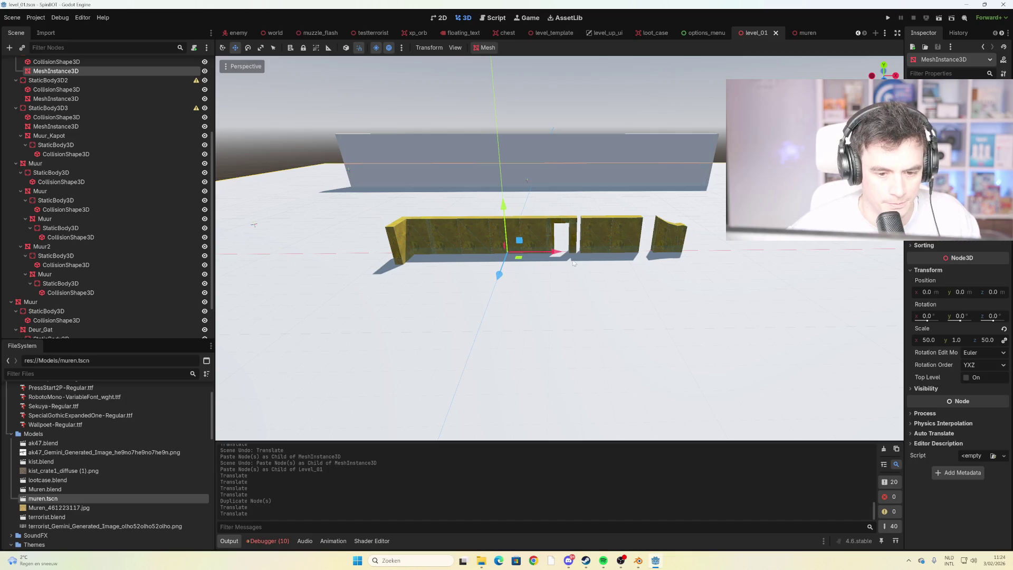
scroll(573, 262, down, 4)
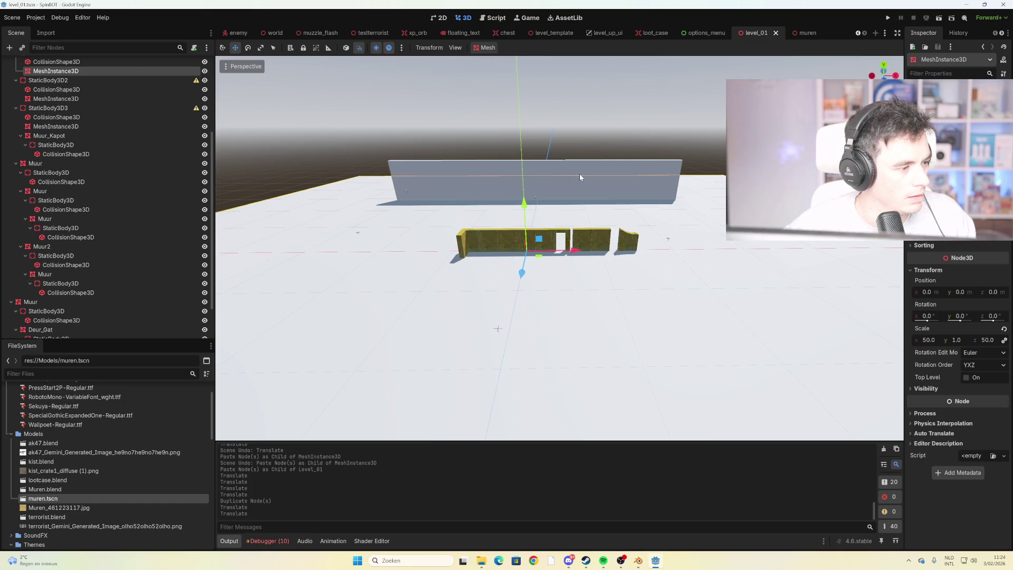
key(F5)
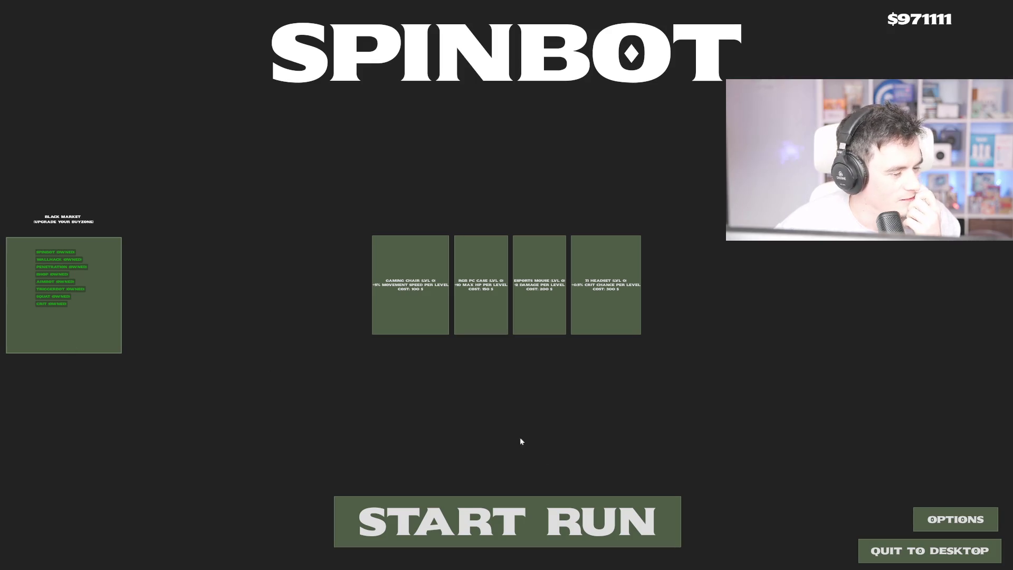
Start a run and walk the player through the wall's doorway and back out
click(539, 527)
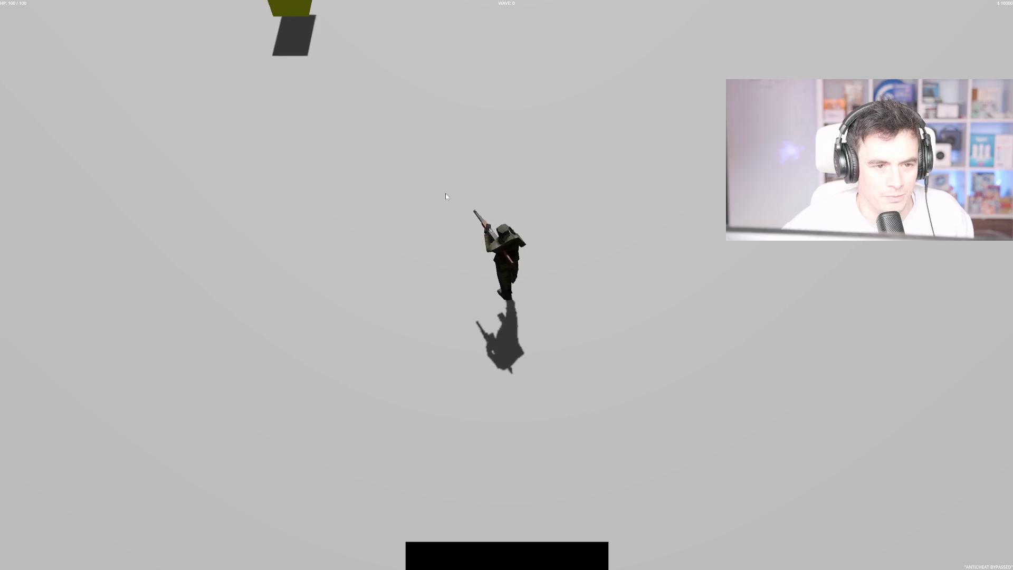
key(w)
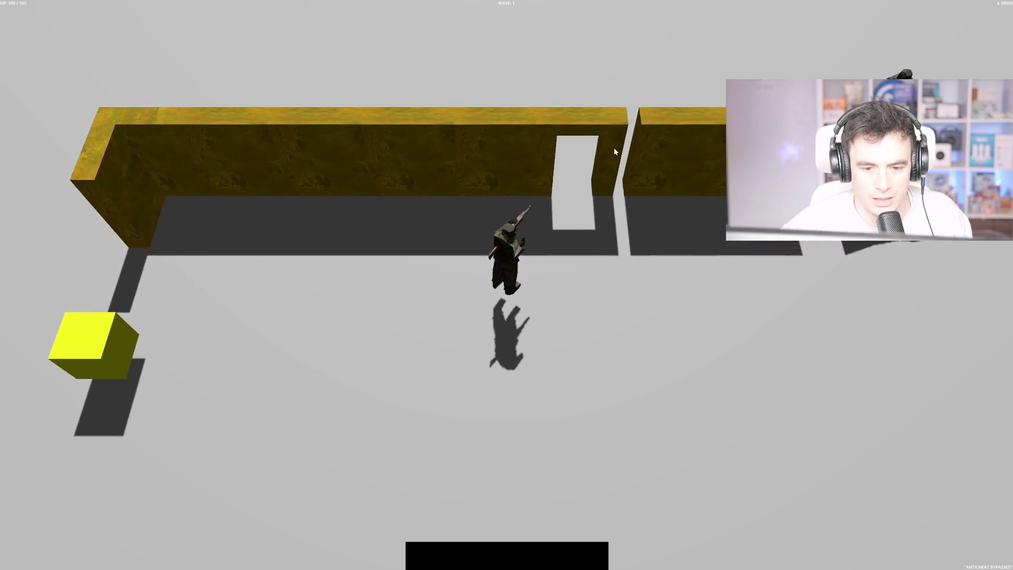
key(d)
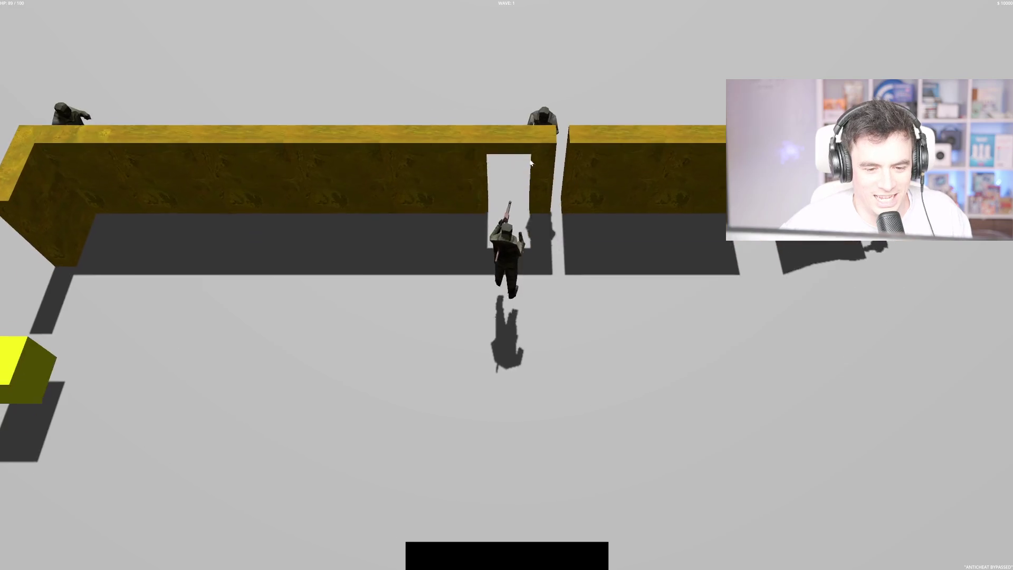
key(s)
key(a)
key(w)
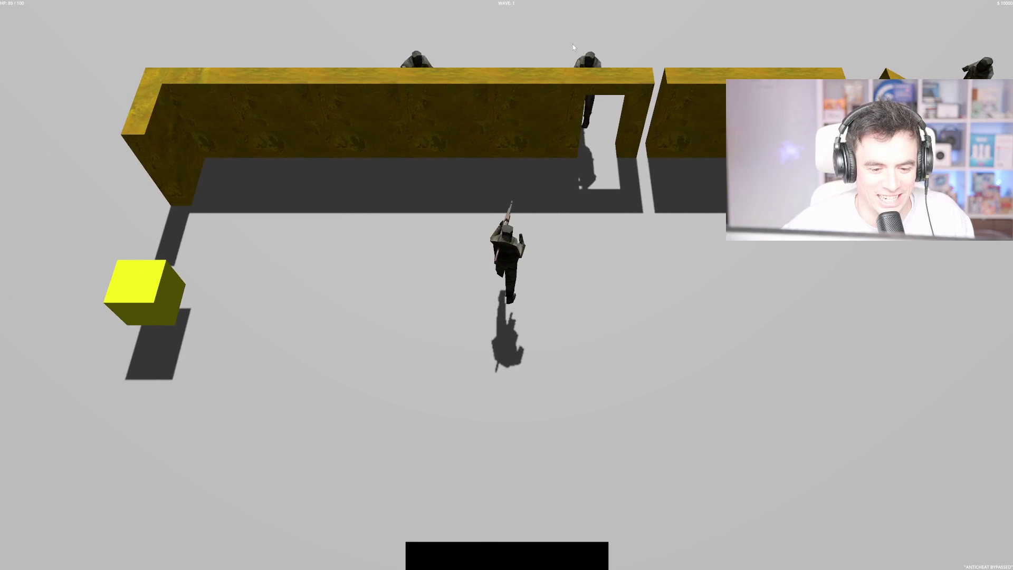
Collect the loot, dismiss the loot screen, evade enemies, then stop the game with F8
key(s)
key(a)
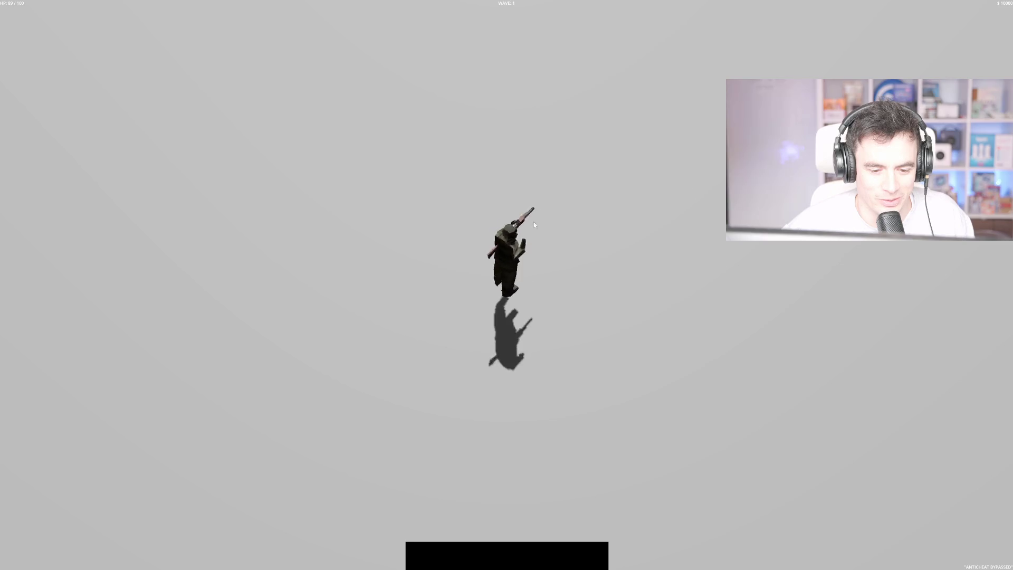
key(w)
key(a)
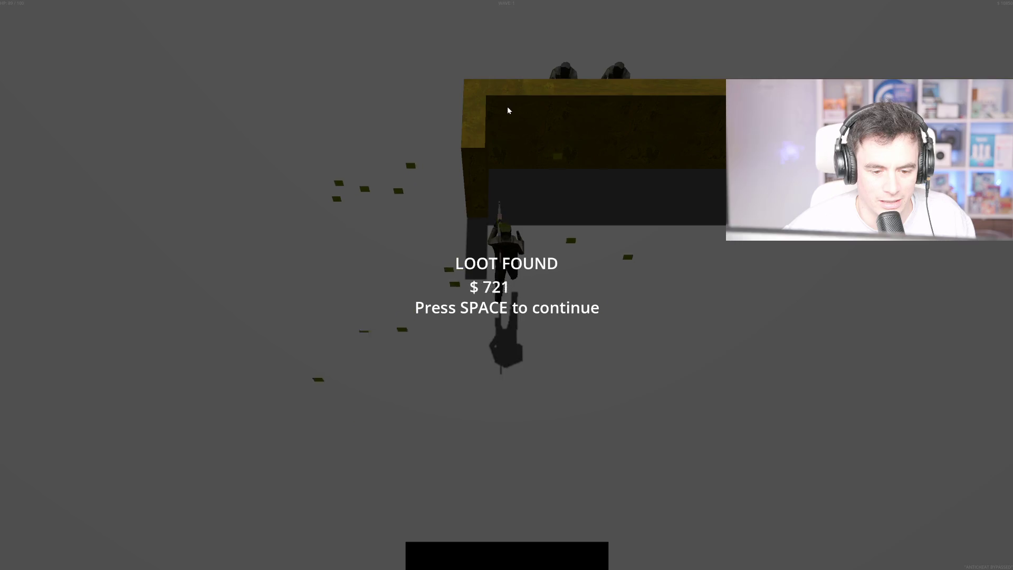
key(space)
key(s)
key(a)
key(s)
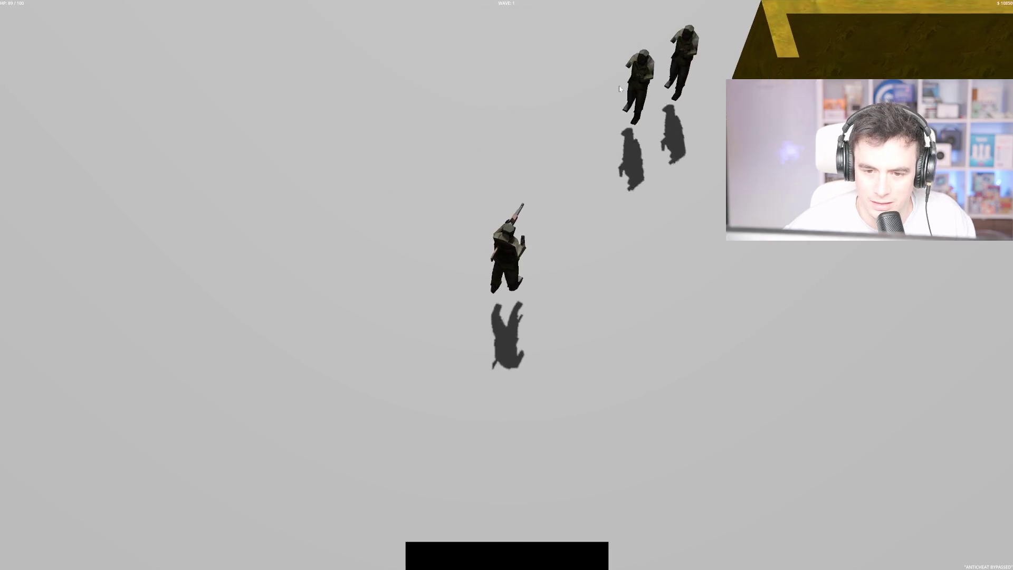
key(d)
key(F8)
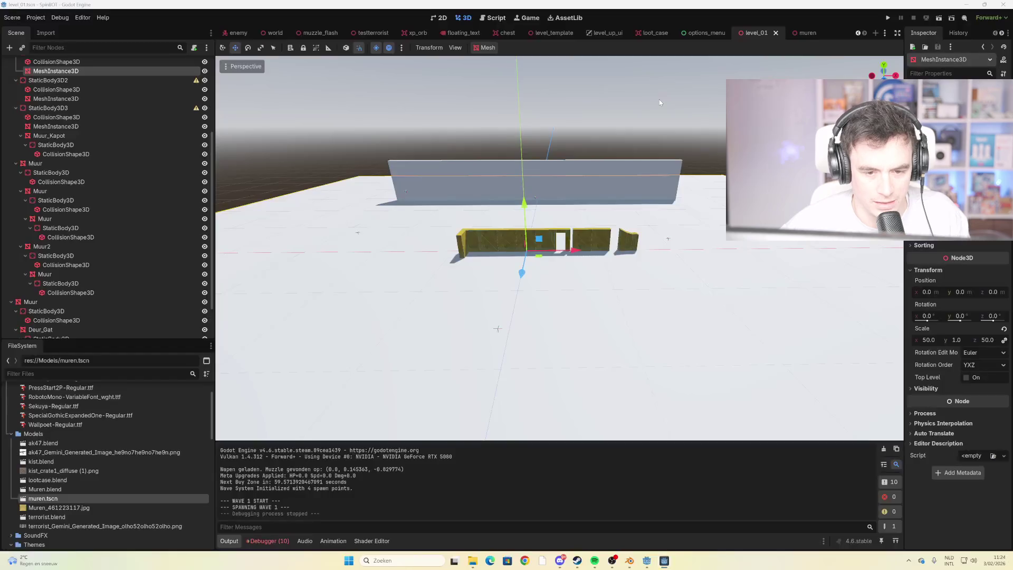
Tilt the view down onto the level floor and select the NavigationRegion3D node
drag(472, 212, 522, 207)
drag(659, 231, 369, 200)
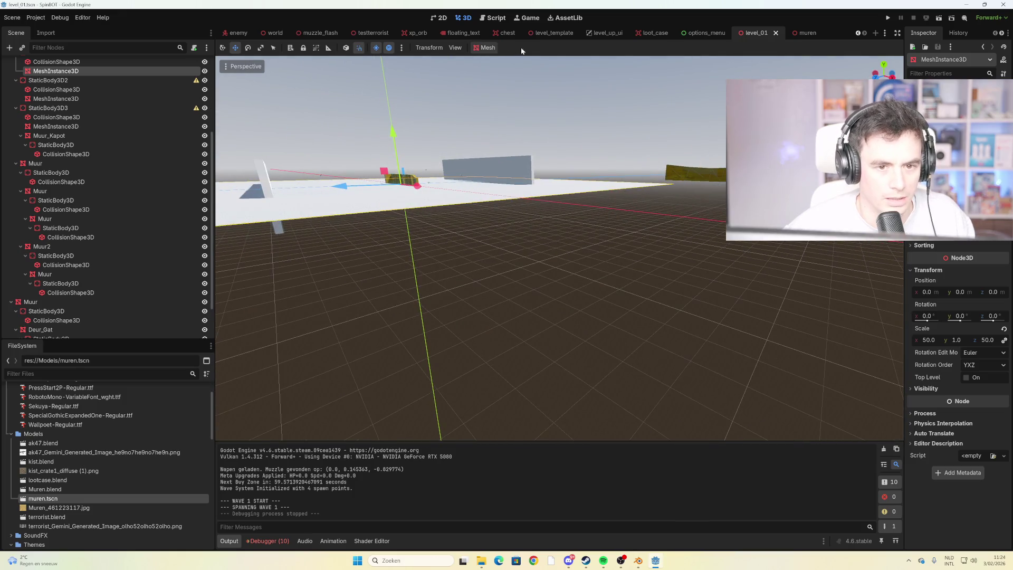
scroll(114, 103, up, 5)
click(79, 74)
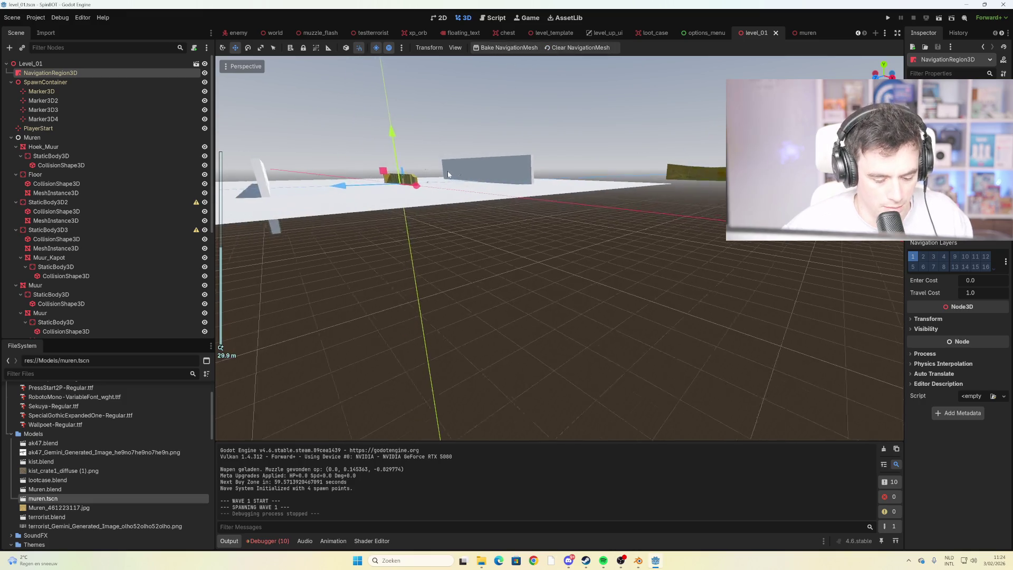
Run the game again, walk the player up toward the wall, then stop with F8
key(F5)
key(Return)
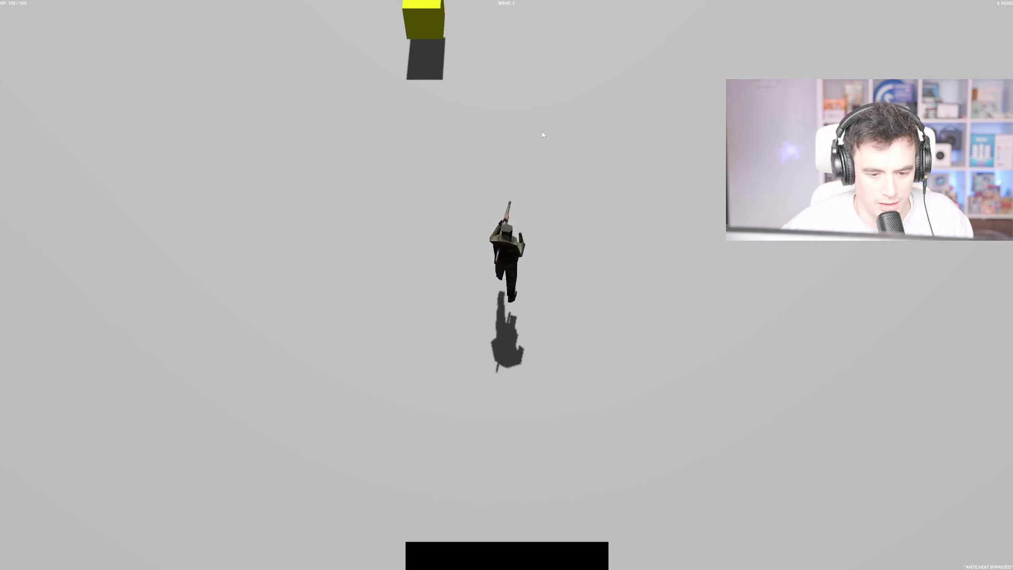
key(w)
key(d)
key(w)
key(s)
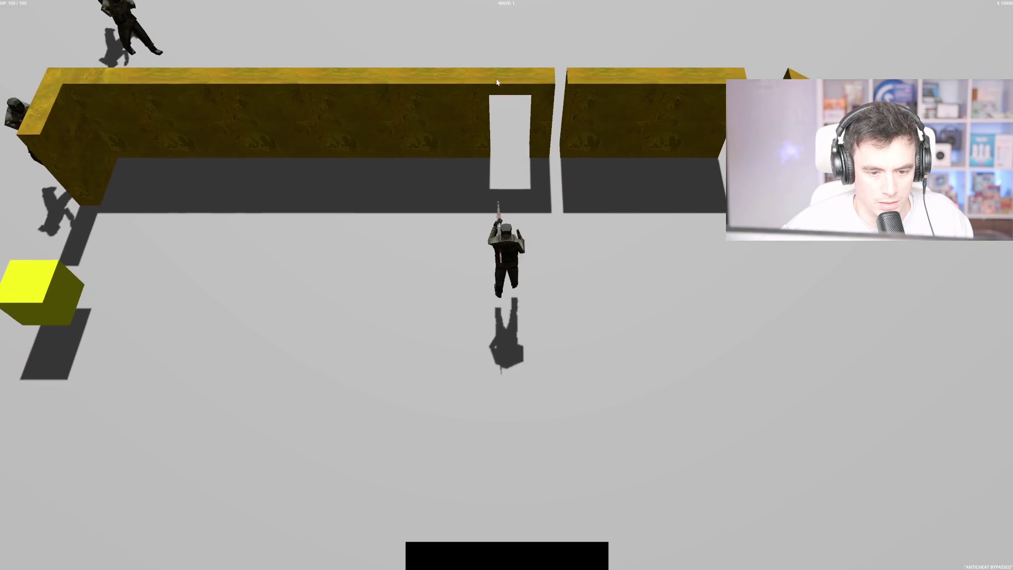
key(F8)
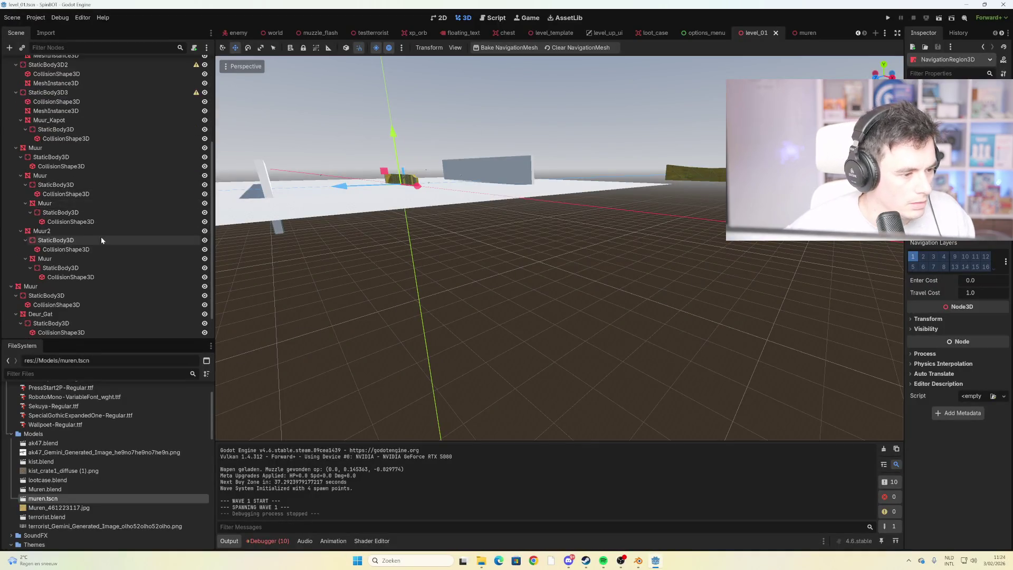
Shift-select Muur through Muur_Kapot in the Scene dock and drop them onto Muren
scroll(417, 214, down, 3)
mouse_move(420, 215)
mouse_down()
mouse_move(457, 239)
mouse_move(445, 221)
mouse_up()
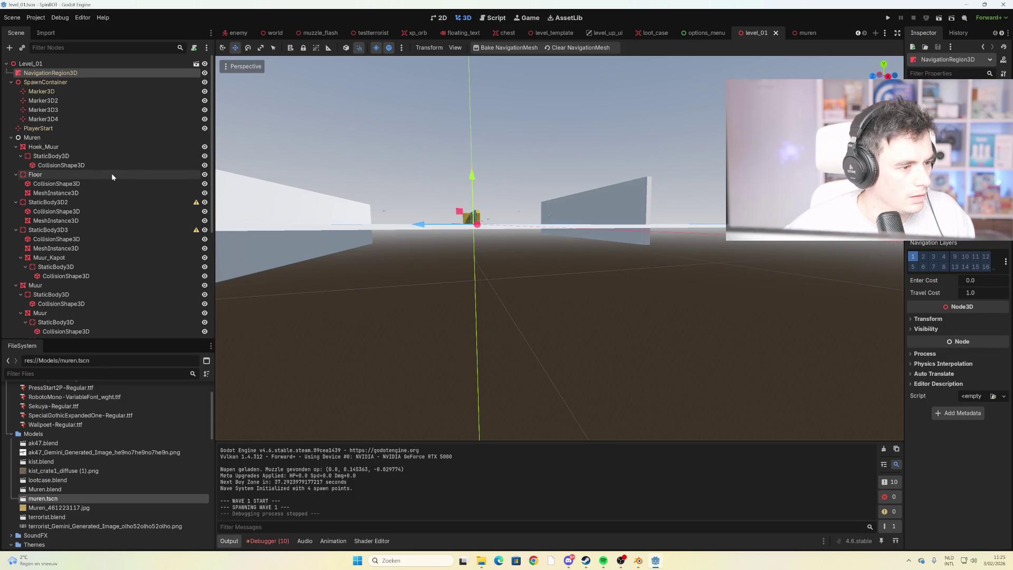
click(19, 140)
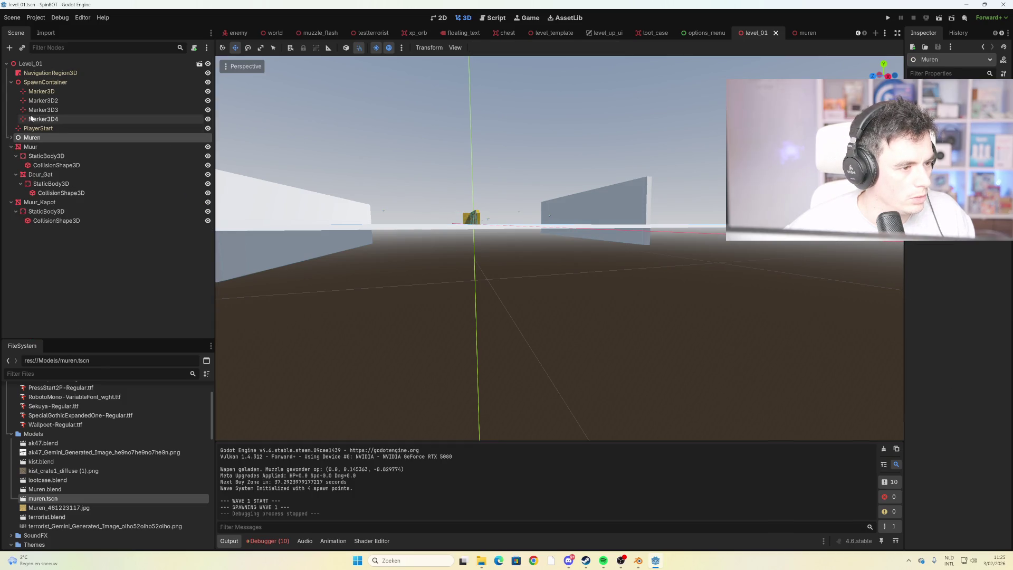
click(41, 148)
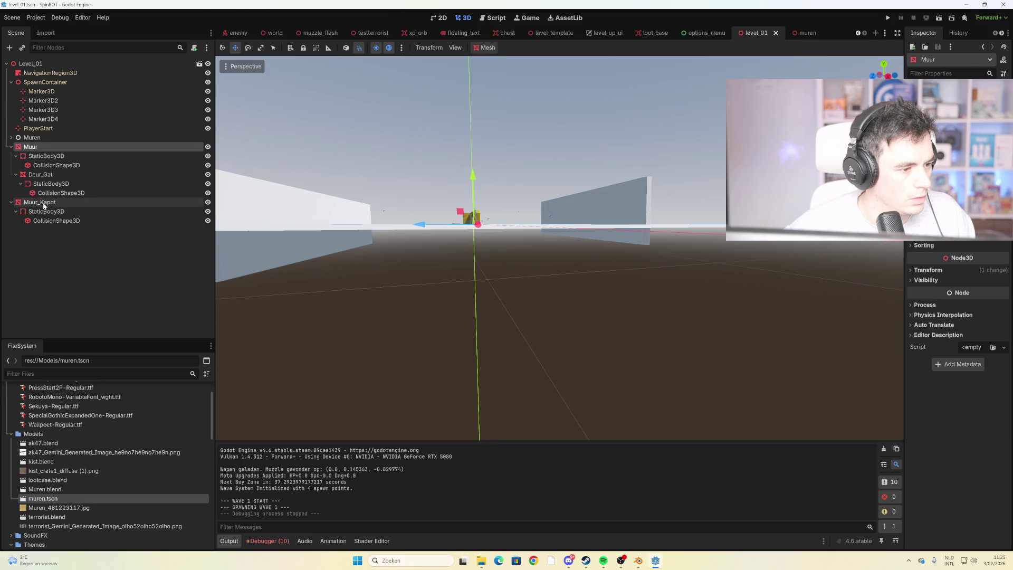
shift+click(43, 202)
drag(53, 176, 53, 176)
scroll(68, 244, down, 3)
scroll(79, 252, up, 6)
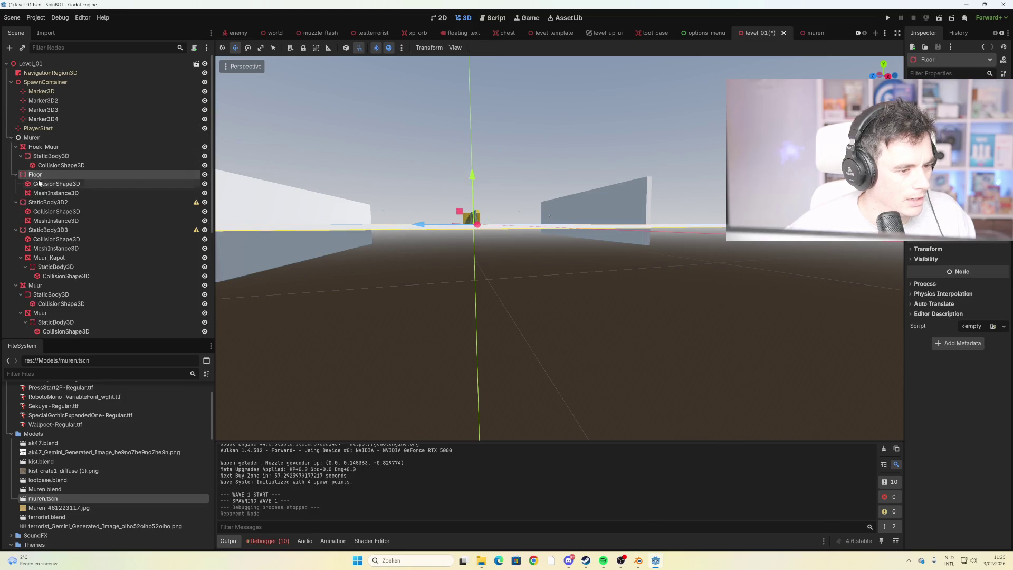
Lower the Floor's CollisionShape3D by 0.5 along the Y axis
drag(46, 198, 51, 191)
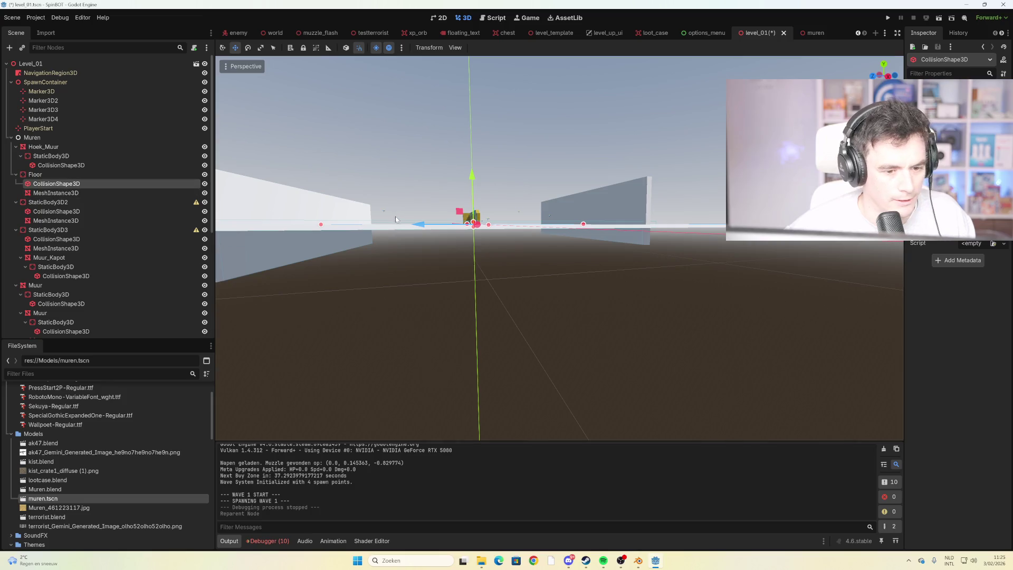
drag(458, 258, 416, 379)
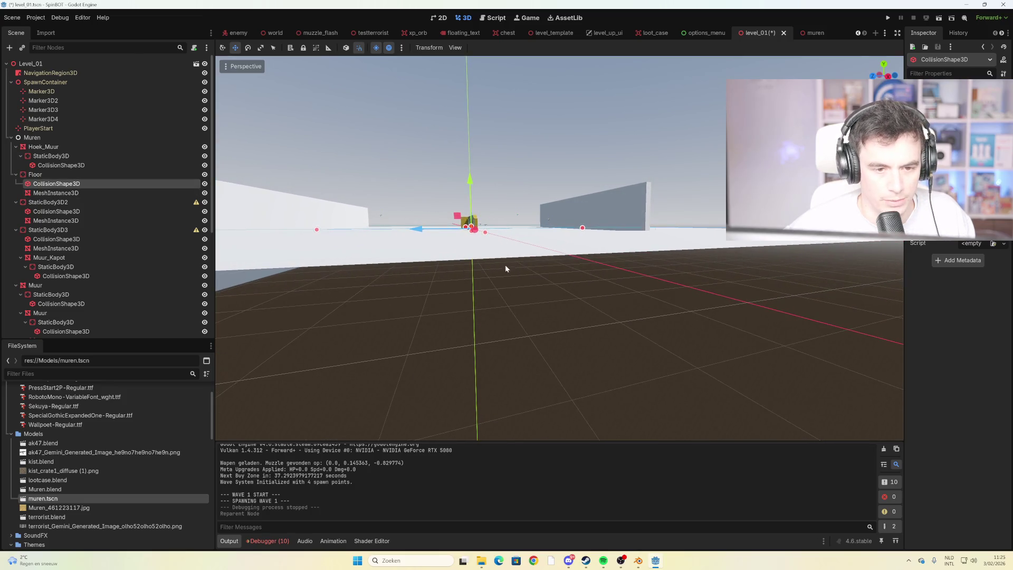
drag(523, 260, 526, 245)
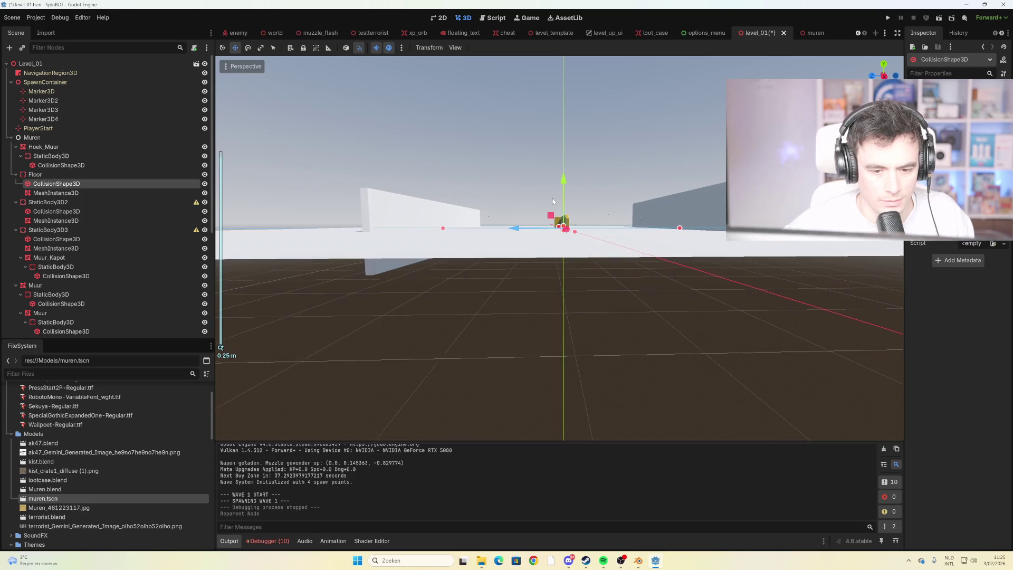
scroll(556, 204, up, 5)
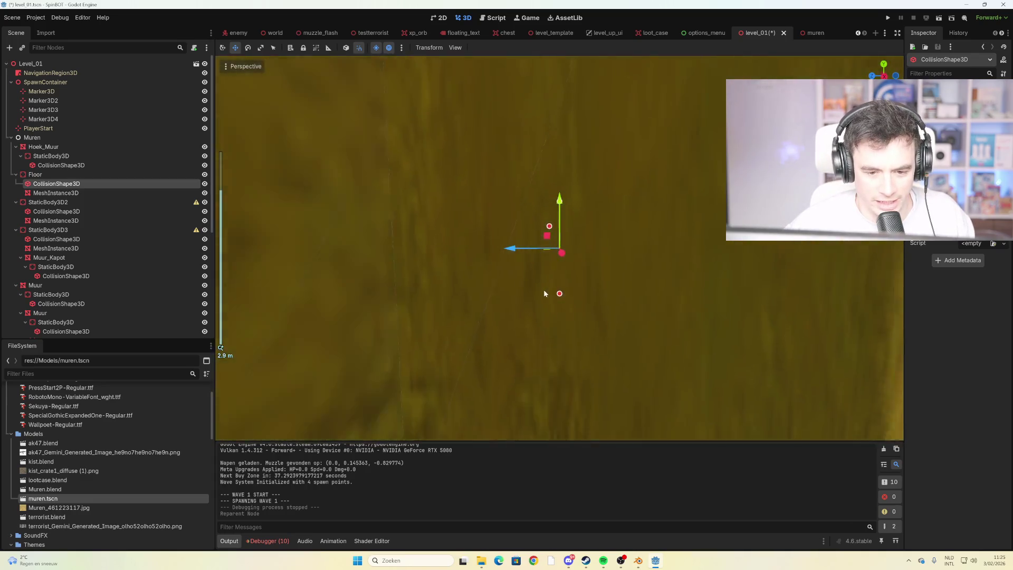
scroll(543, 290, down, 5)
drag(512, 286, 540, 278)
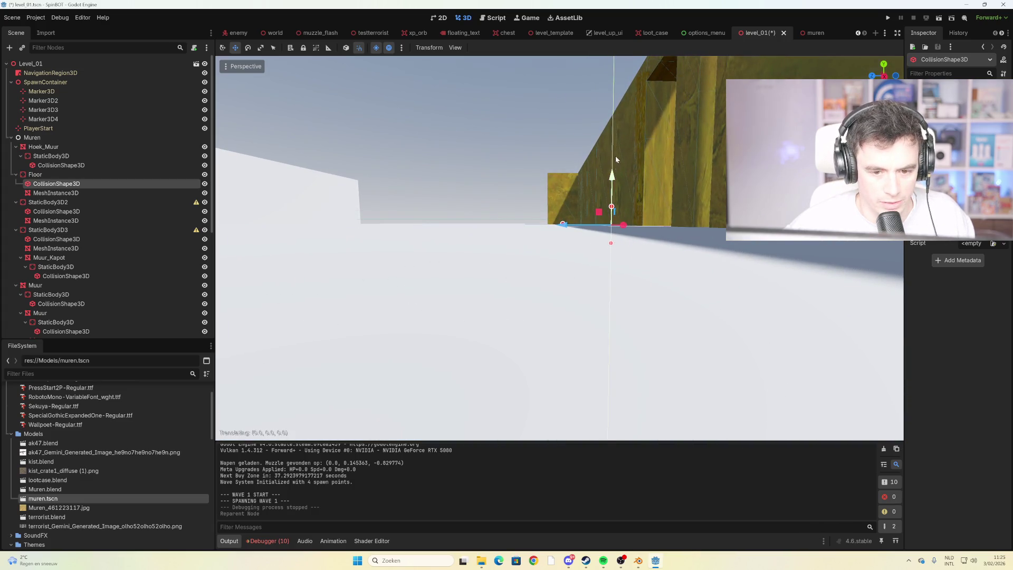
mouse_move(619, 150)
mouse_down()
mouse_move(620, 212)
mouse_move(616, 189)
mouse_up()
mouse_move(489, 174)
mouse_down()
mouse_move(591, 175)
mouse_move(590, 185)
mouse_up()
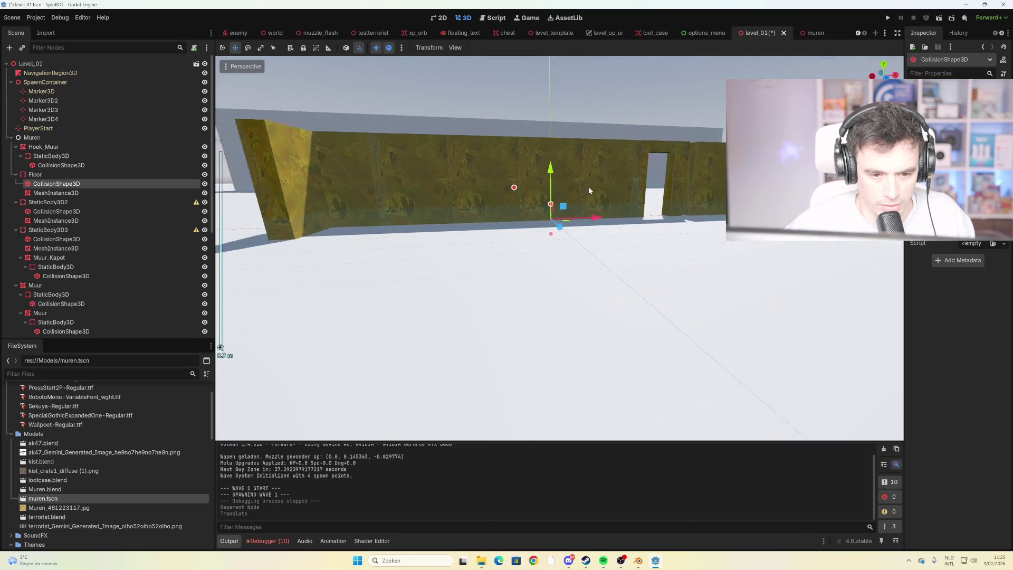
scroll(483, 220, down, 2)
scroll(483, 223, up, 5)
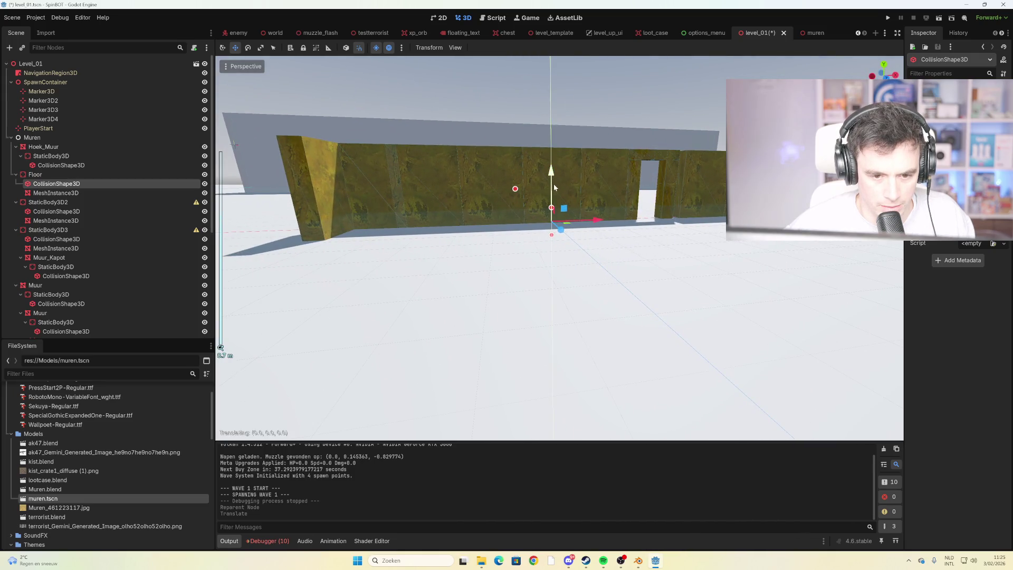
drag(555, 182, 555, 188)
drag(555, 188, 545, 203)
Save level_01, nudge the floor collision shape lower again, and run the game
key(ctrl+s)
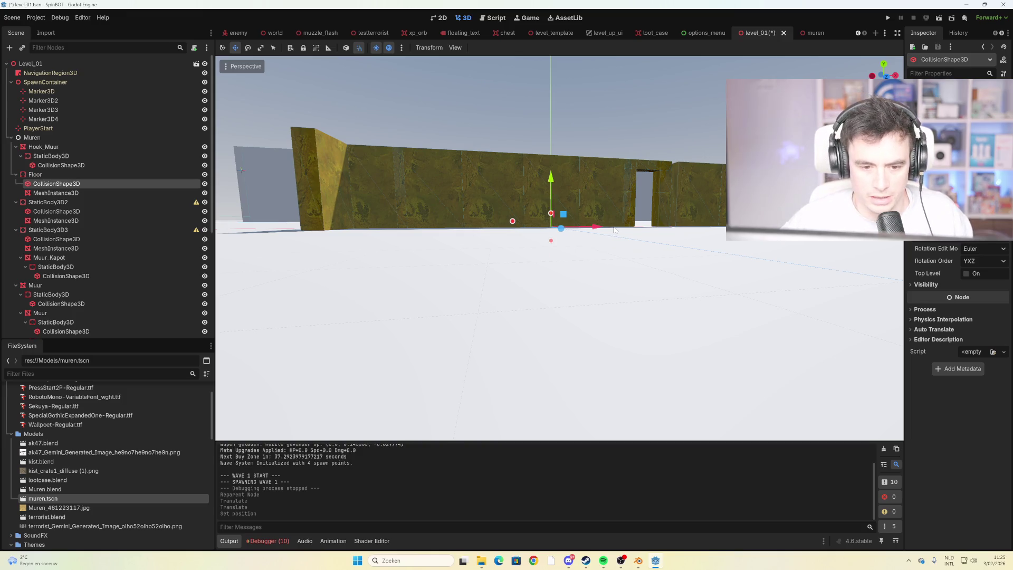
key(ctrl+s)
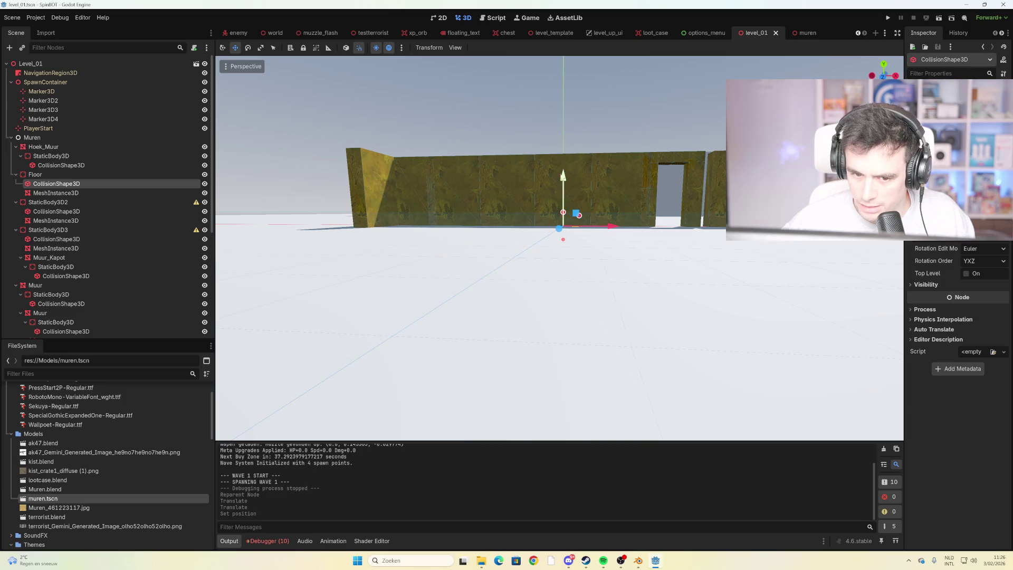
drag(565, 185, 568, 192)
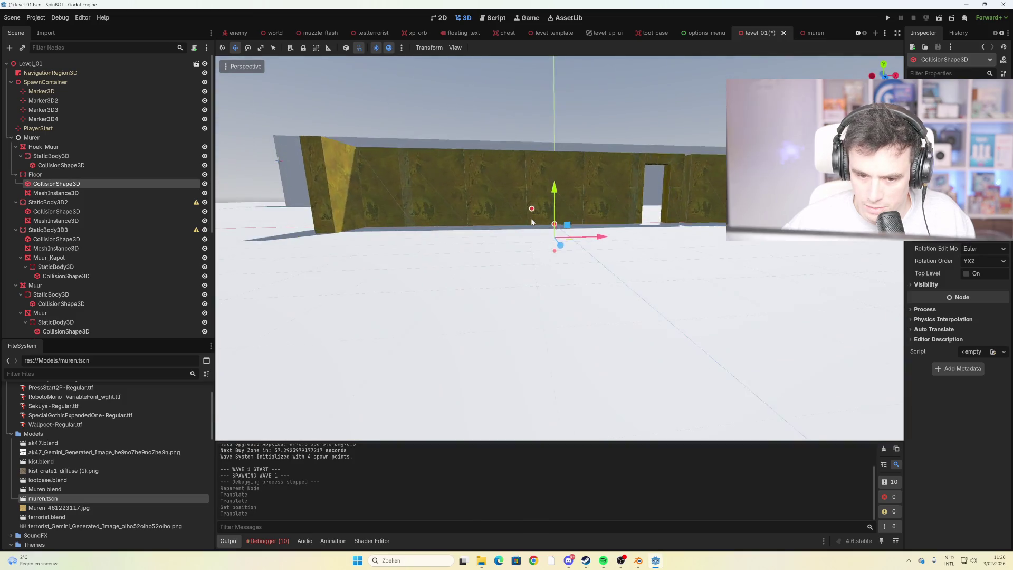
key(F5)
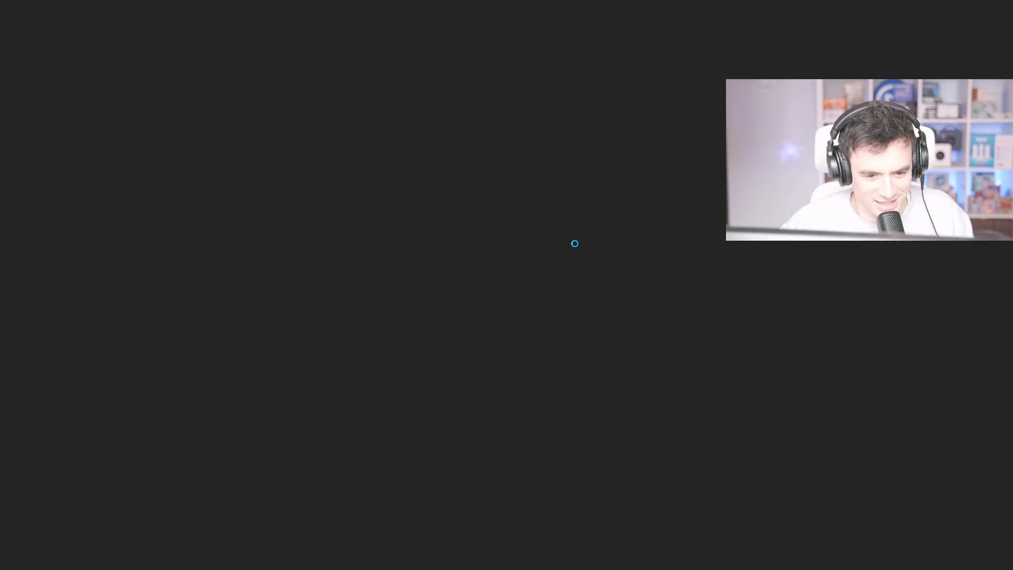
Walk to the wall doorway, shoot the enemy there, and restart after game over
key(w)
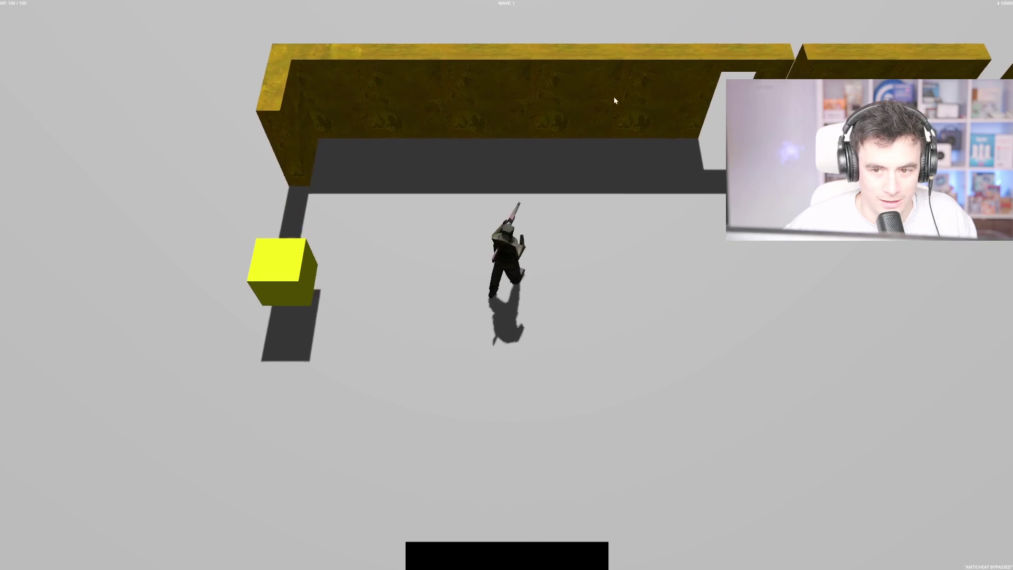
key(d)
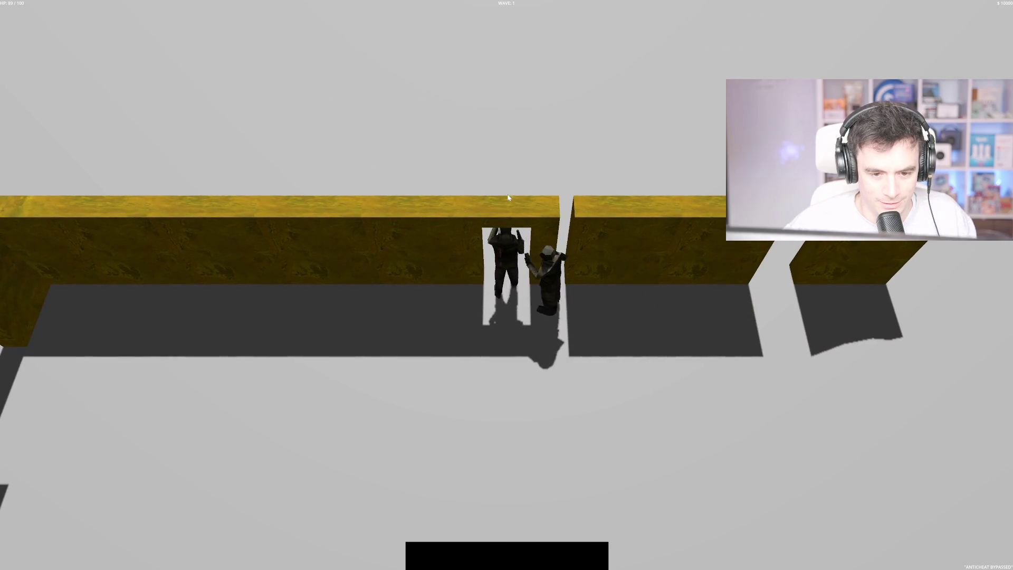
click(532, 270)
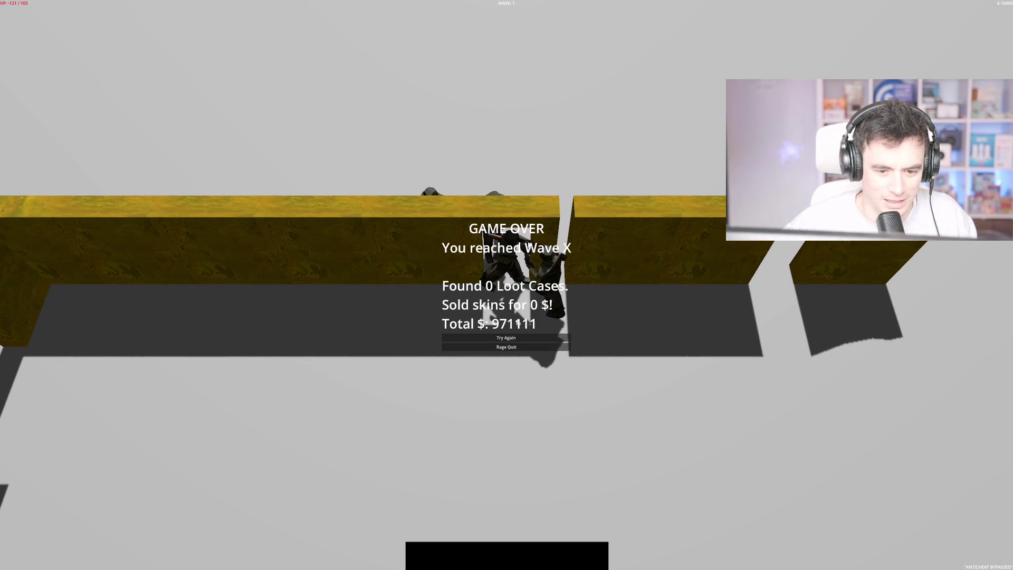
click(516, 341)
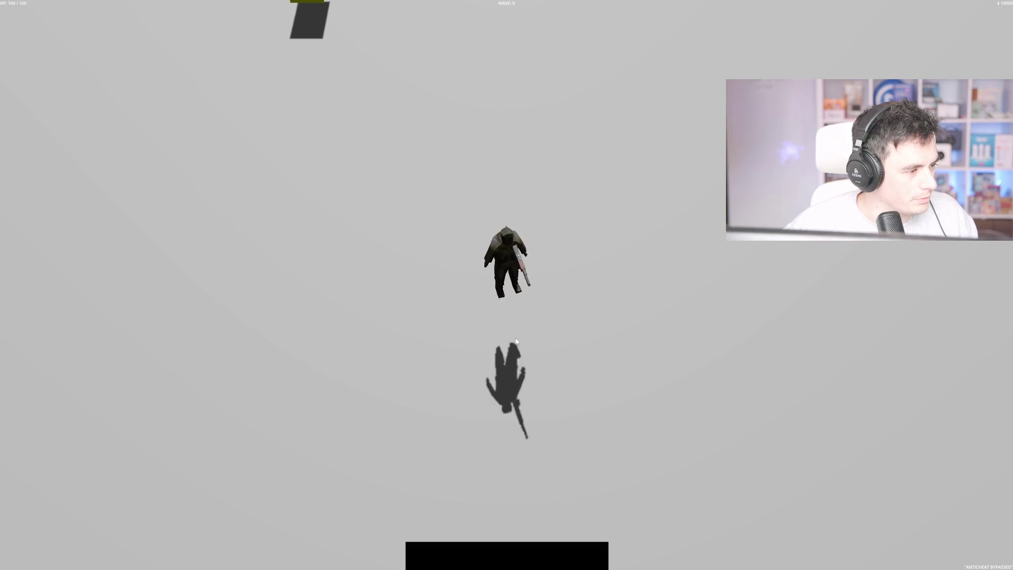
Smash the yellow cube, run through the wall gap past the wall end, and shoot the approaching enemy
key(w)
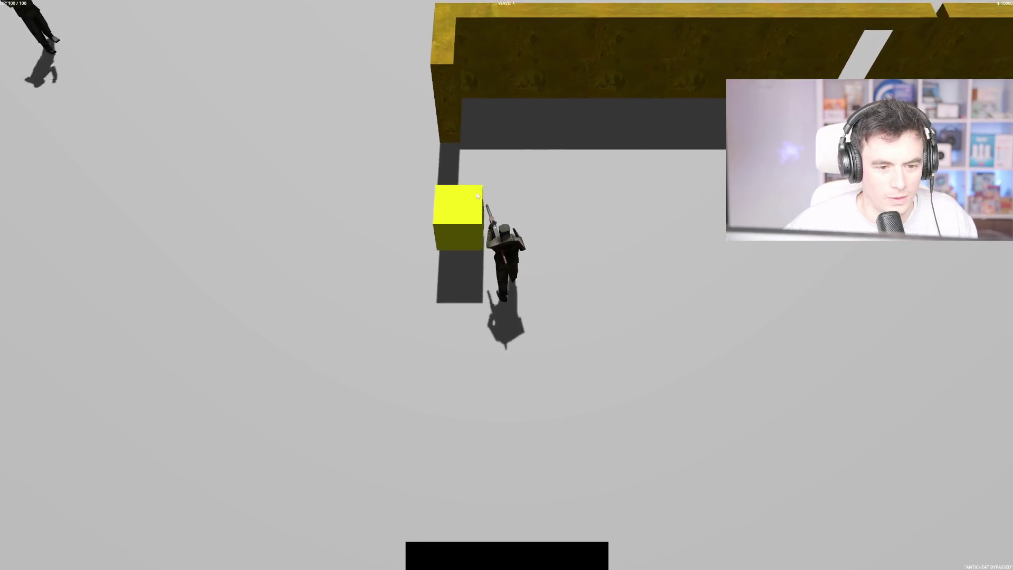
key(d)
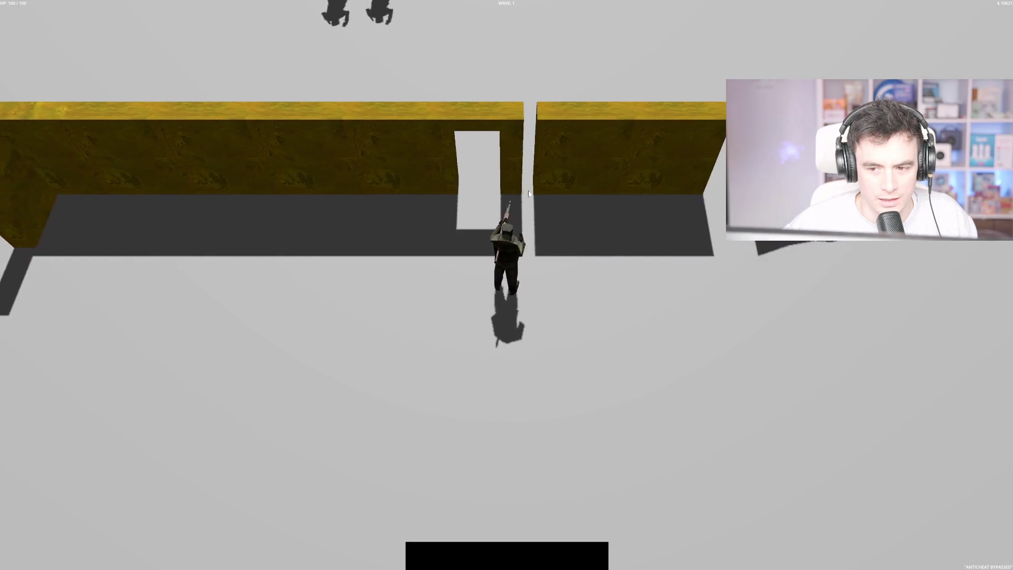
key(w)
key(d)
key(w)
key(w)
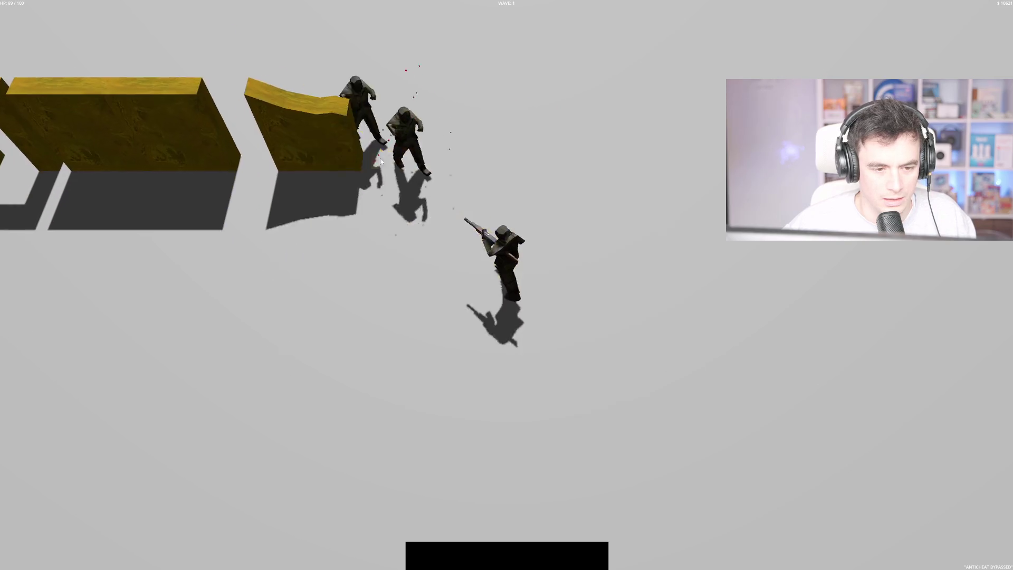
key(w)
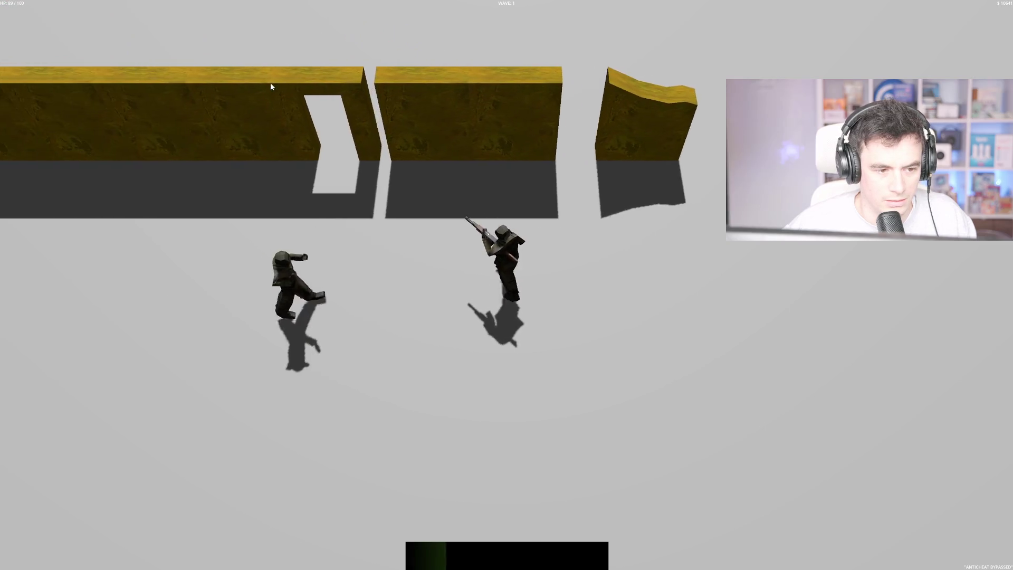
key(w)
click(303, 103)
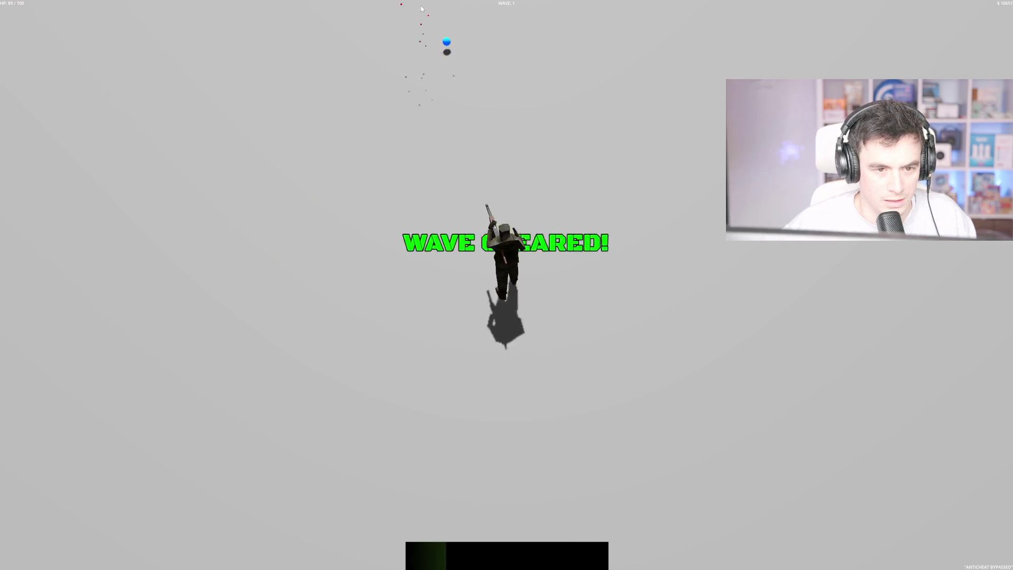
Move in and out of the doorway while firing at enemies in the door gap
key(w)
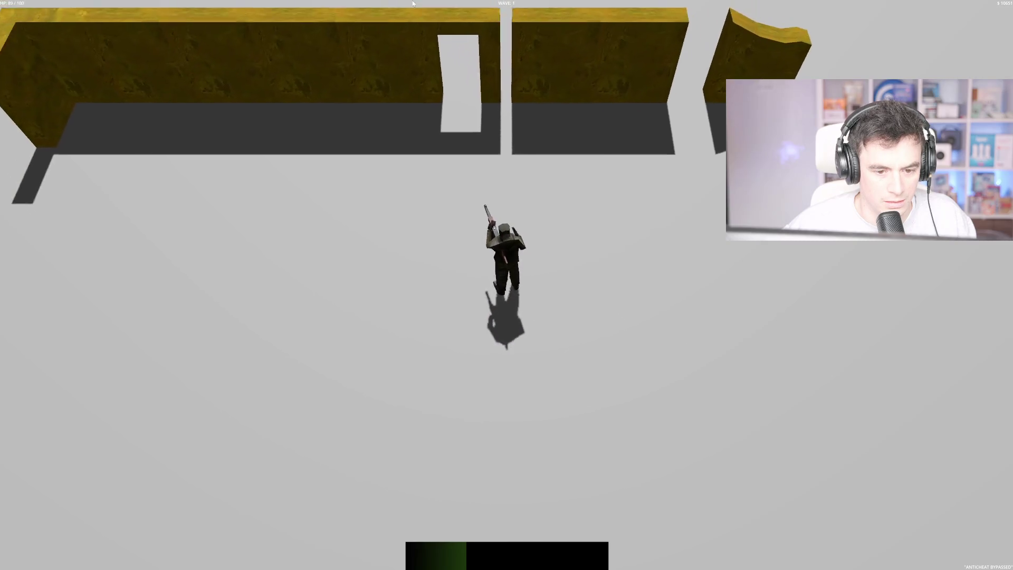
key(s)
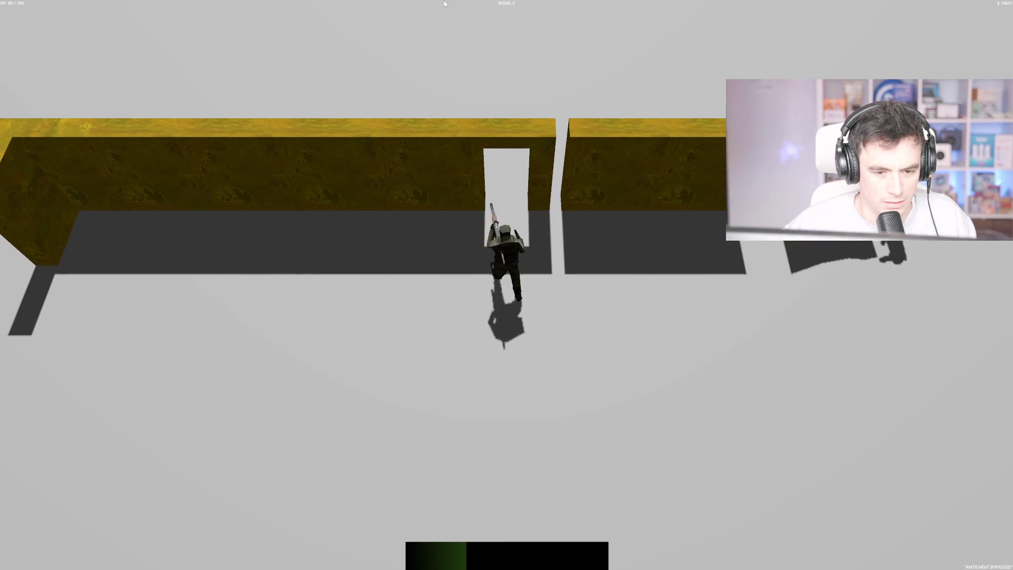
key(s)
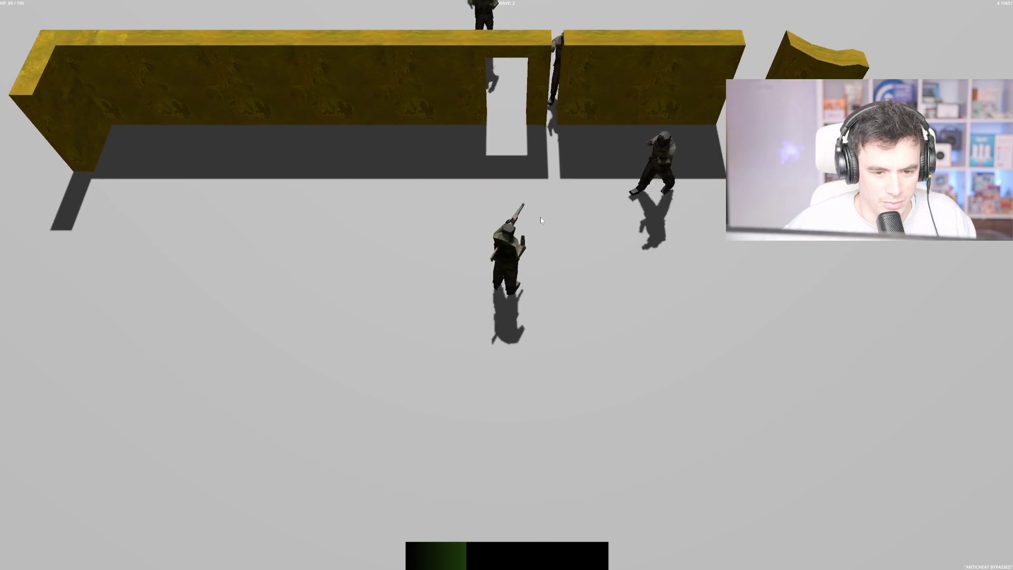
click(607, 153)
key(w)
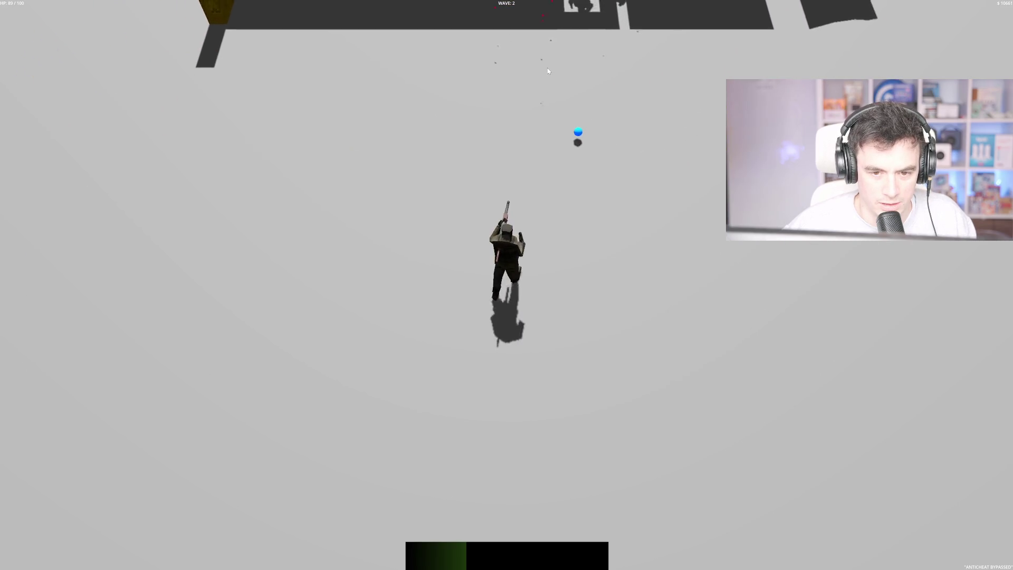
click(529, 31)
key(w)
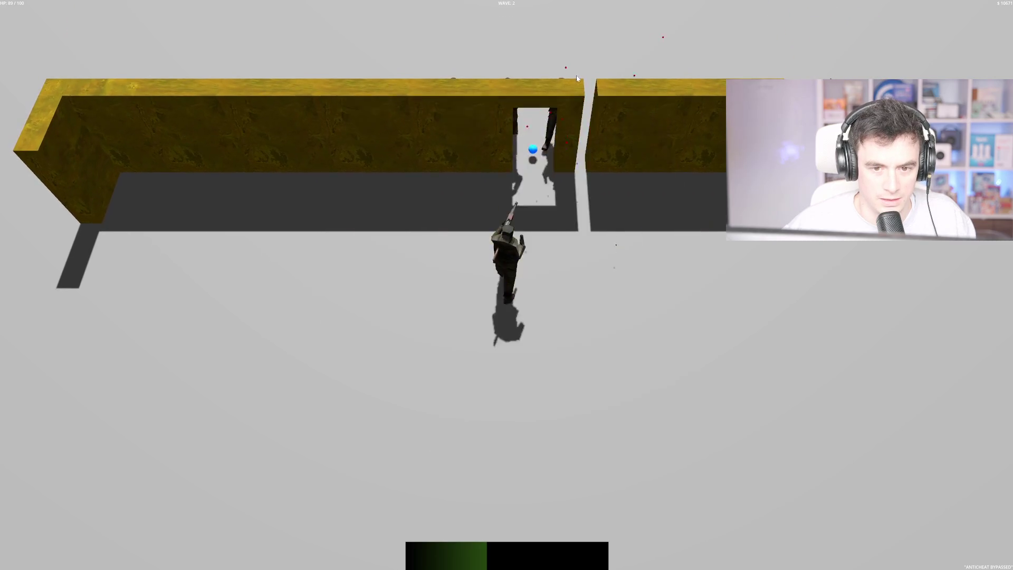
key(s)
click(488, 27)
Head up and right, then finish off the enemy approaching from the left to clear the wave
key(w)
key(d)
key(w)
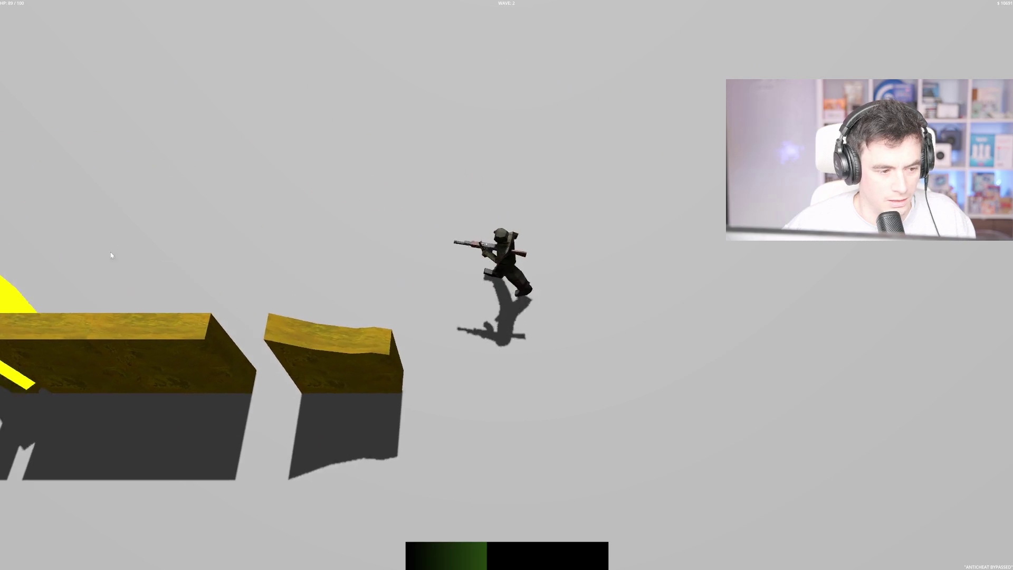
click(292, 316)
click(291, 316)
Walk around the wall gap and shoot the enemies approaching near the walls
key(d)
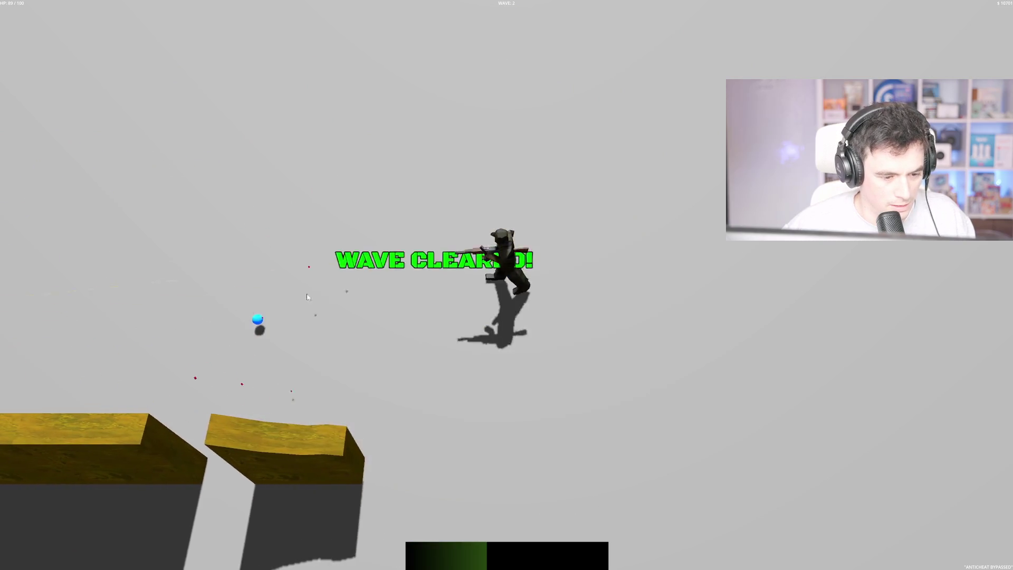
key(s)
key(s)
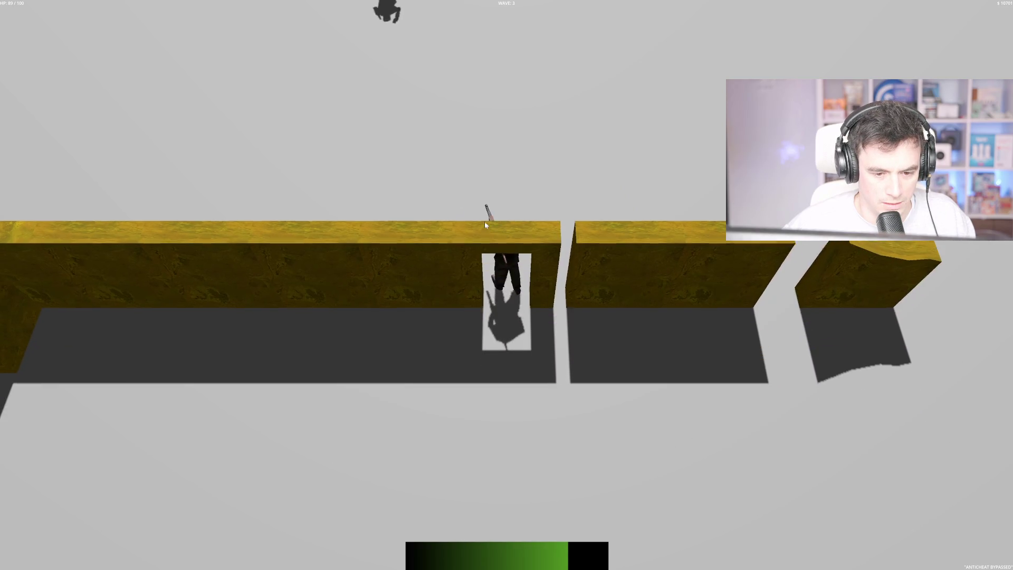
key(w)
key(d)
key(s)
click(369, 124)
key(s)
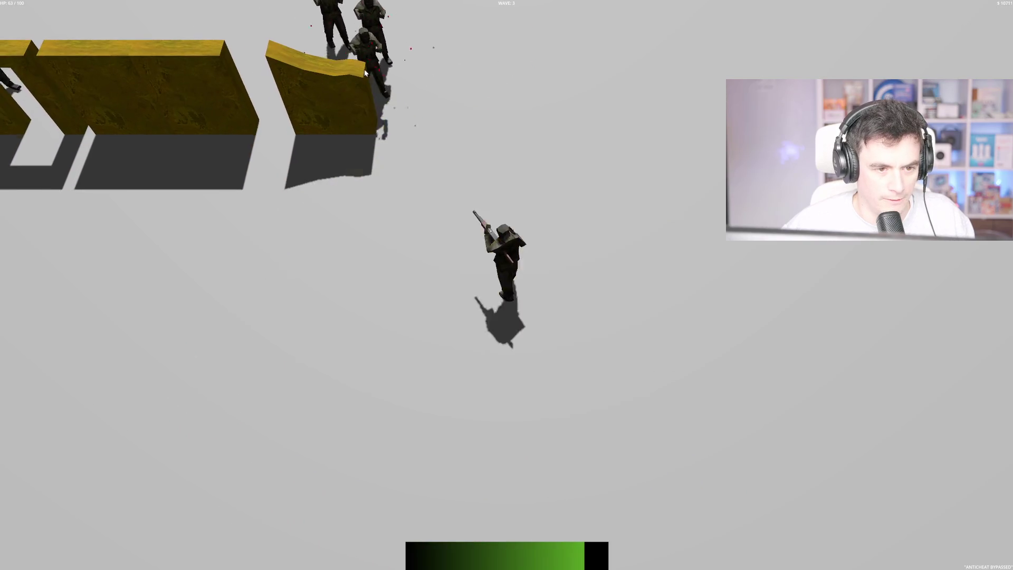
click(406, 55)
Keep firing while moving, then choose the Rapid Firetrigger upgrade
key(d)
click(406, 55)
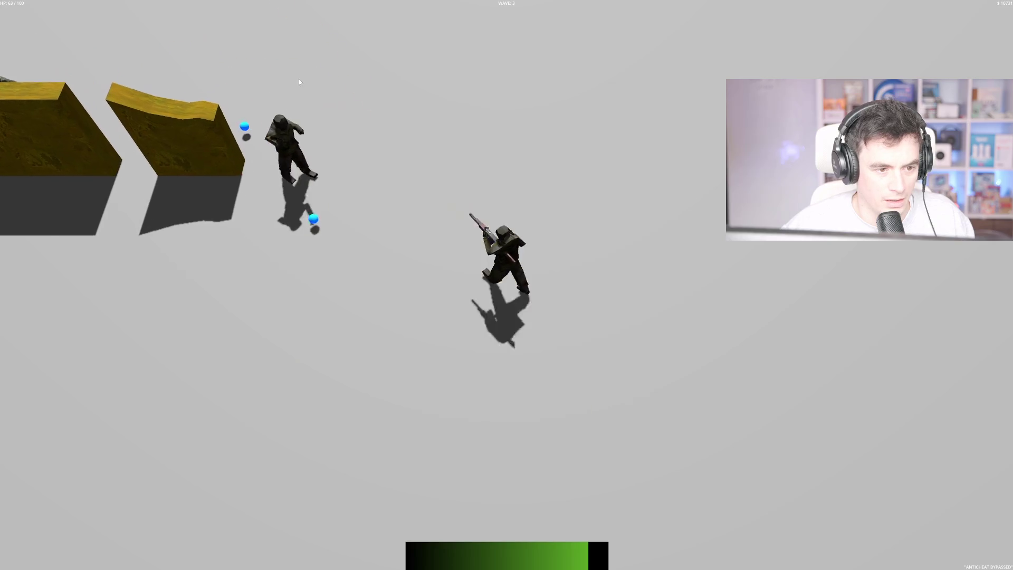
key(s)
key(w)
key(a)
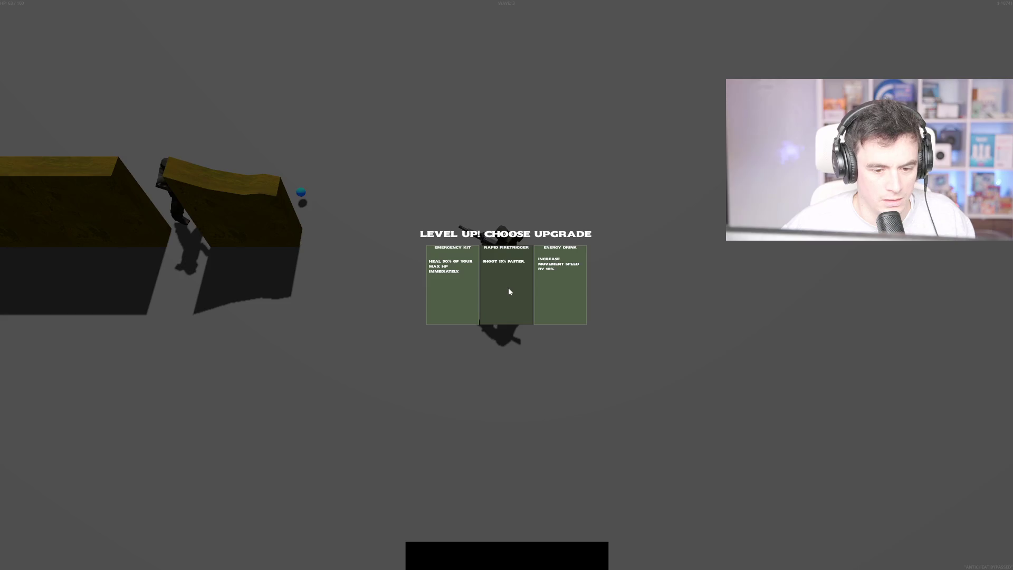
click(508, 288)
Strafe and run the player around the level, returning to the yellow wall
key(w)
key(d)
key(a)
key(d)
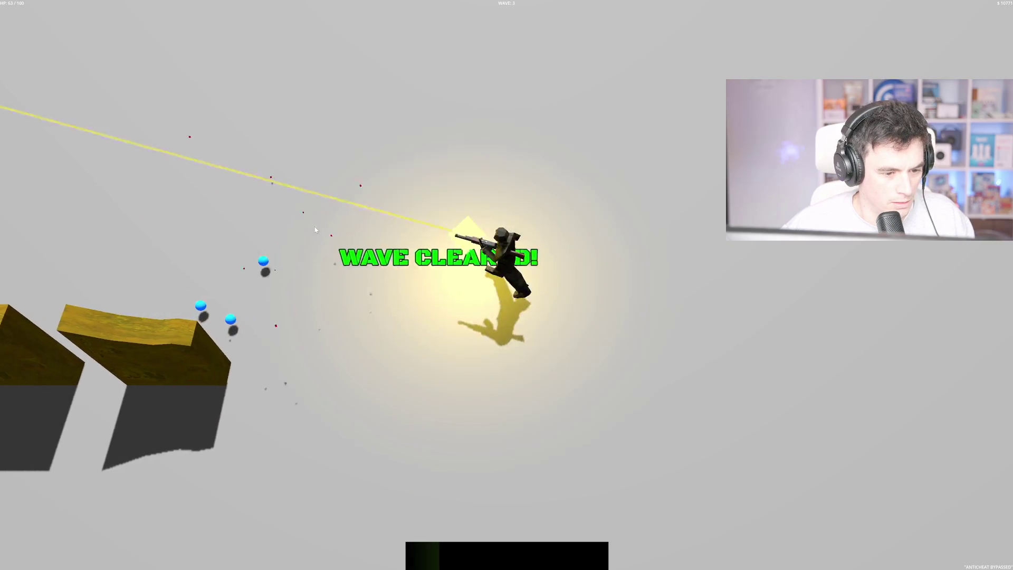
key(a)
key(s)
key(w)
key(a)
key(s)
key(d)
key(s)
key(w)
key(s)
Fire at the enemies to the left, collect the orbs, and shoot the enemy in the door gap
click(399, 190)
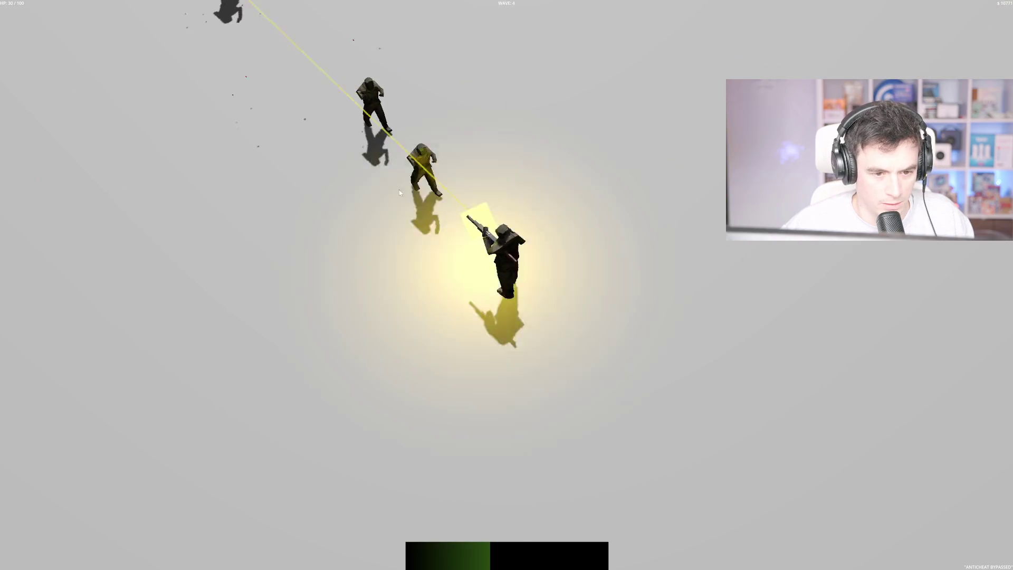
key(s)
click(318, 255)
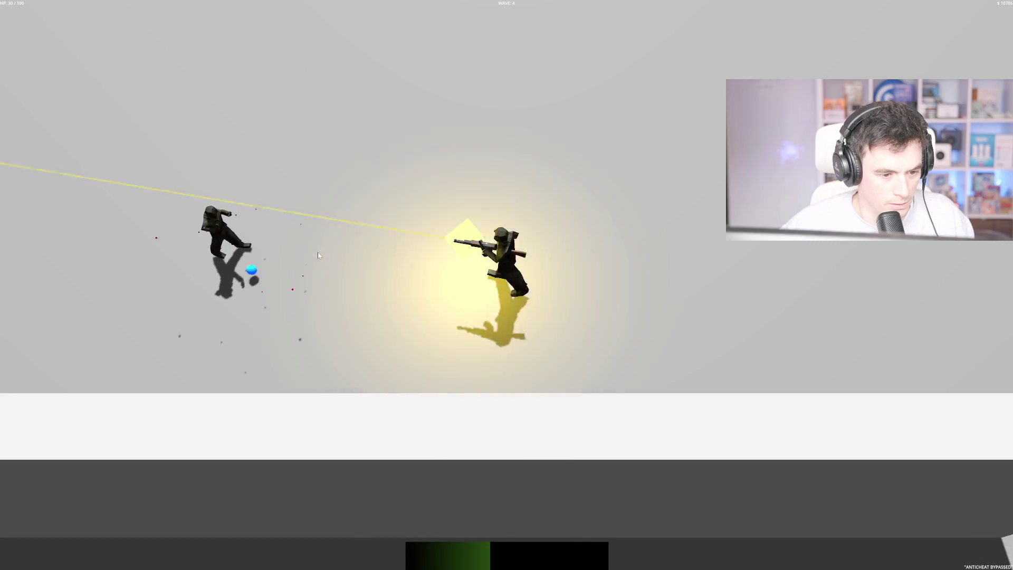
key(d)
key(a)
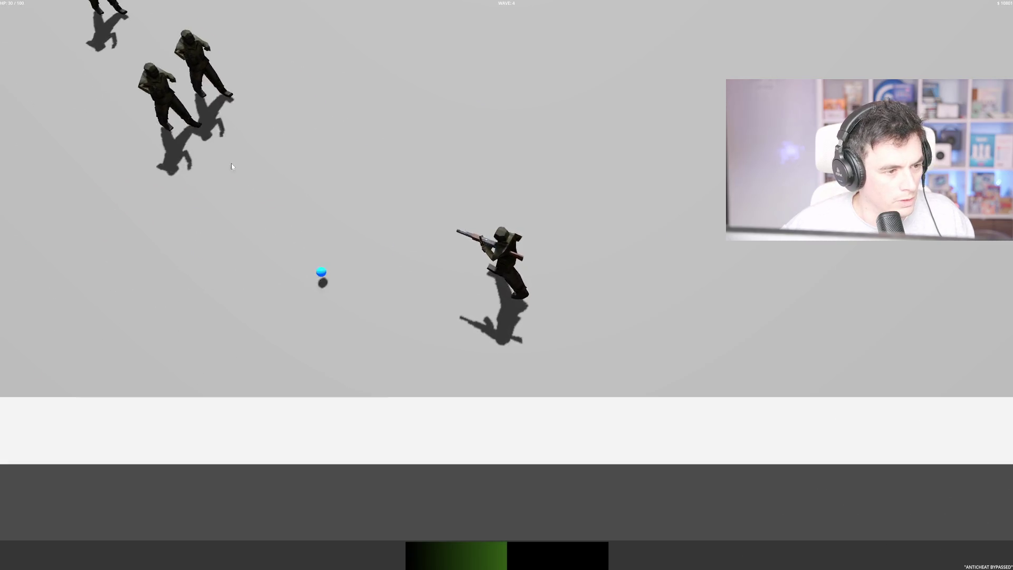
key(w)
click(185, 175)
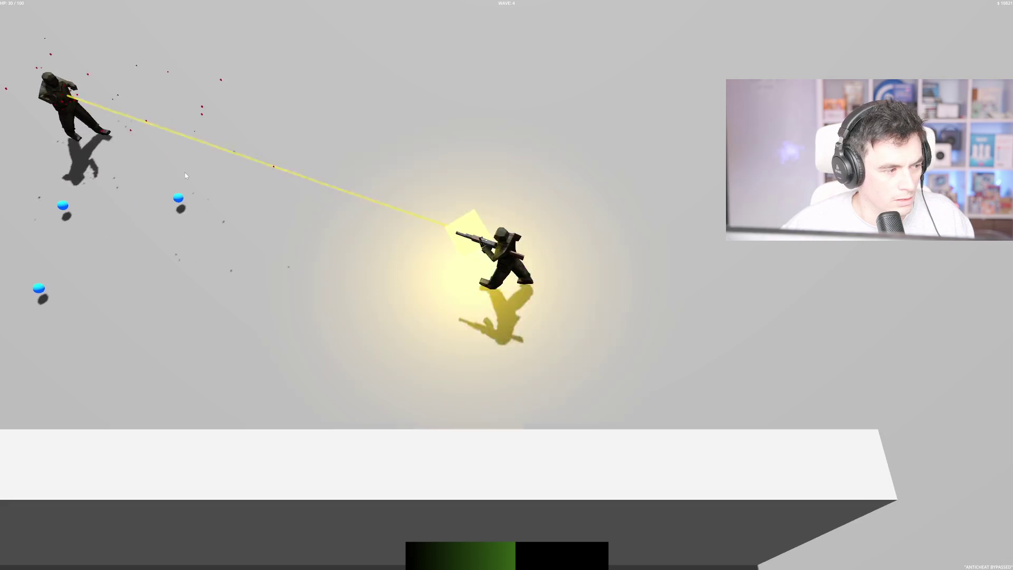
key(w)
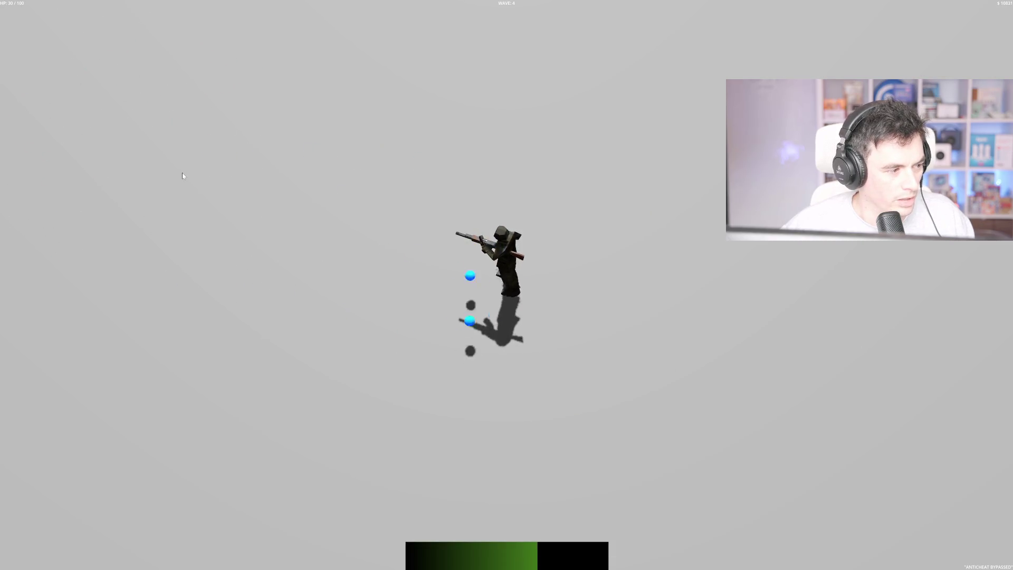
key(w)
click(573, 64)
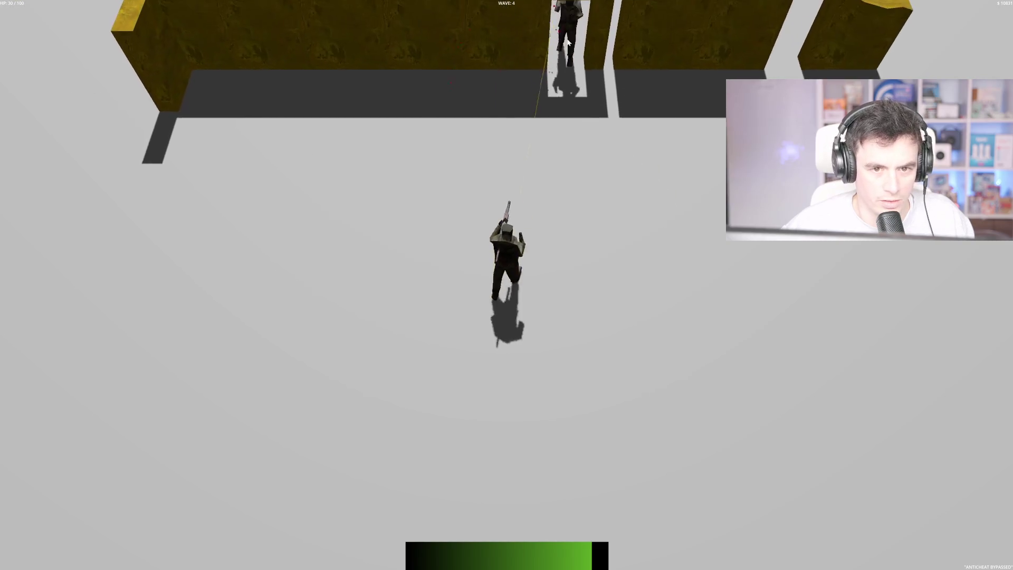
Pick the Double Barrel upgrade, choose Rage Quit at game over, and stop the game with F8
key(a)
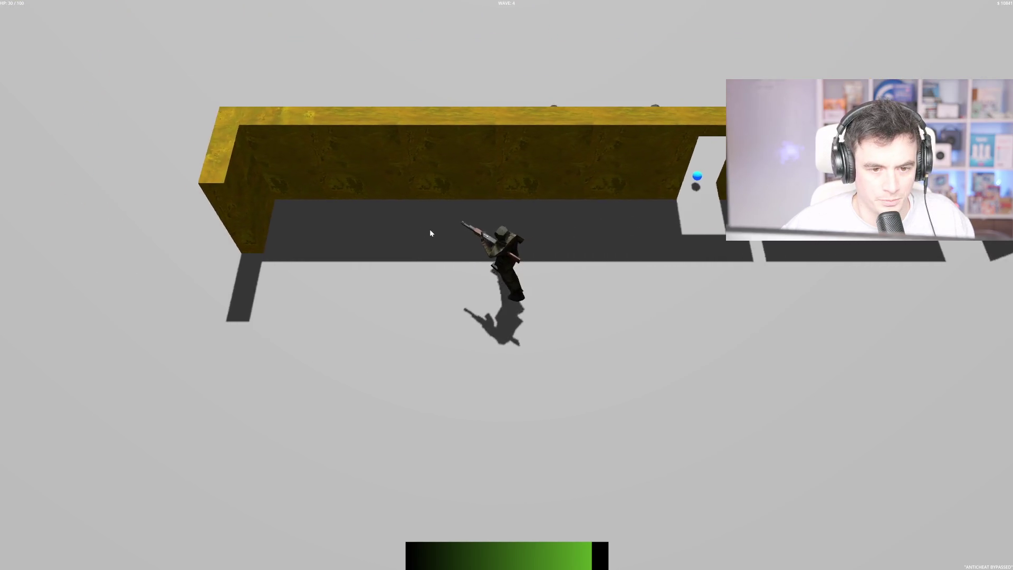
key(s)
key(d)
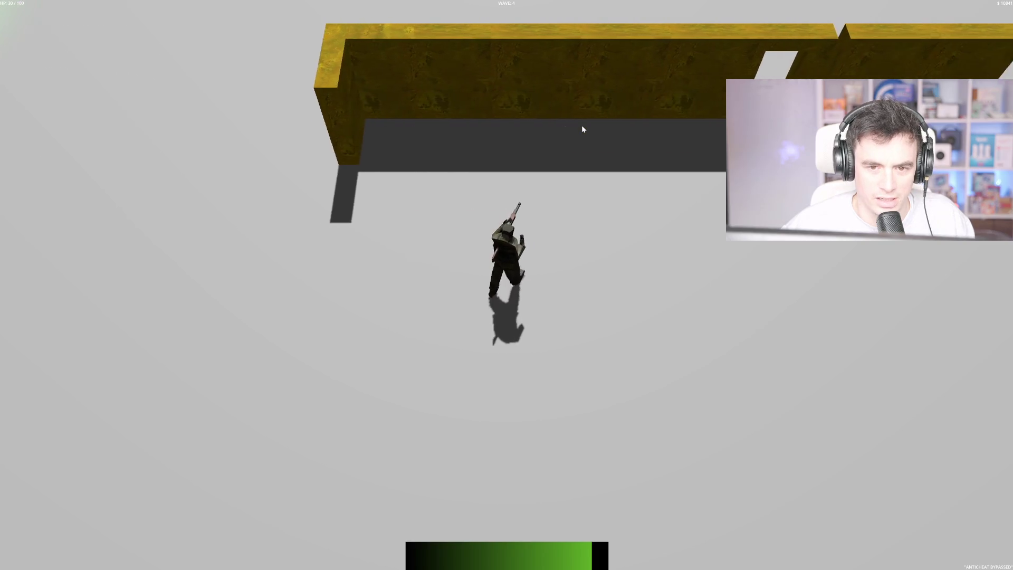
key(w)
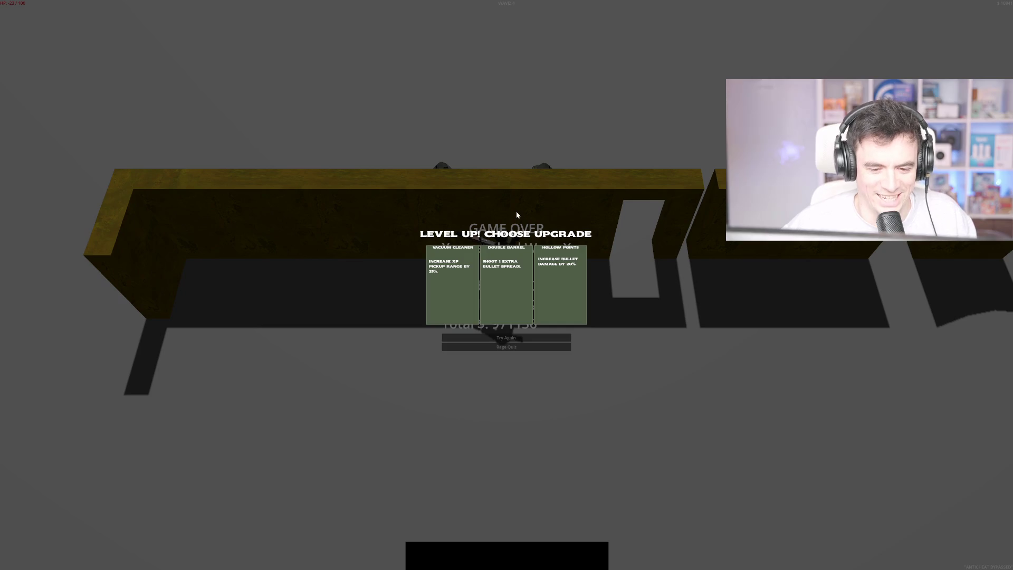
click(502, 300)
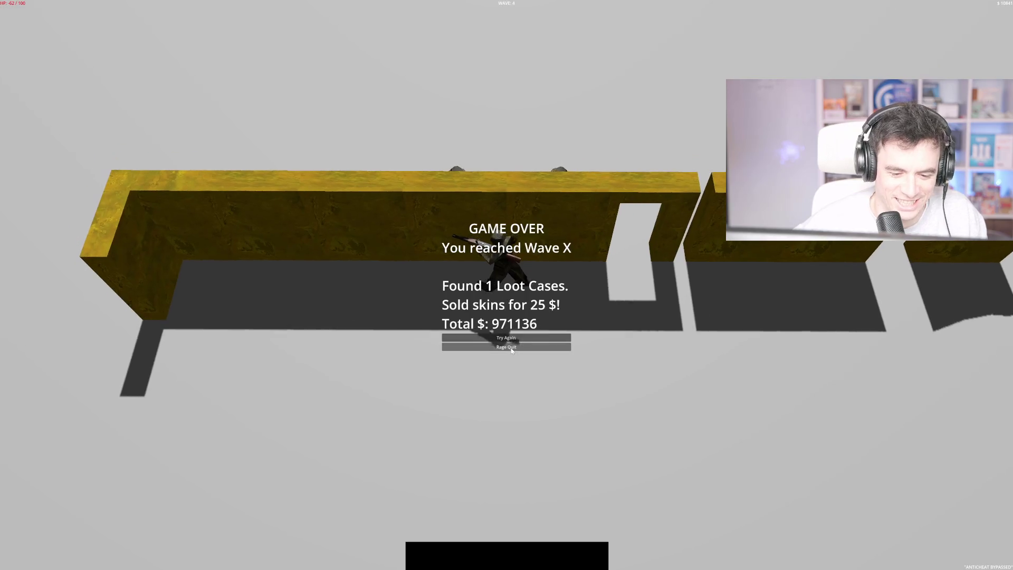
click(511, 347)
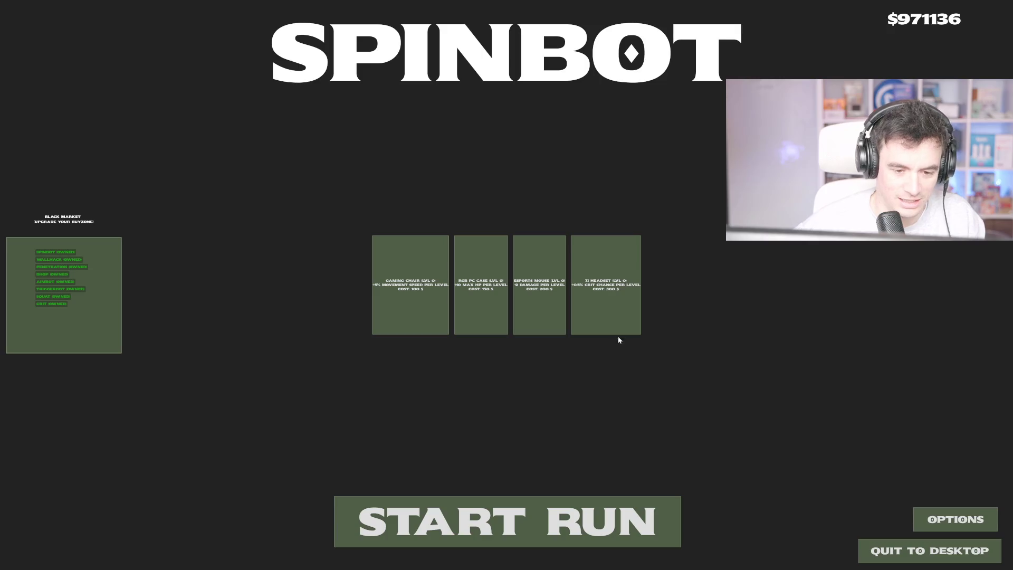
key(F8)
Turn on Visible Collision Shapes in the Debug menu and launch the game with F5
scroll(581, 191, down, 3)
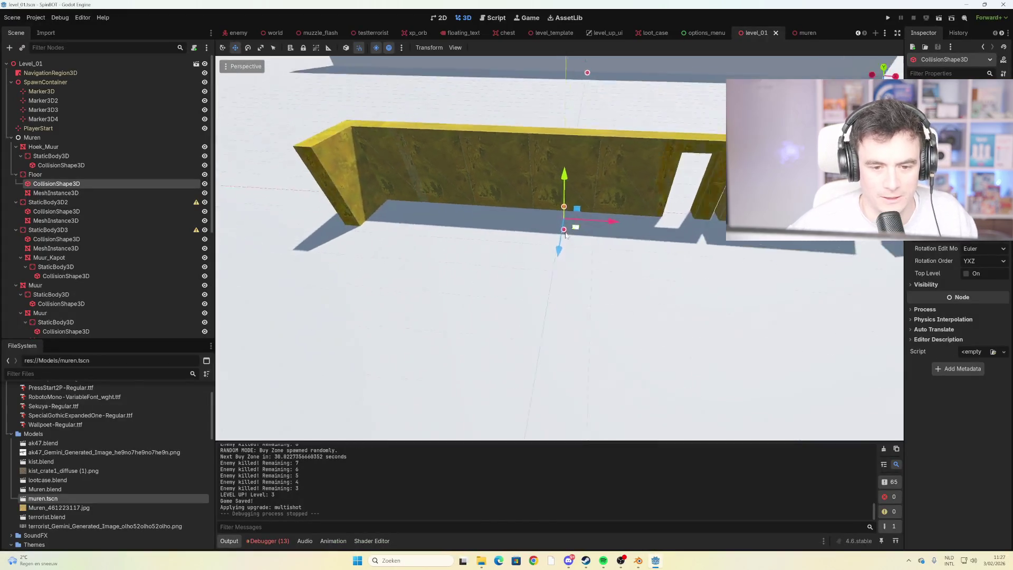
mouse_move(557, 174)
mouse_down()
mouse_move(409, 131)
mouse_move(400, 106)
mouse_move(336, 83)
mouse_up()
click(67, 19)
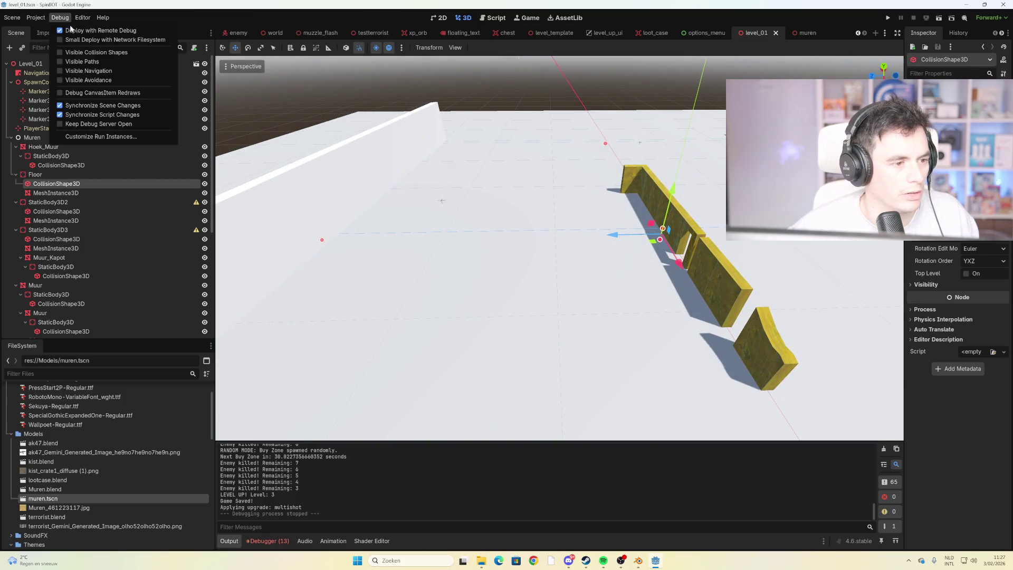
click(112, 53)
key(F5)
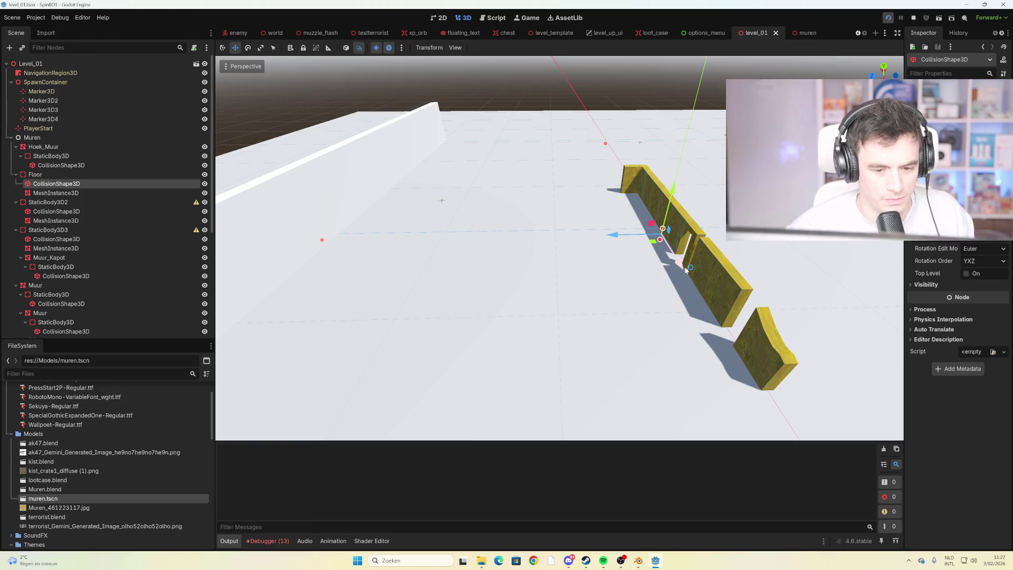
Start a new run and walk the player in and out of the door gap to test collision
click(509, 507)
key(w)
key(d)
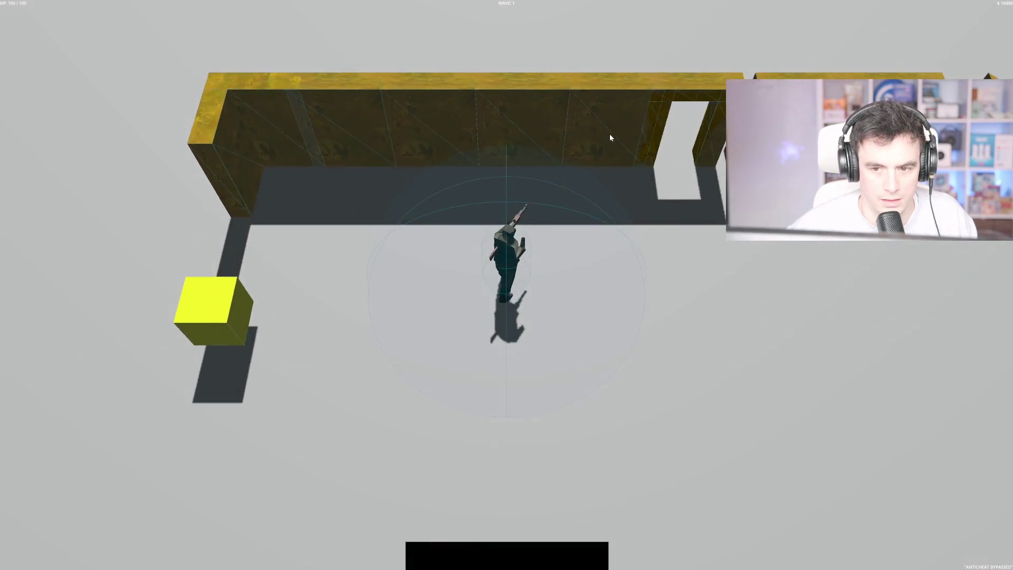
key(s)
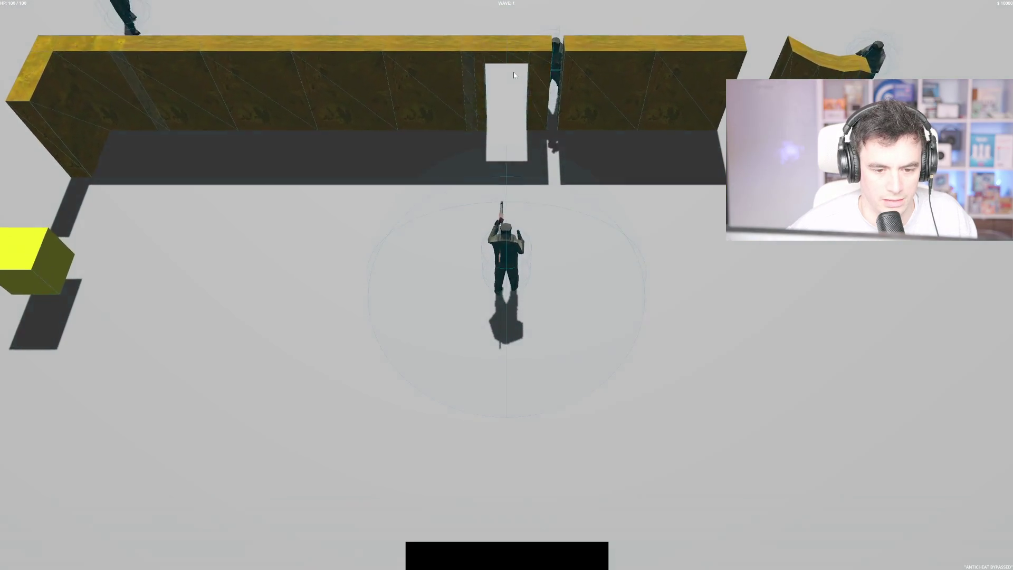
key(w)
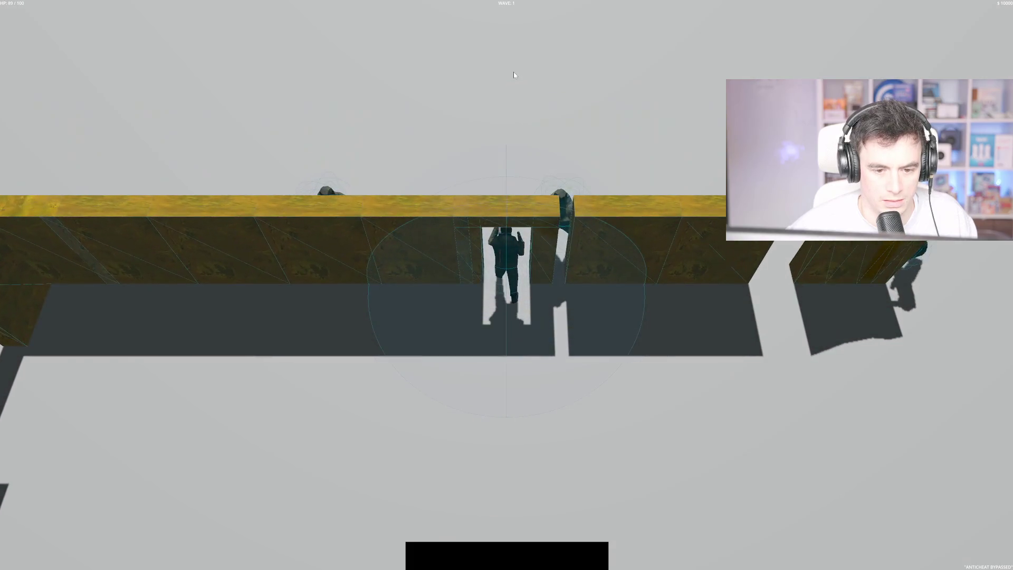
key(s)
key(w)
key(s)
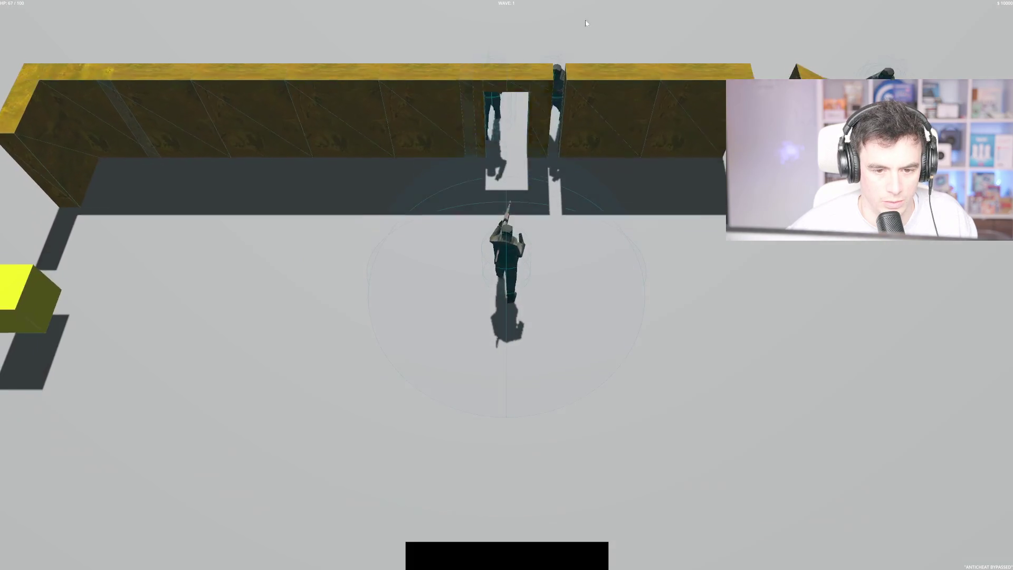
key(w)
Shoot the enemies in the doorway and clear the last enemy of the wave
click(504, 35)
click(506, 32)
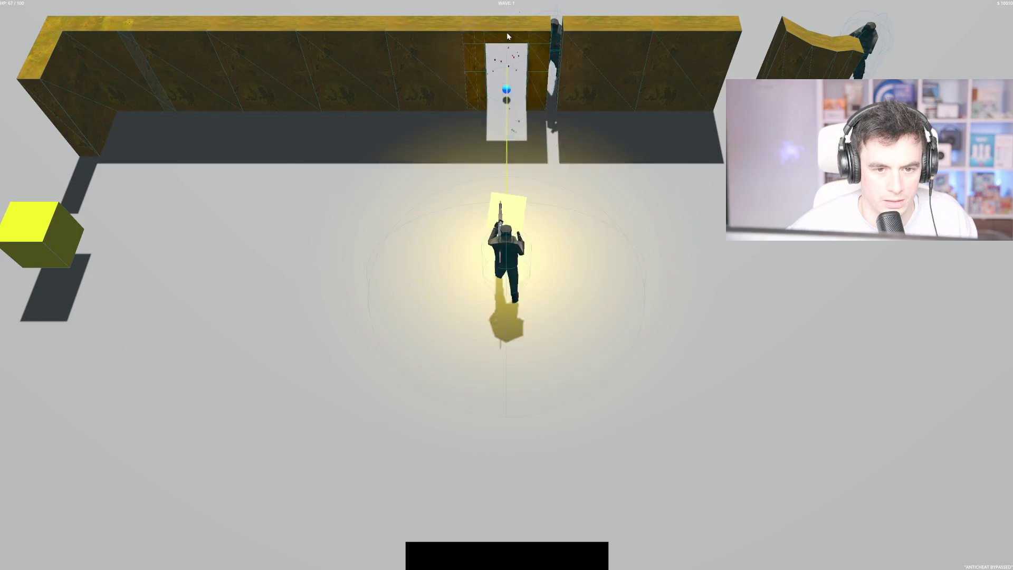
click(564, 30)
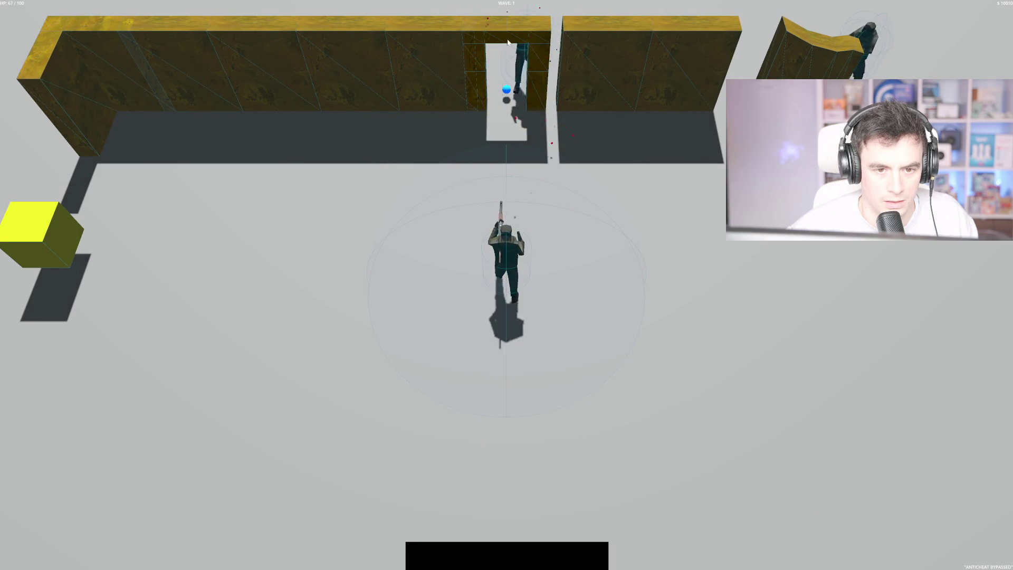
click(496, 53)
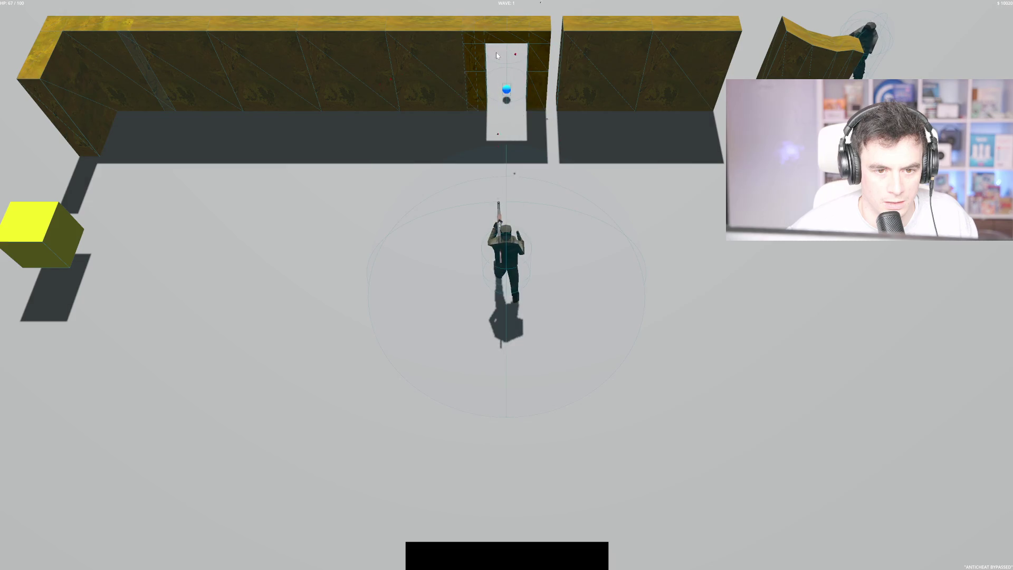
key(d)
key(s)
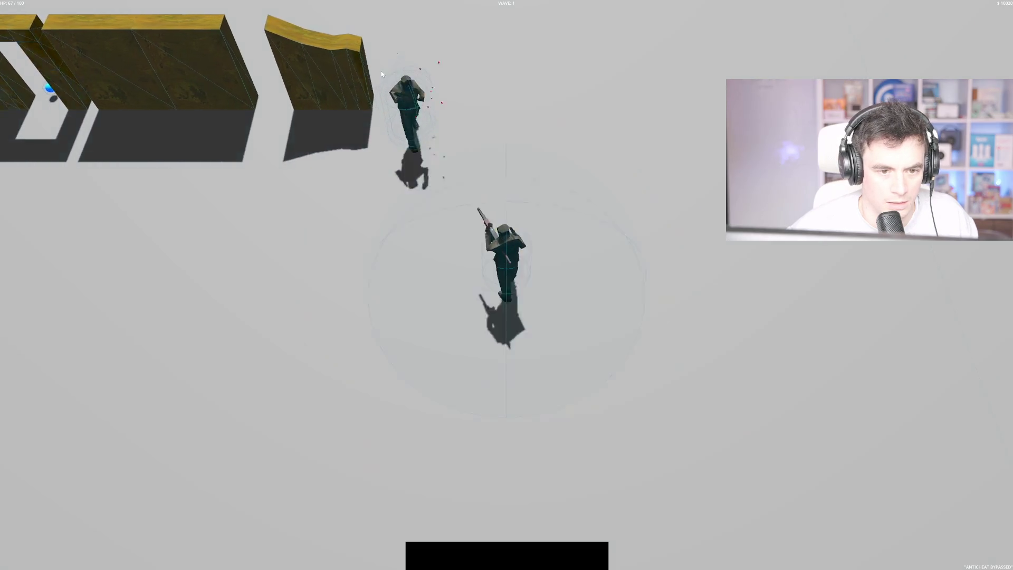
click(501, 69)
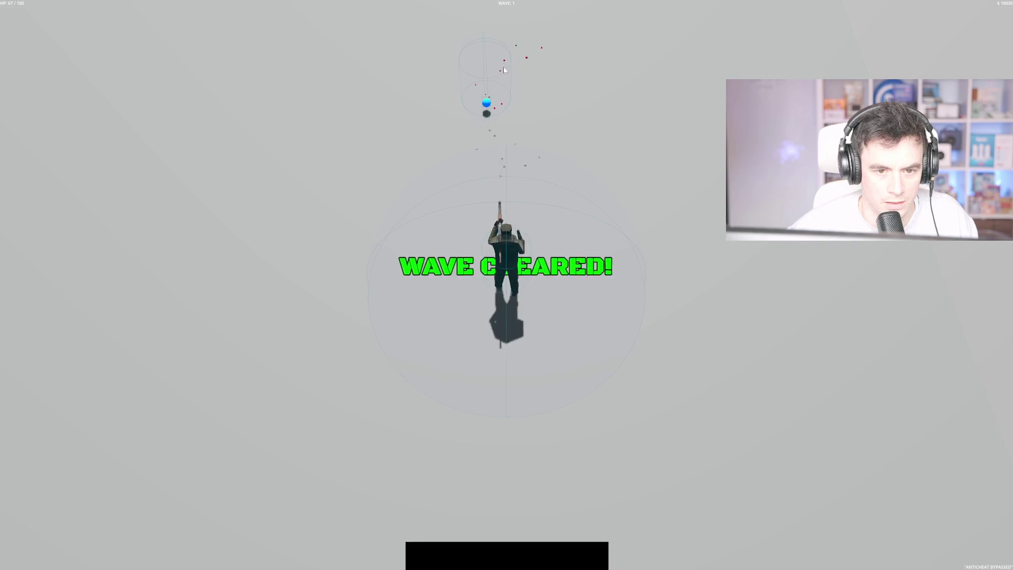
Dodge and fire at the wave-2 enemies until the wave is cleared
key(w)
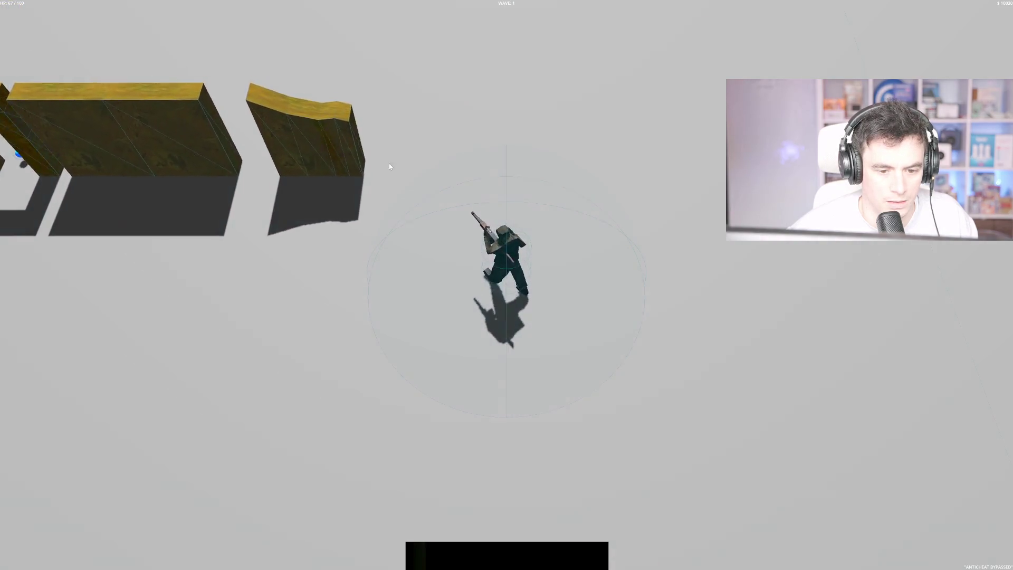
key(a)
key(w)
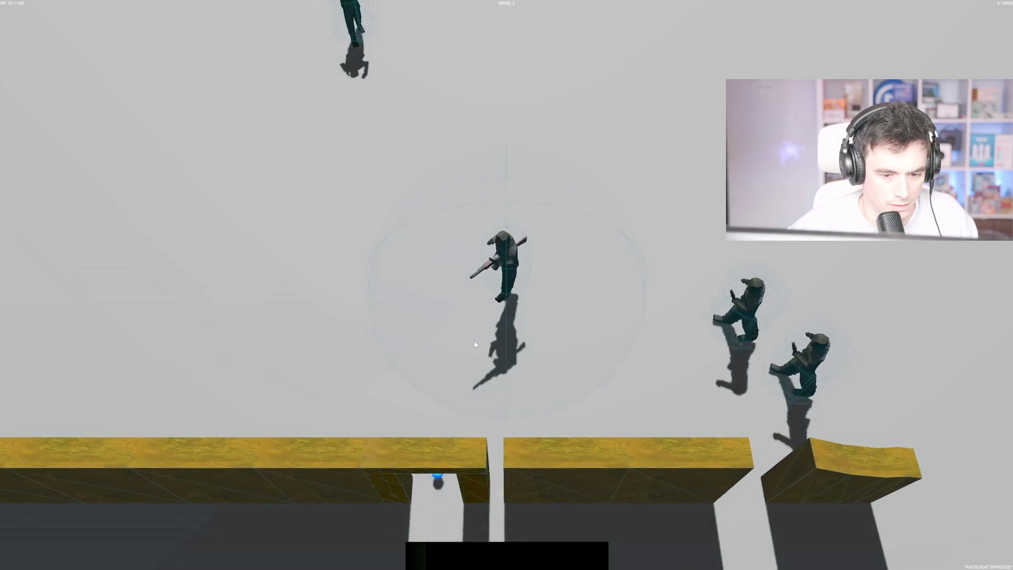
key(s)
click(772, 277)
key(w)
key(a)
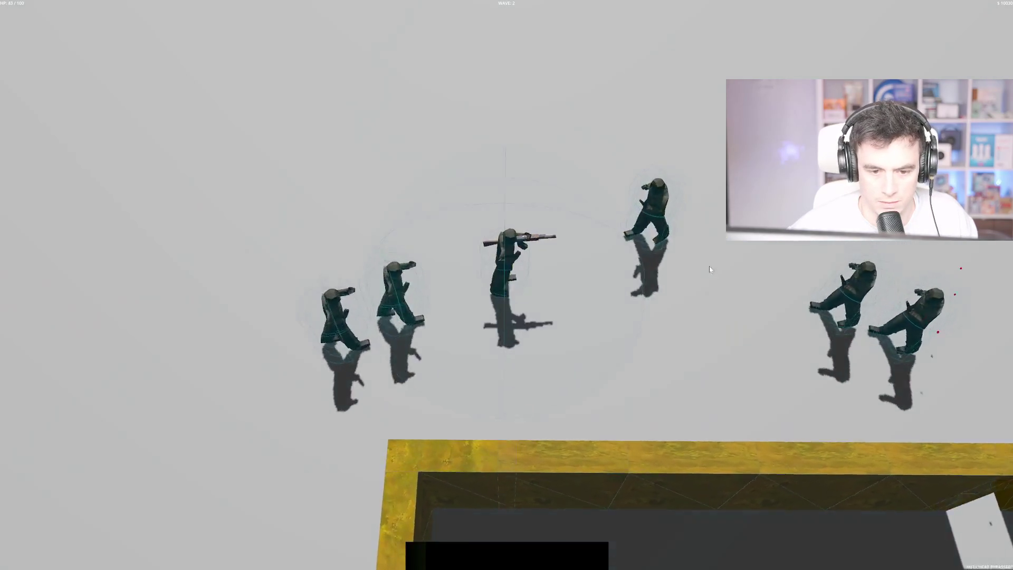
click(658, 227)
key(s)
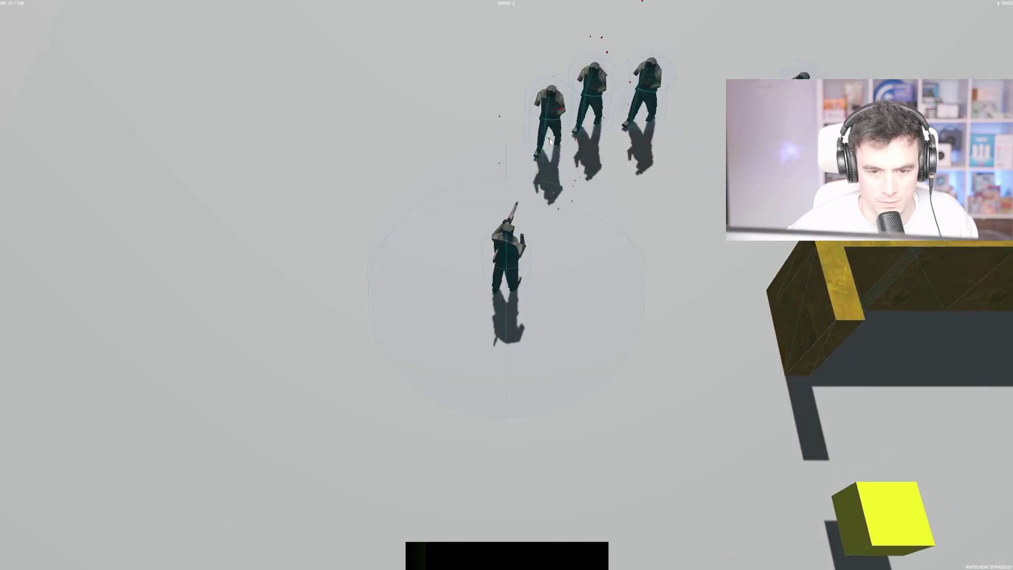
click(578, 59)
key(s)
click(578, 59)
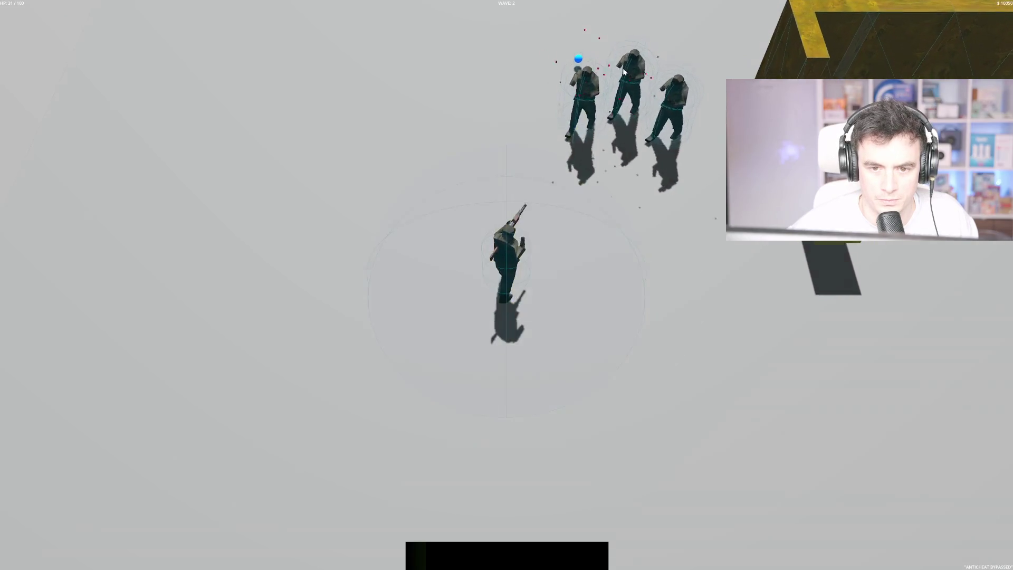
key(a)
Walk around as wave 3 spawns, then stop the game with F8
key(w)
key(d)
key(w)
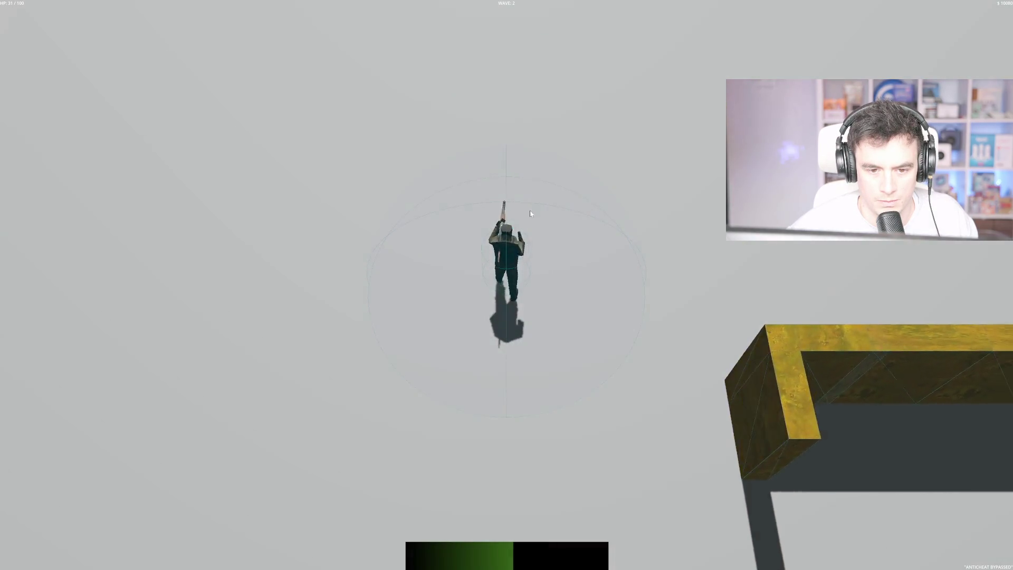
key(d)
key(F8)
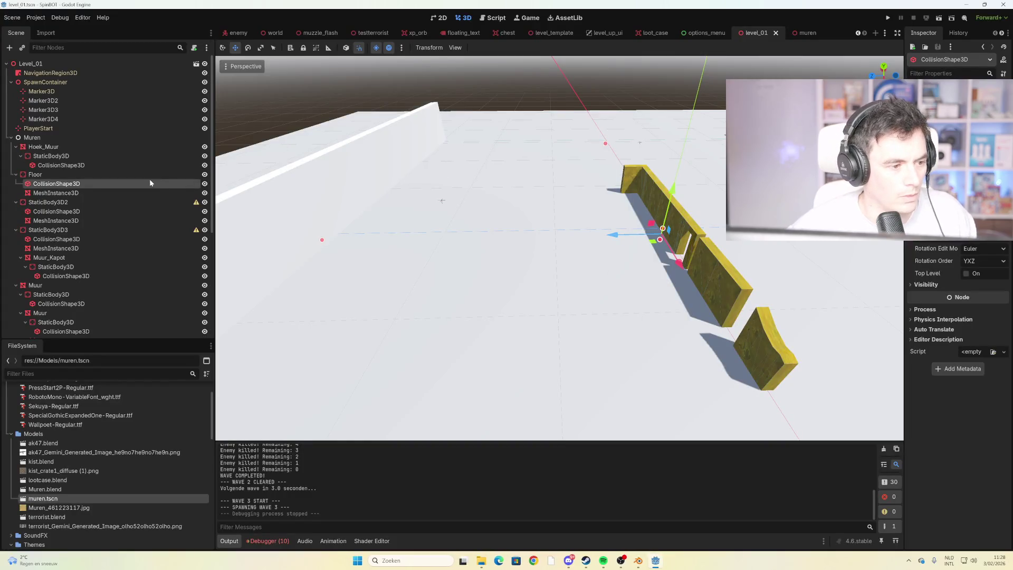
From the enemy tab, filter FileSystem by 'PLAY' and open player.tscn
click(238, 32)
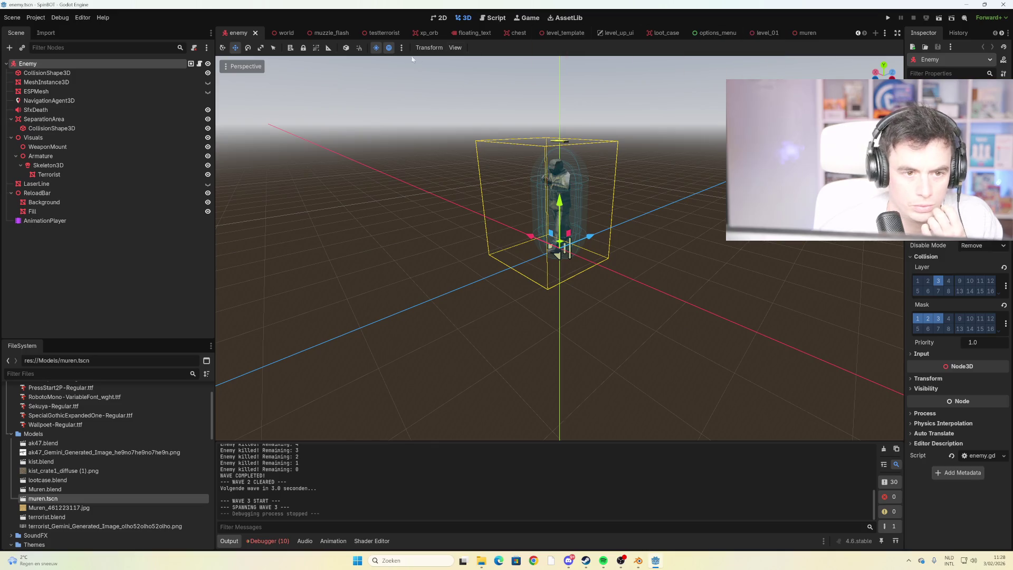
click(32, 374)
text(PLAY)
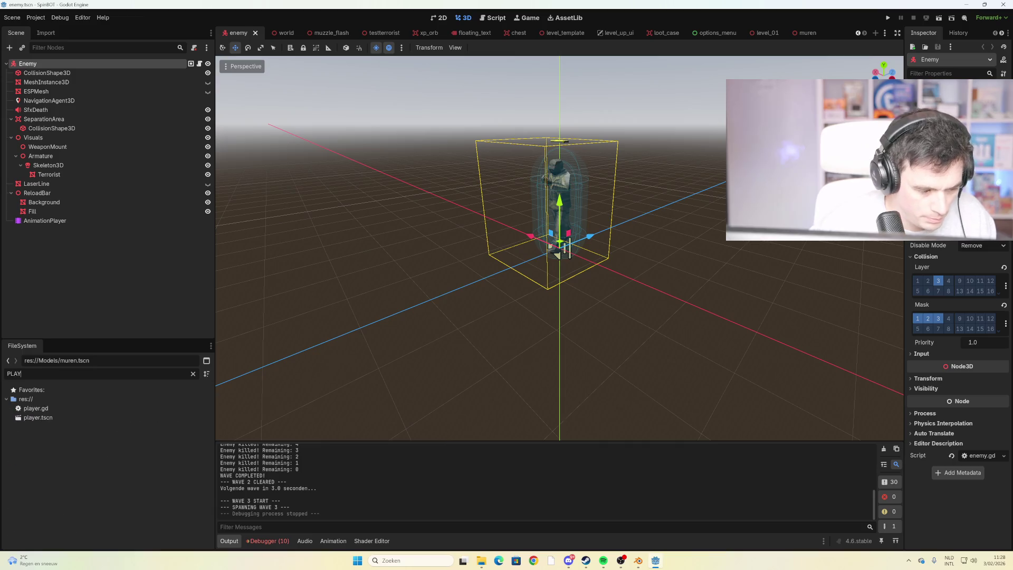
double_click(55, 417)
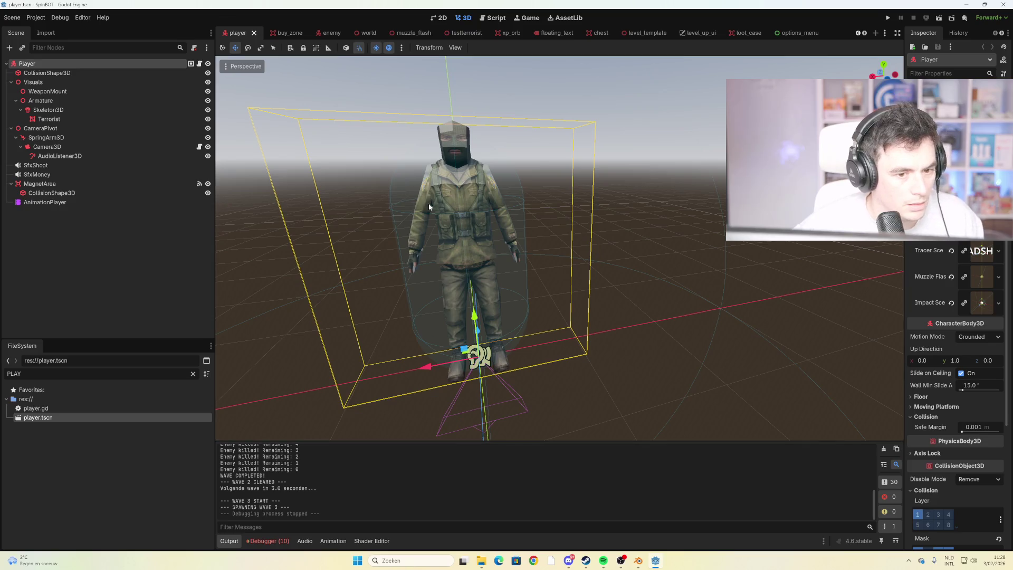
scroll(445, 220, down, 3)
scroll(447, 220, up, 8)
scroll(478, 221, down, 4)
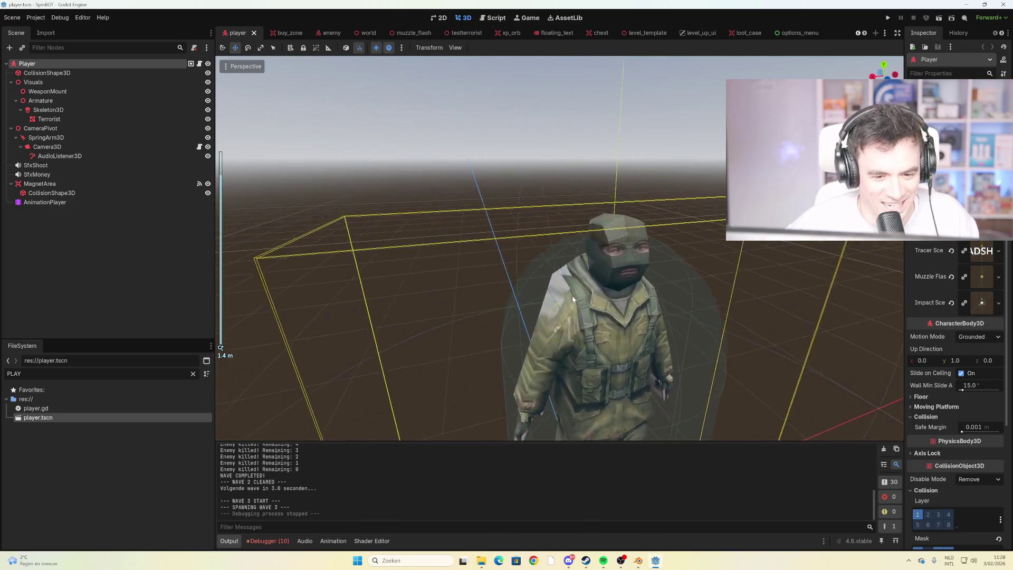
drag(478, 220, 534, 267)
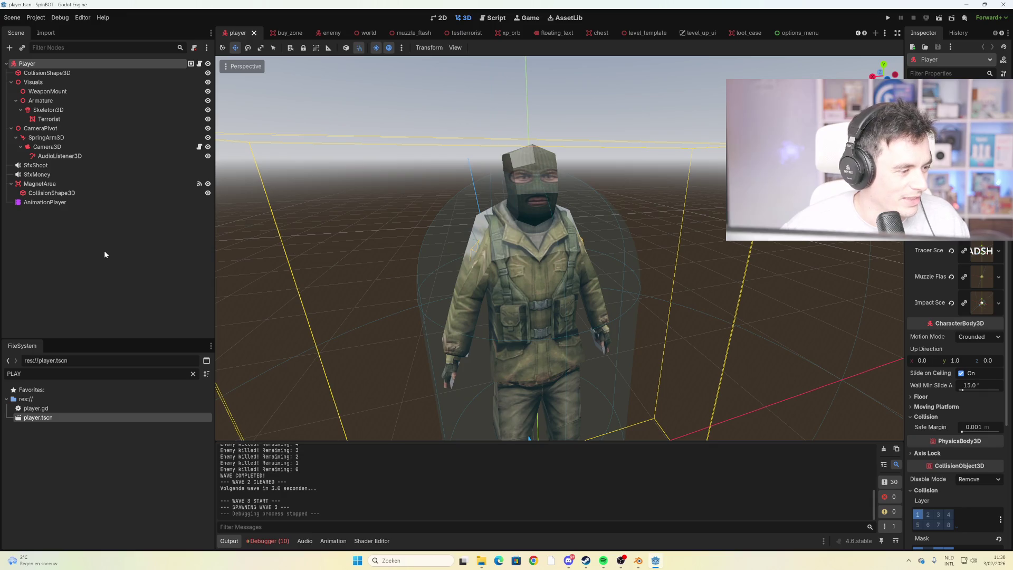
Select the player's CollisionShape3D and drag its capsule radius and height handles, height to 2.0
click(90, 74)
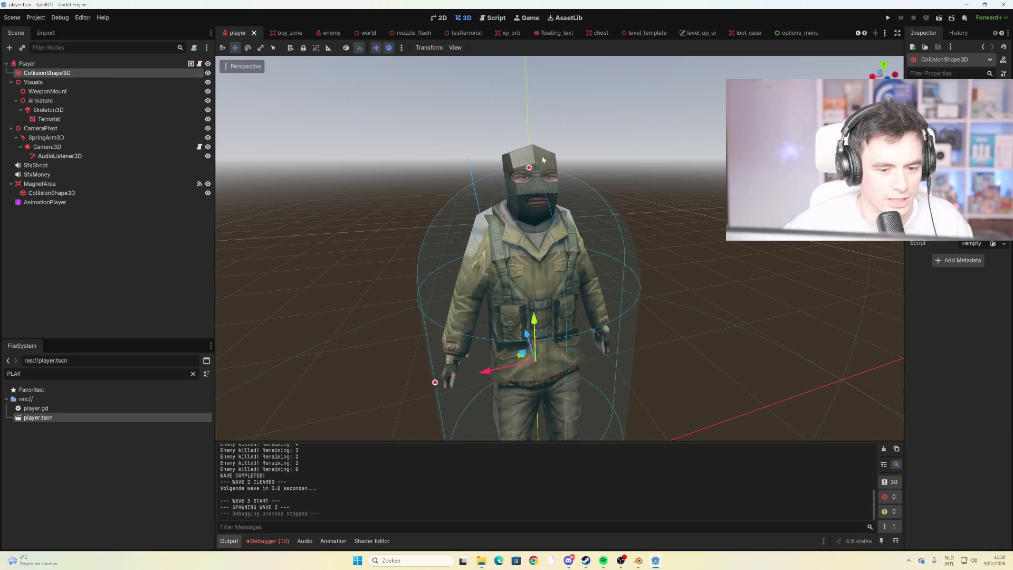
scroll(587, 264, down, 3)
mouse_move(589, 269)
mouse_down()
mouse_move(653, 307)
mouse_move(637, 289)
mouse_up()
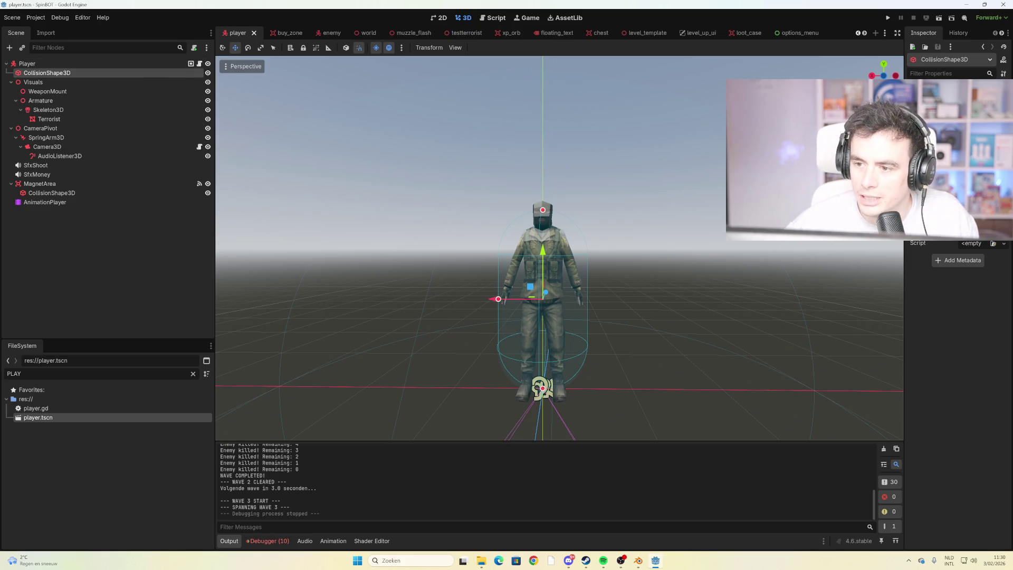
scroll(957, 285, up, 2)
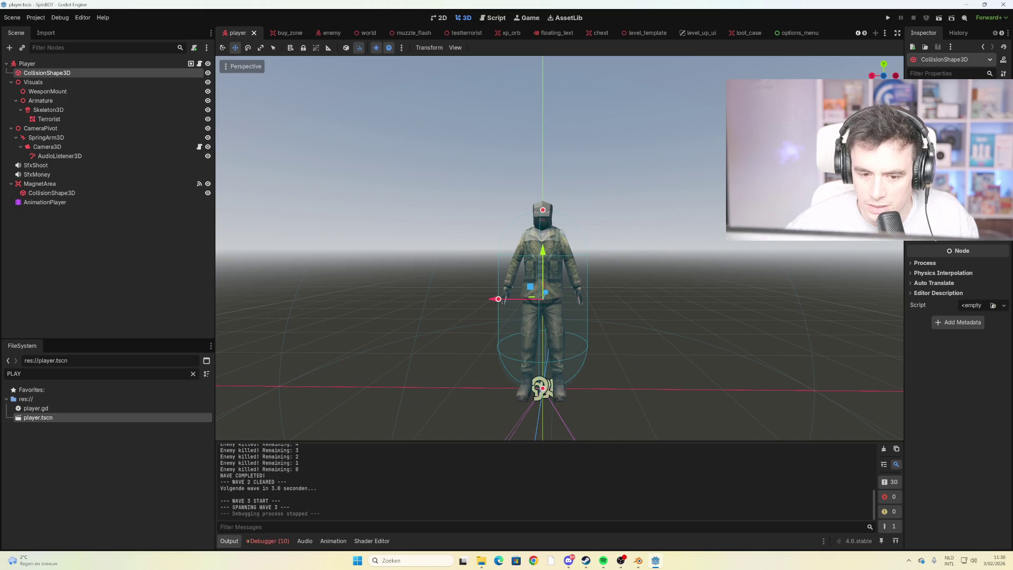
mouse_move(498, 299)
mouse_down()
mouse_move(542, 298)
mouse_move(273, 296)
mouse_move(549, 302)
mouse_move(506, 306)
mouse_up()
drag(490, 307, 500, 301)
scroll(527, 290, down, 5)
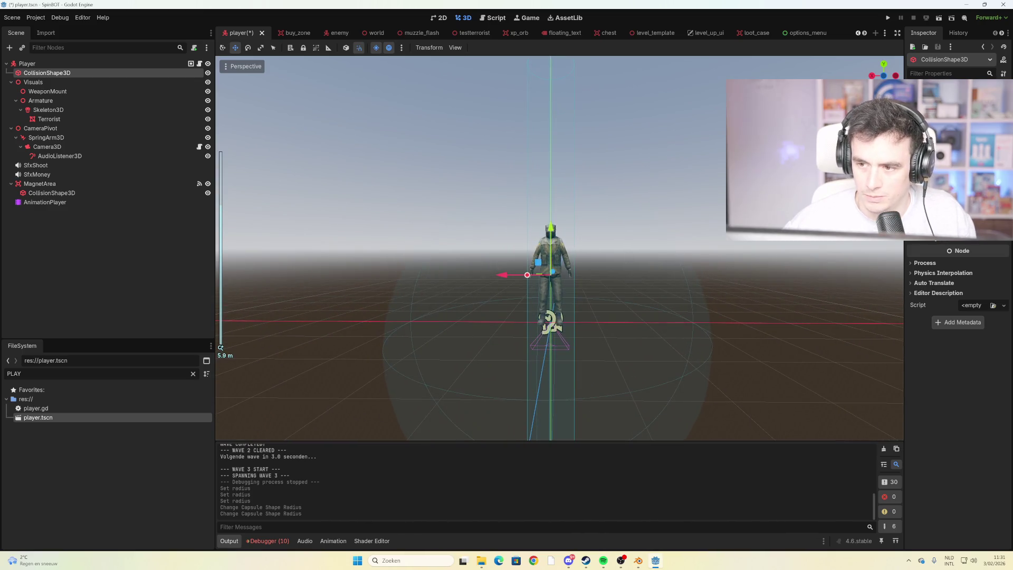
scroll(575, 260, up, 5)
scroll(569, 257, up, 3)
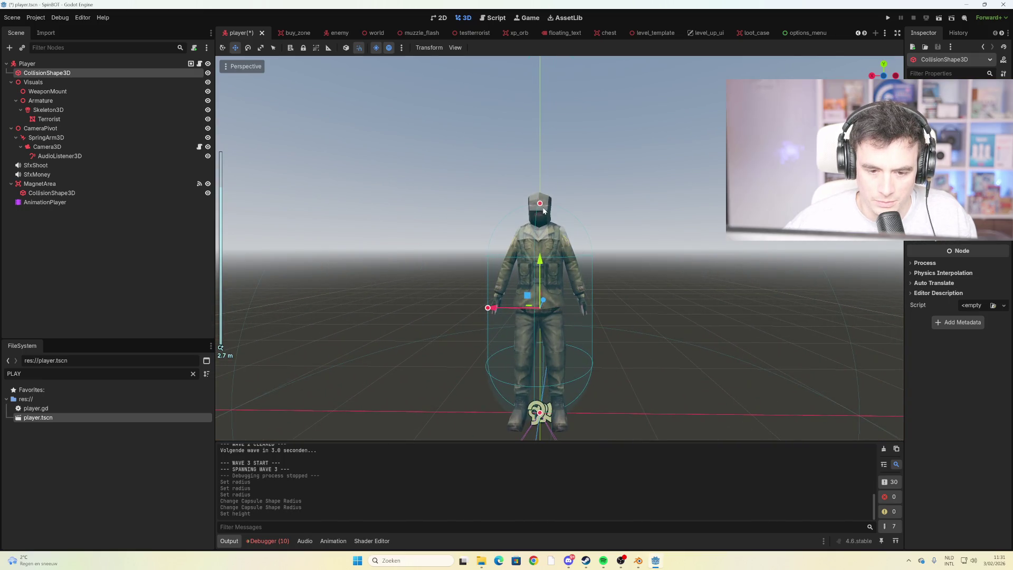
drag(543, 210, 540, 211)
scroll(646, 265, down, 3)
Settle the capsule radius at 0.4, then save and run the game with F5
mouse_move(640, 267)
mouse_down()
mouse_move(666, 270)
mouse_move(639, 271)
mouse_up()
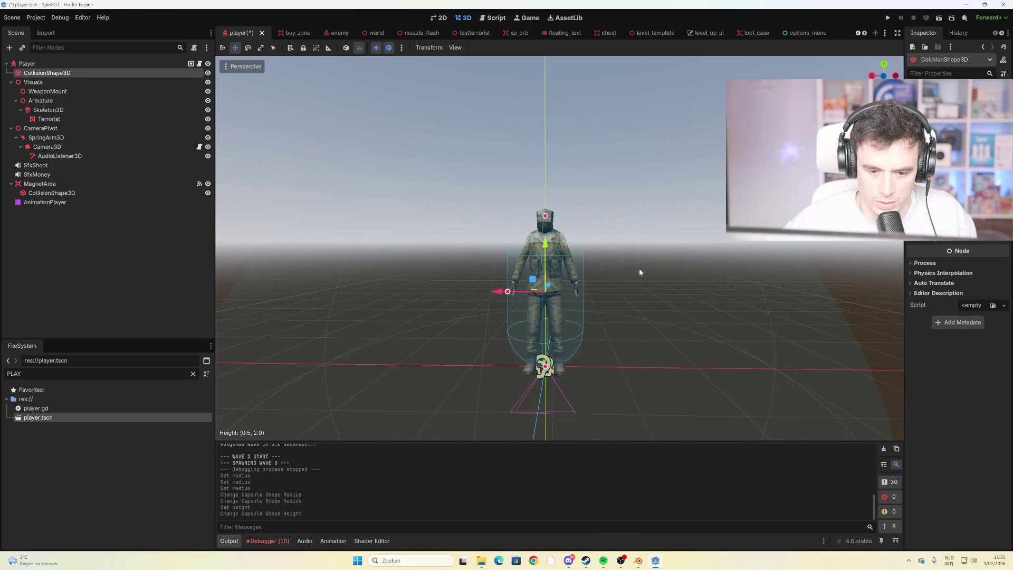
drag(510, 294, 512, 295)
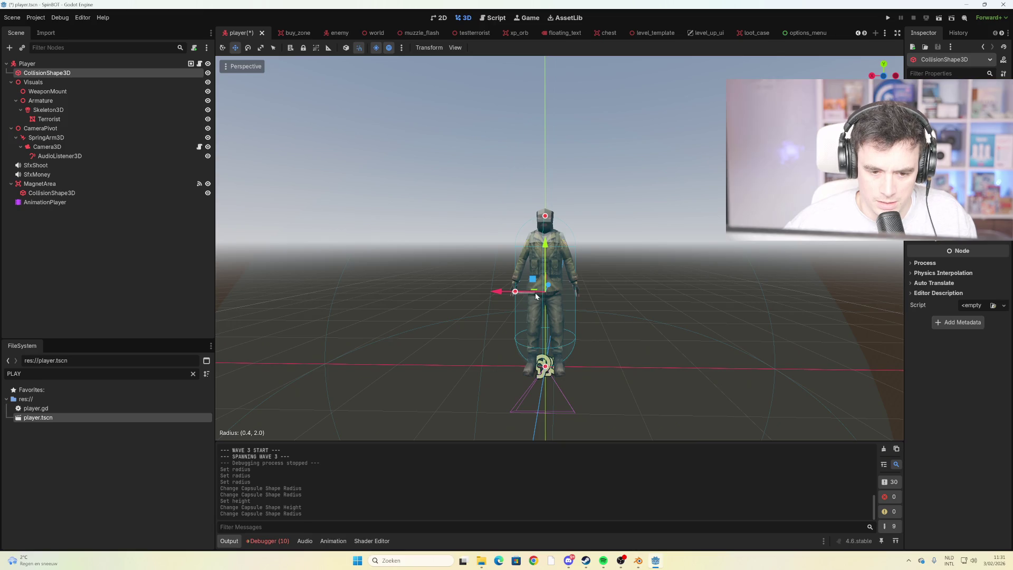
drag(515, 292, 522, 293)
drag(522, 294, 515, 291)
key(F5)
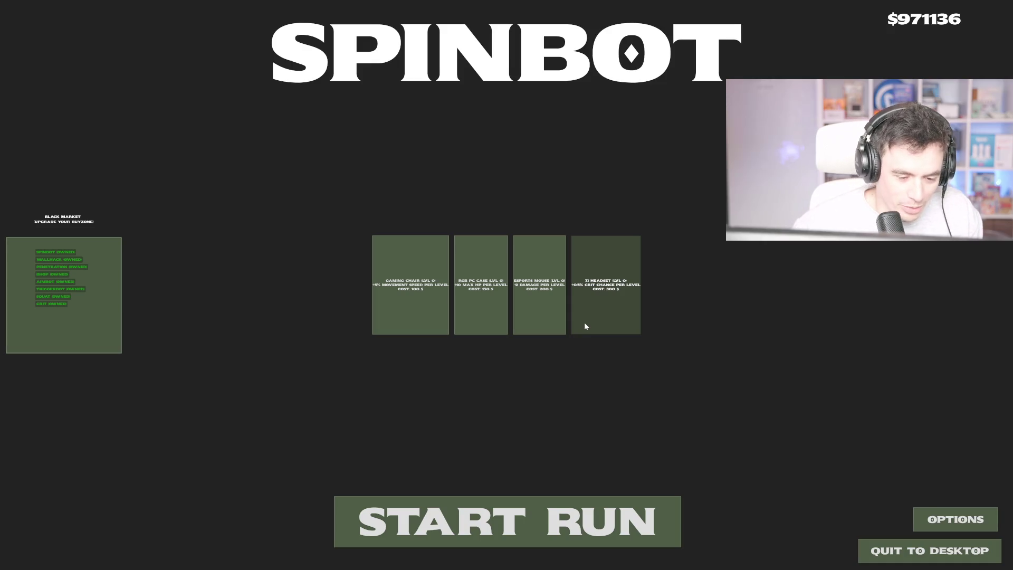
Start a new run and shoot the enemies by the wall and near the door
click(549, 517)
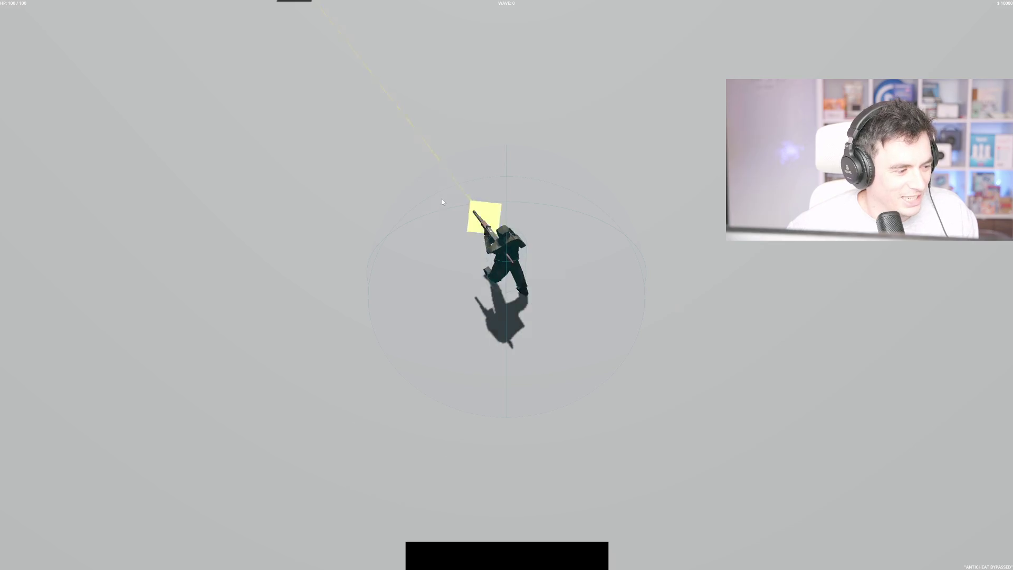
key(w)
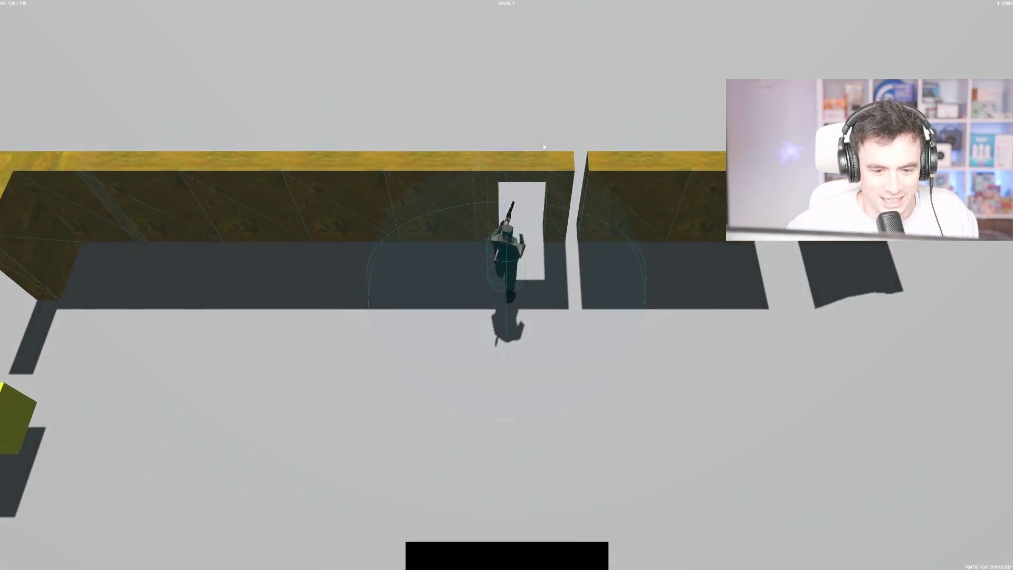
key(d)
key(s)
key(d)
key(w)
key(s)
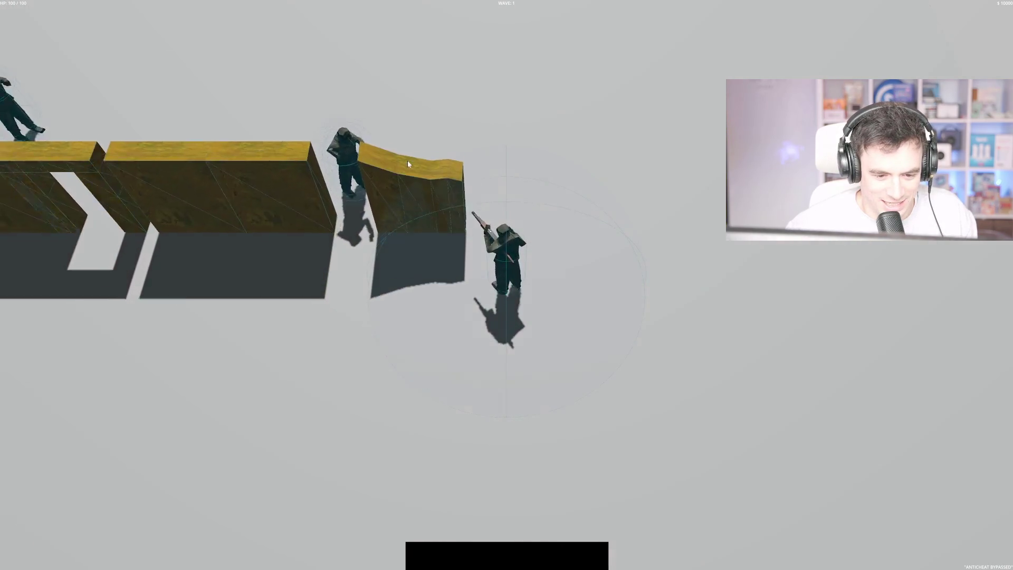
key(s)
click(546, 32)
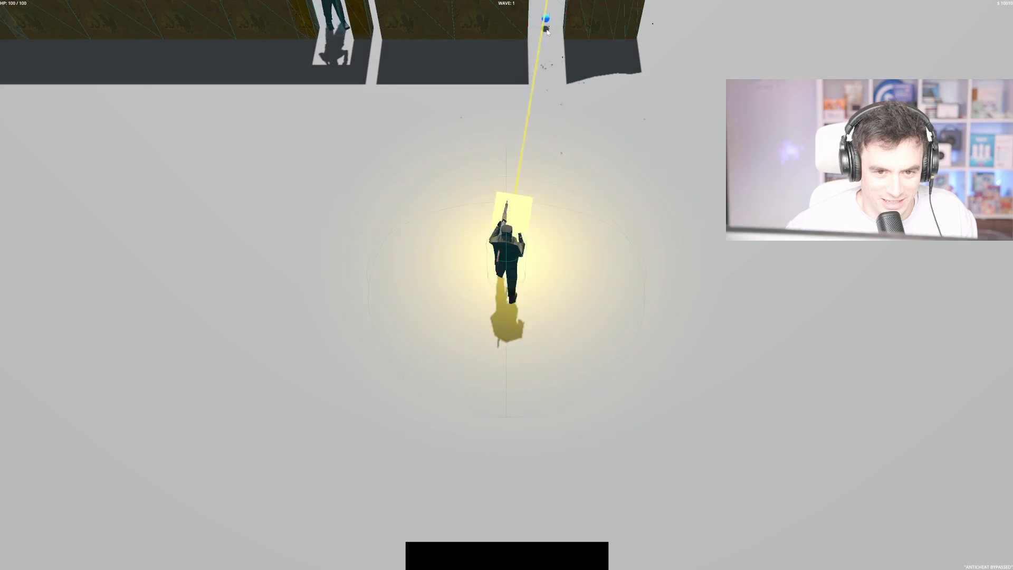
key(w)
click(430, 33)
click(429, 33)
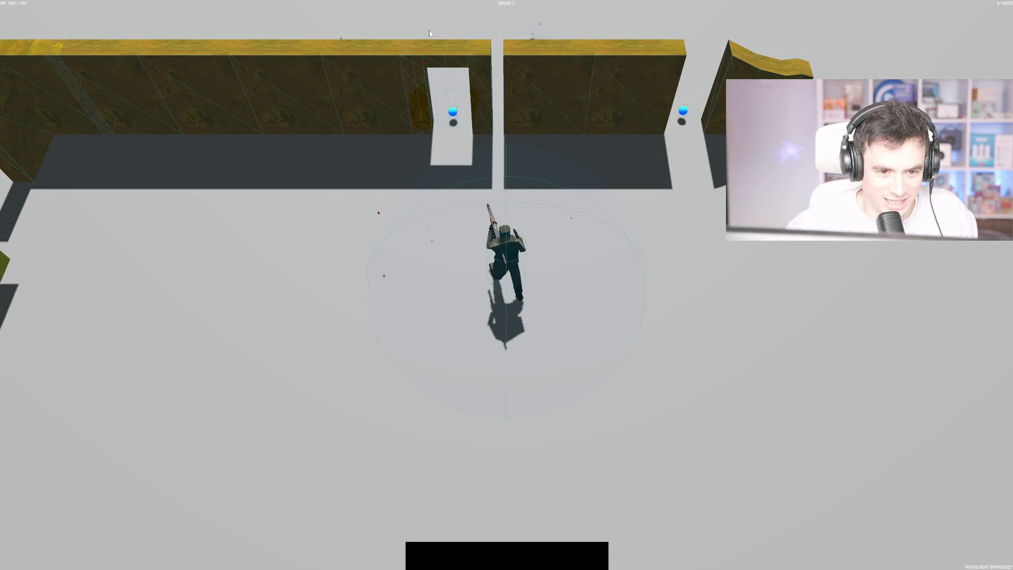
Line up and shoot the enemy in the doorway, then the approaching enemy
key(w)
key(s)
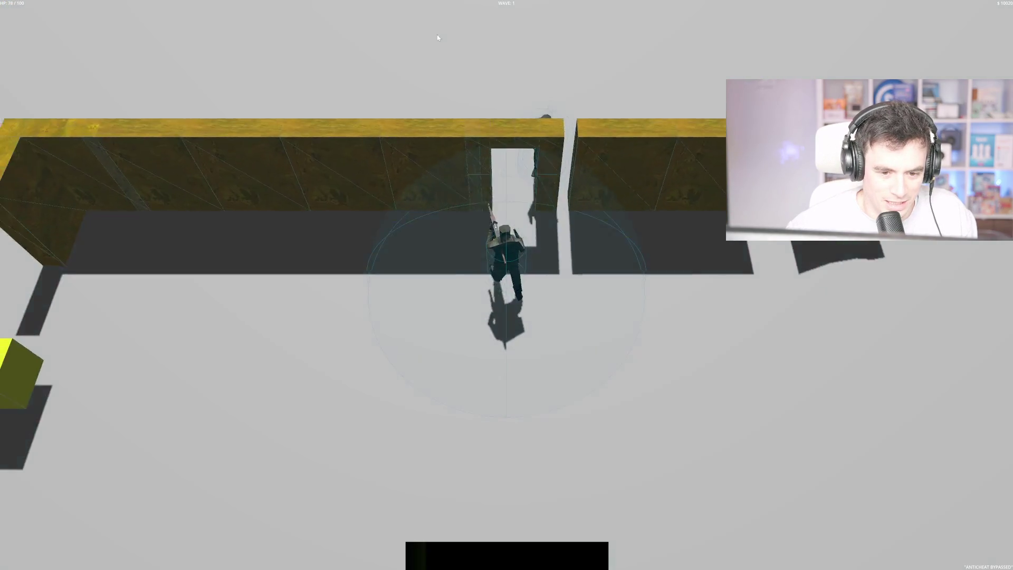
key(s)
click(544, 26)
key(w)
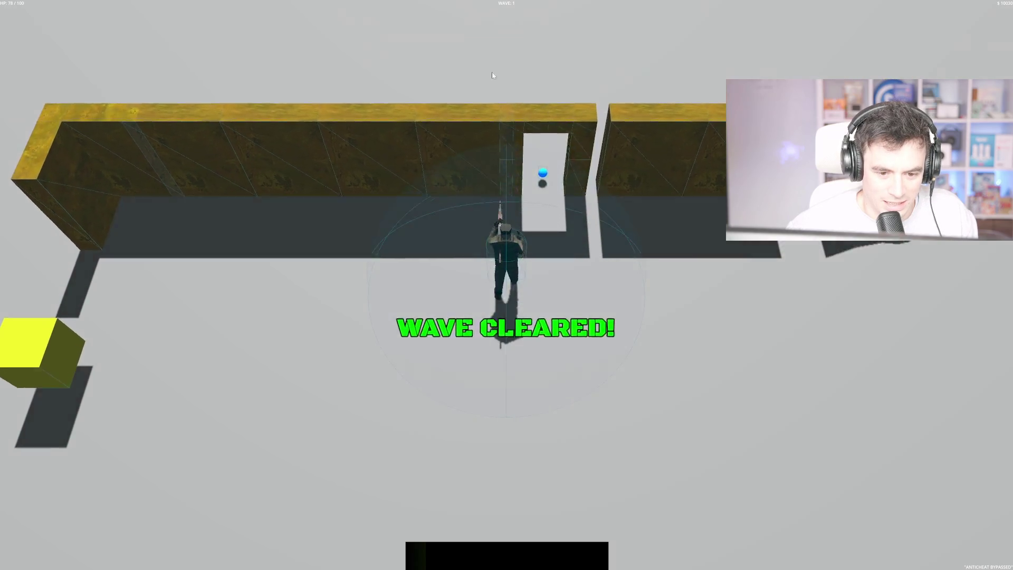
key(a)
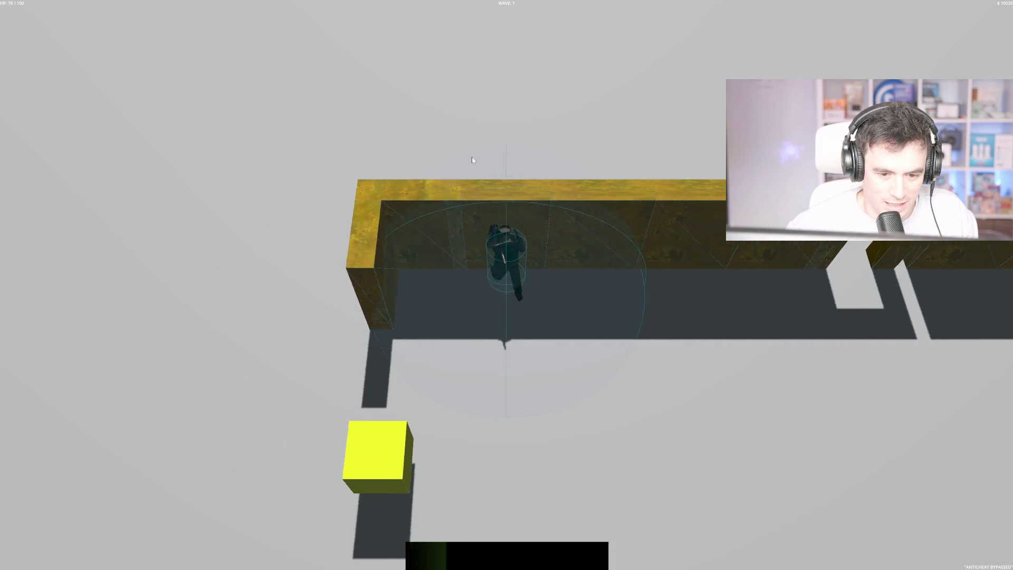
key(s)
key(a)
key(w)
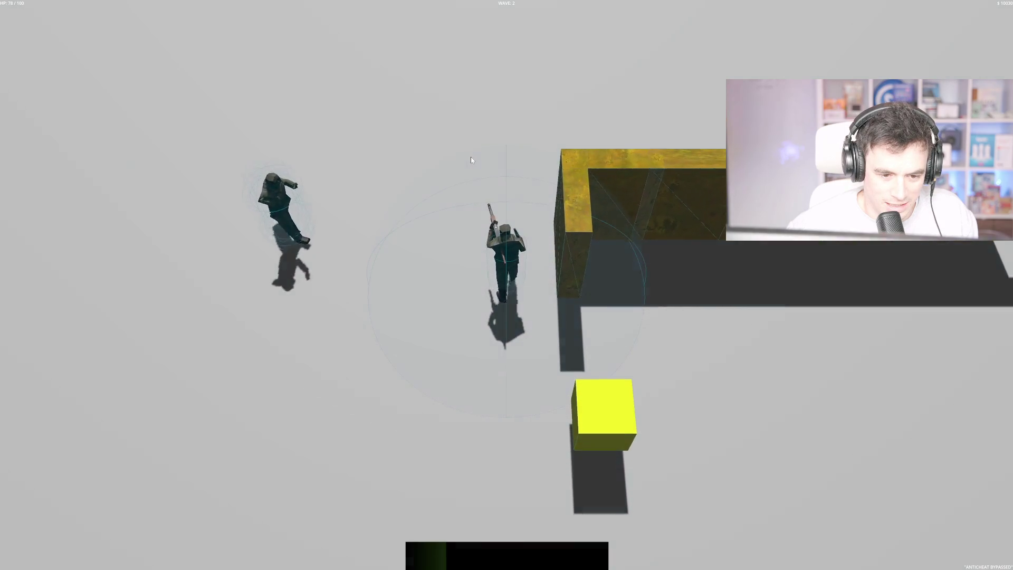
key(s)
click(359, 148)
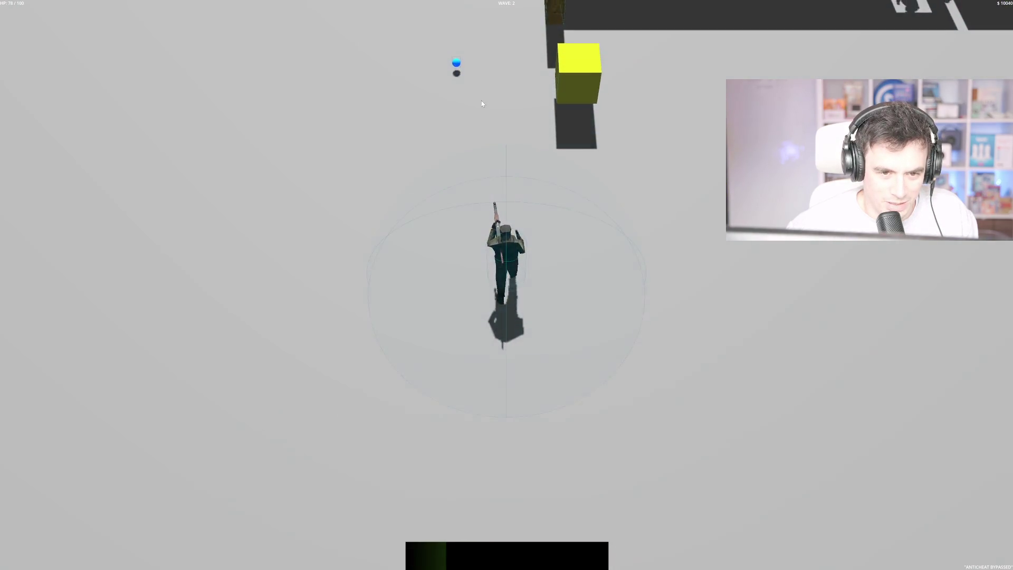
Keep moving while firing at the incoming enemies on the right
key(w)
key(a)
key(s)
click(627, 151)
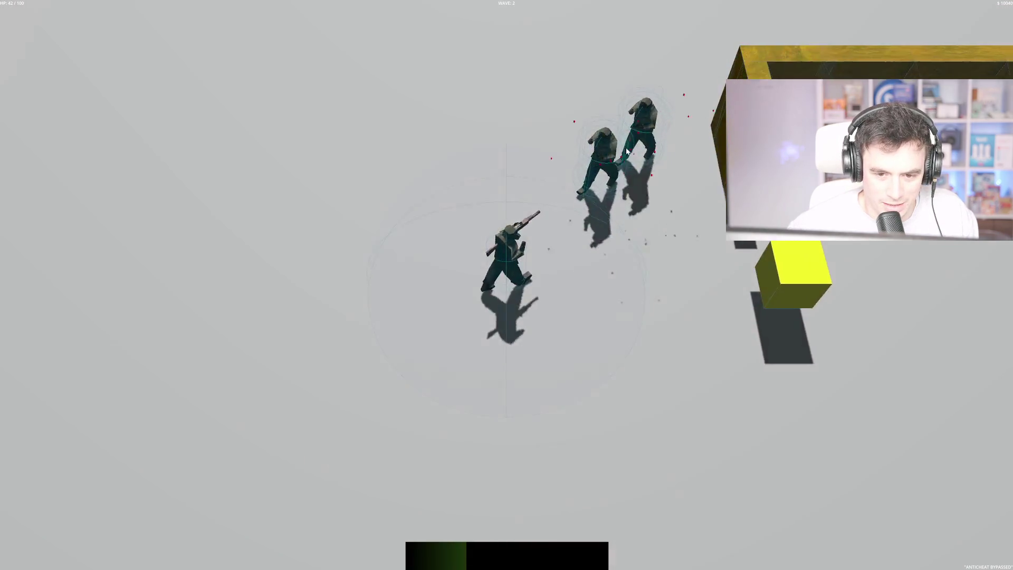
key(s)
click(627, 152)
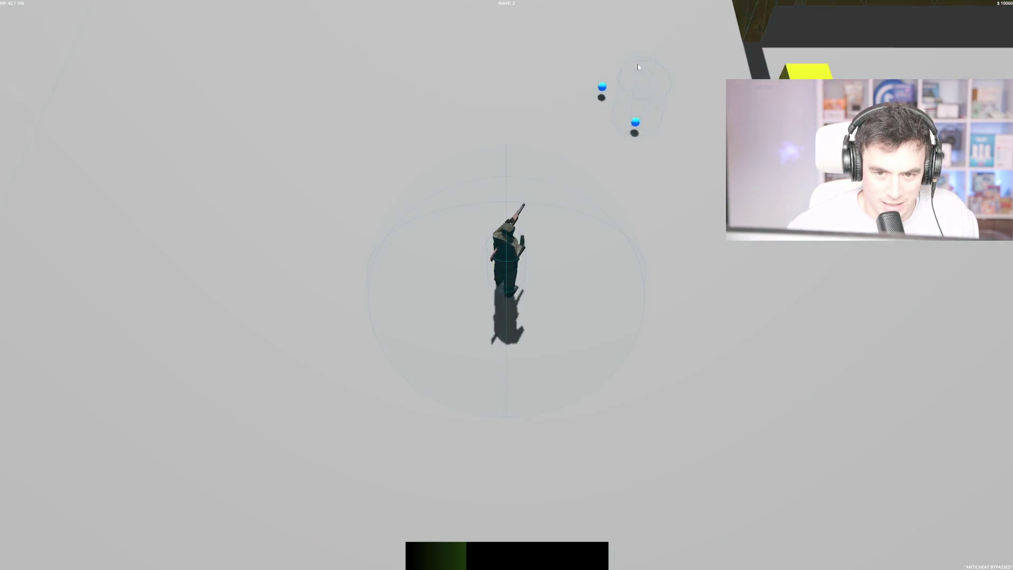
Pick up blue orbs, then shoot down the last enemies to finish the wave
key(w)
key(d)
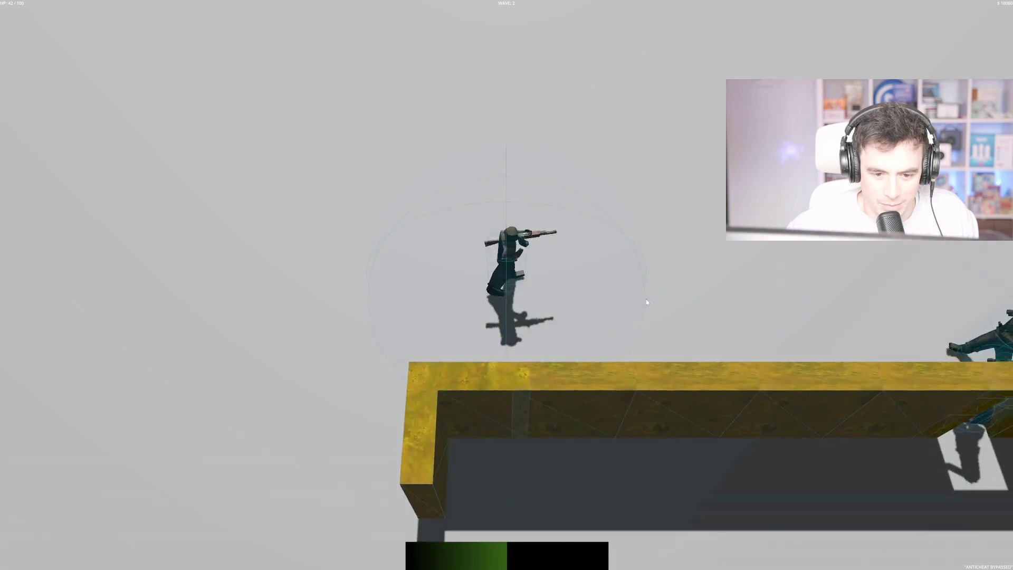
key(s)
key(a)
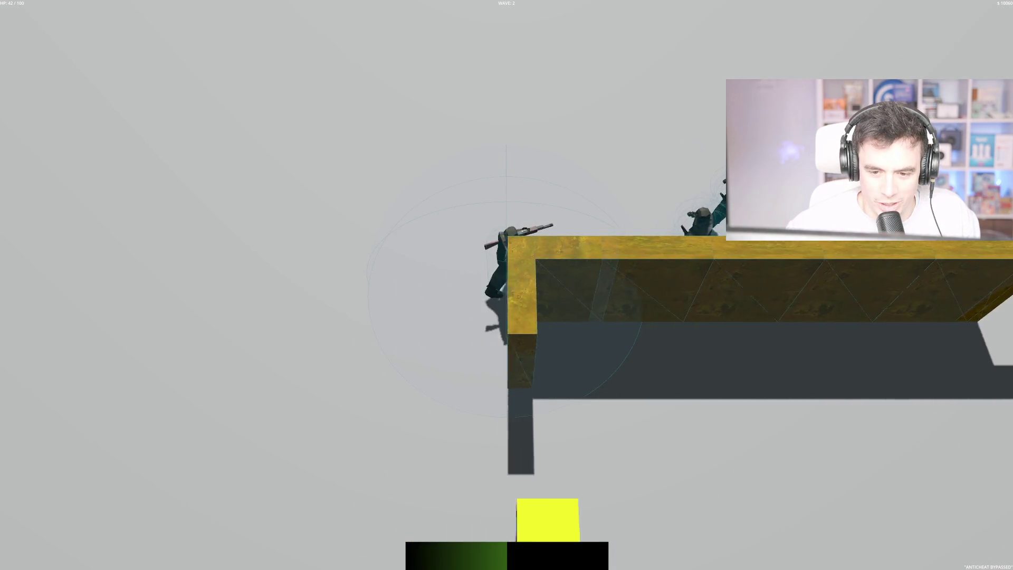
key(s)
key(a)
click(583, 80)
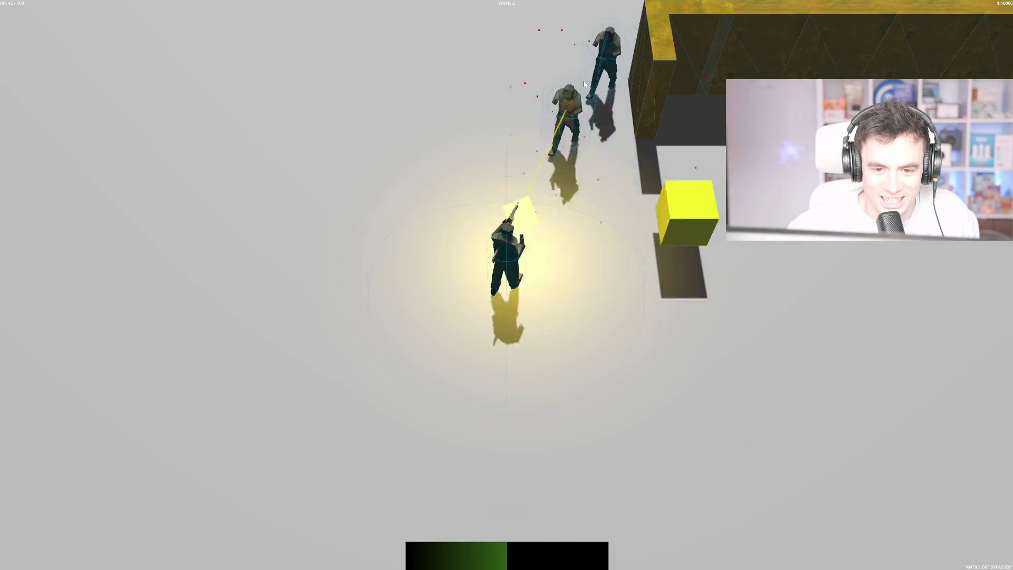
click(584, 81)
click(562, 51)
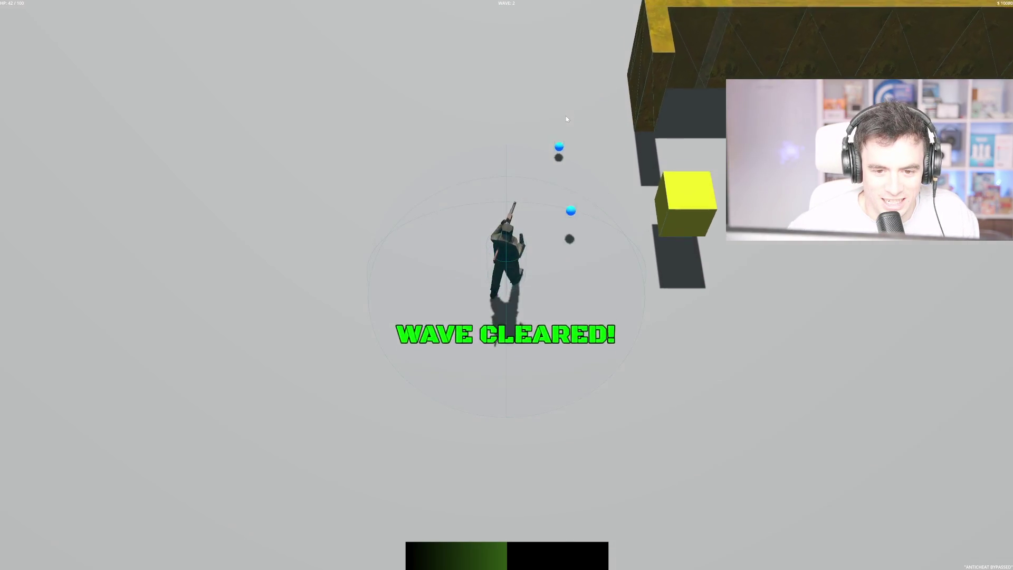
Collect the remaining dropped blue orbs and stop the game with F8
key(w)
key(d)
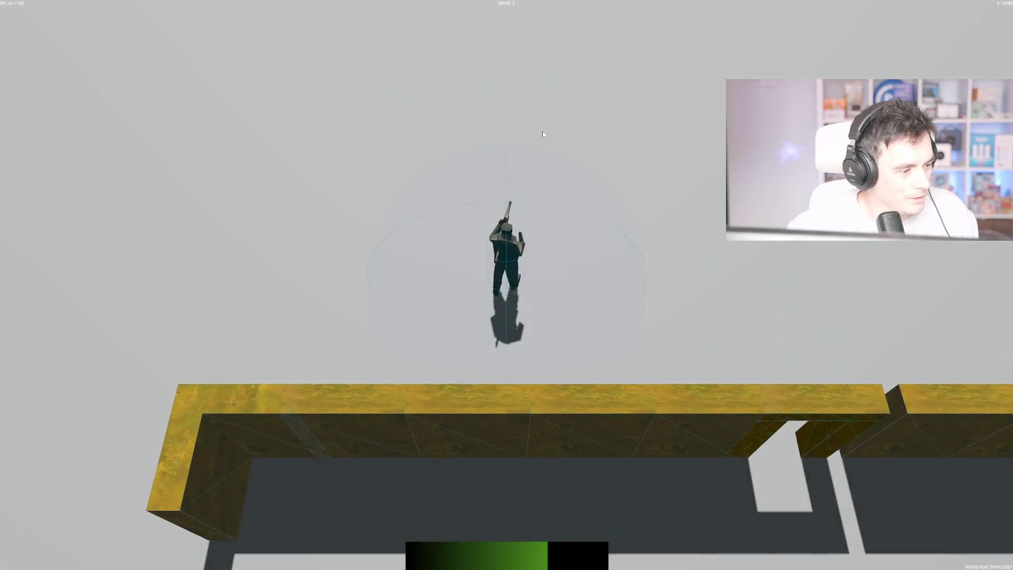
key(F8)
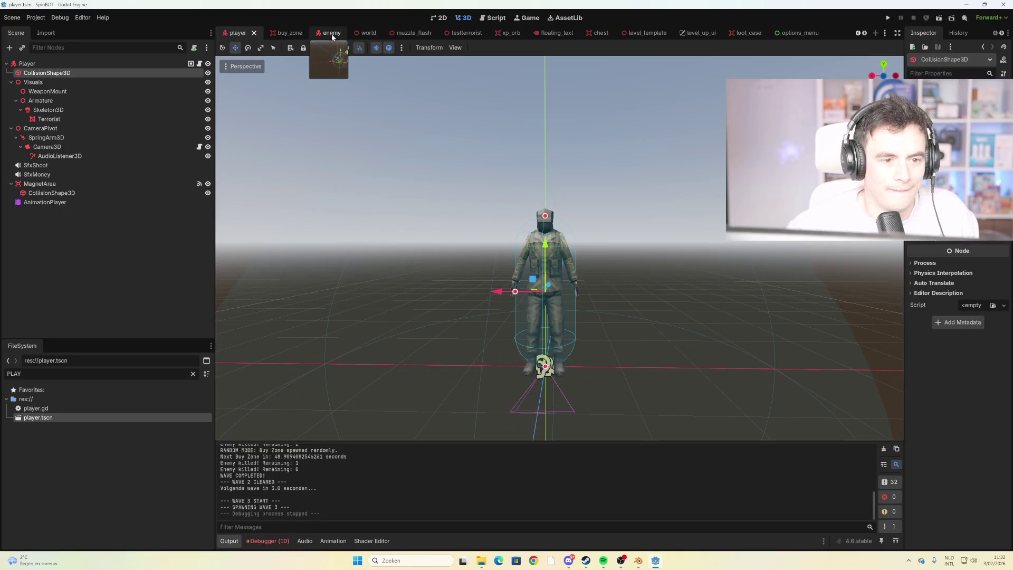
Open the enemy scene and select its main CollisionShape3D node
click(331, 33)
scroll(586, 182, up, 5)
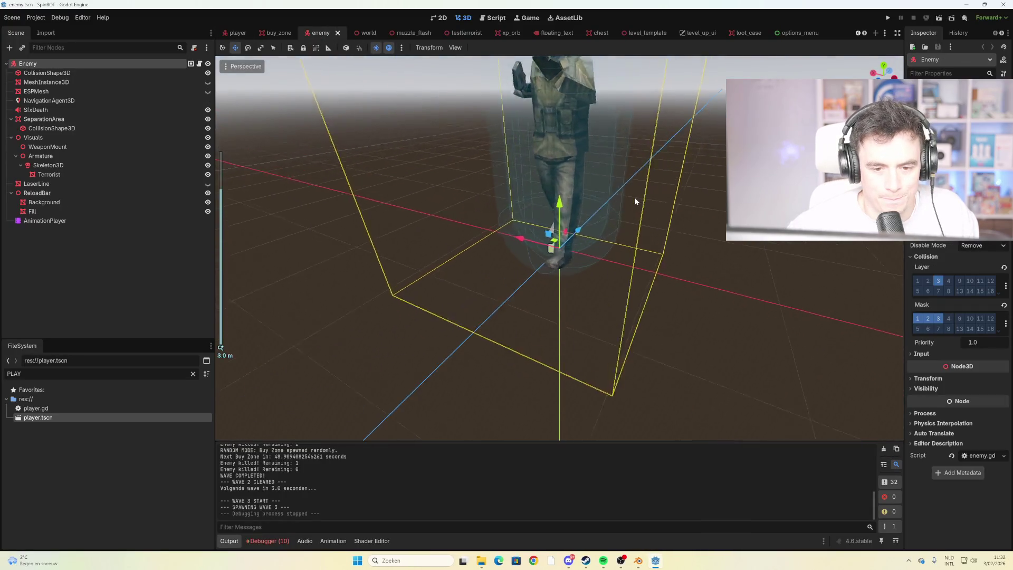
scroll(627, 184, down, 5)
click(581, 164)
click(597, 151)
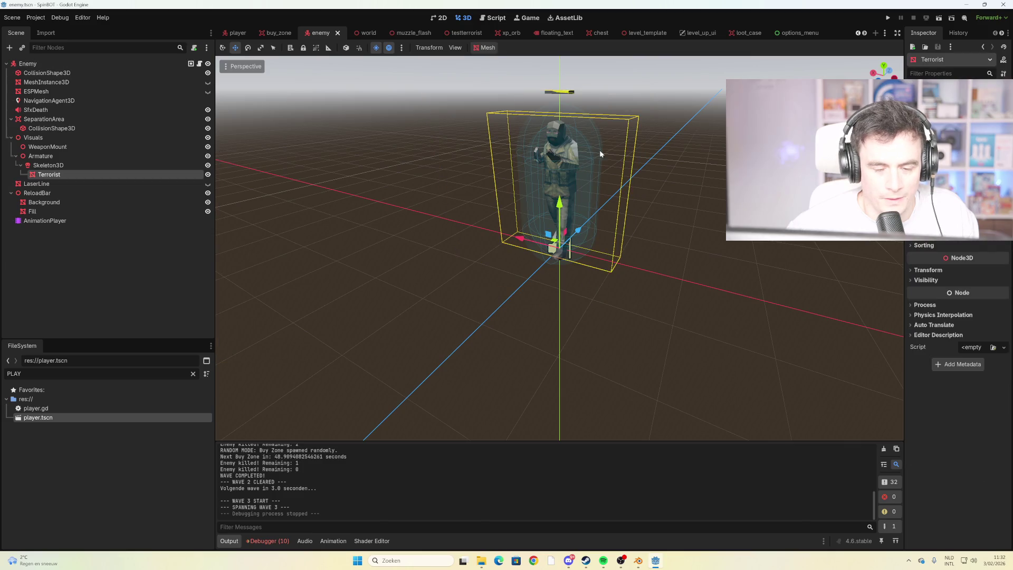
click(88, 74)
click(93, 87)
click(84, 74)
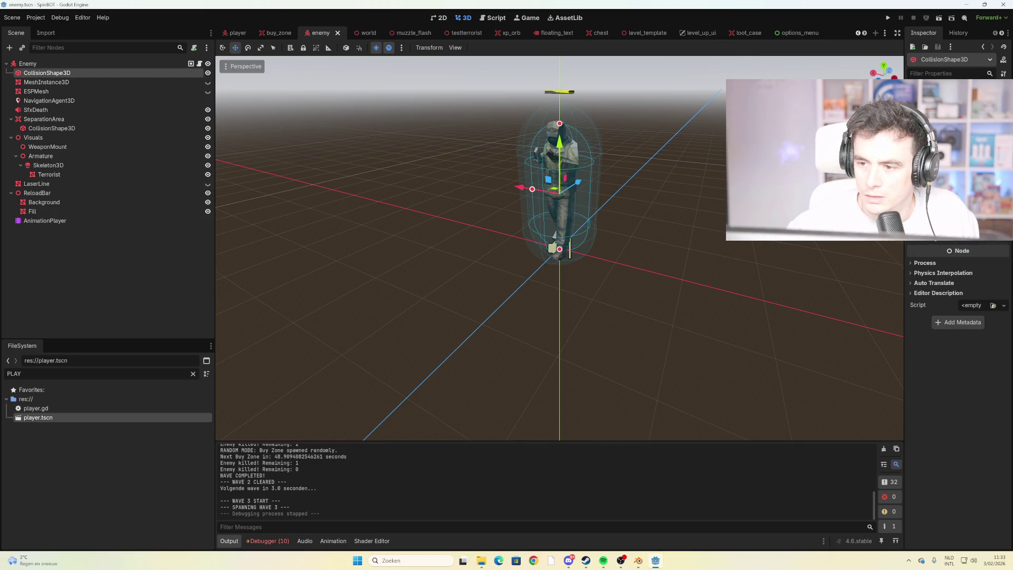
Narrow the enemy capsule radius to about 0.42, then save and run the game with F5
mouse_move(531, 189)
mouse_down()
mouse_move(545, 193)
mouse_move(536, 195)
mouse_up()
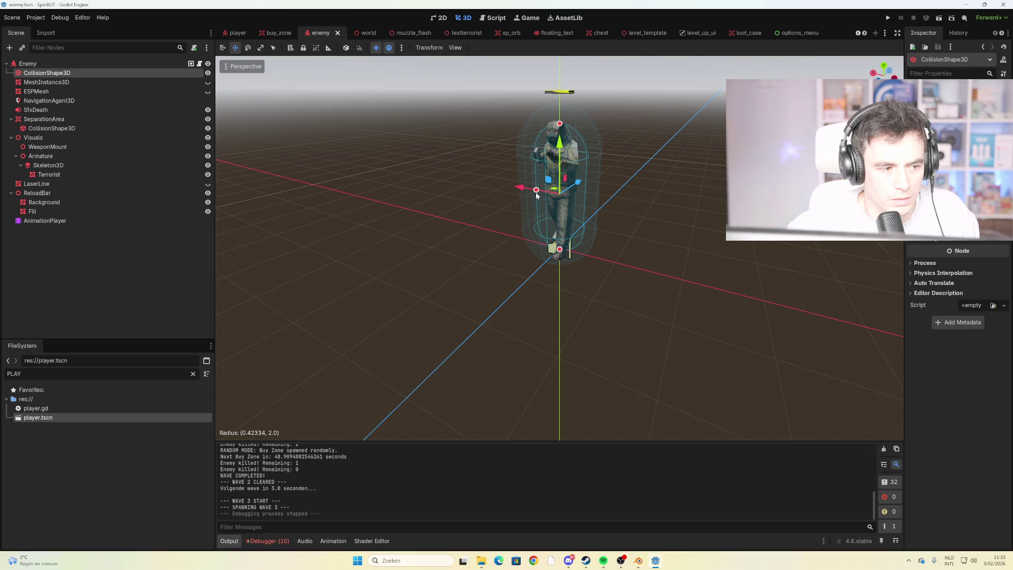
drag(536, 195, 536, 195)
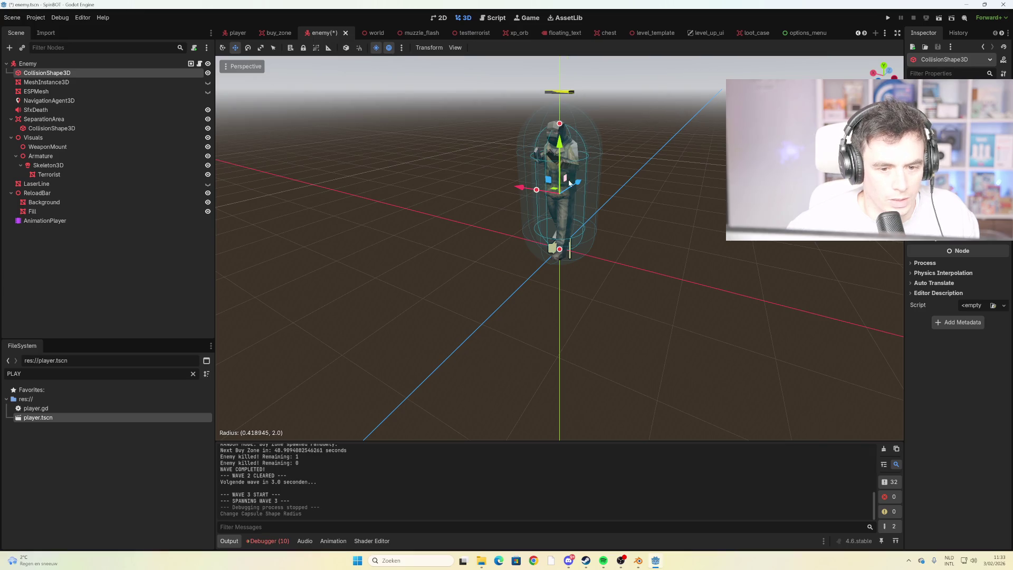
click(596, 159)
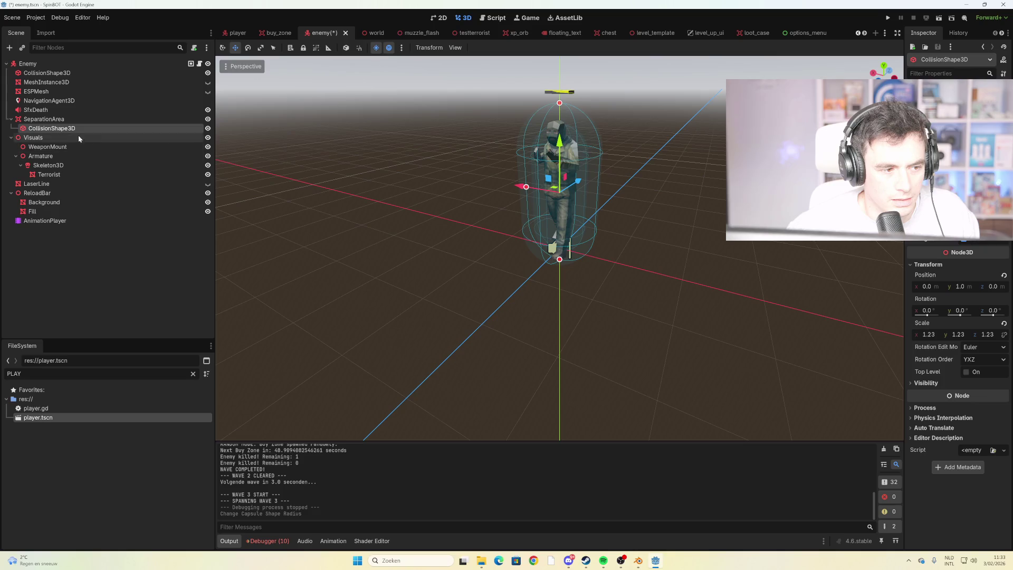
click(74, 69)
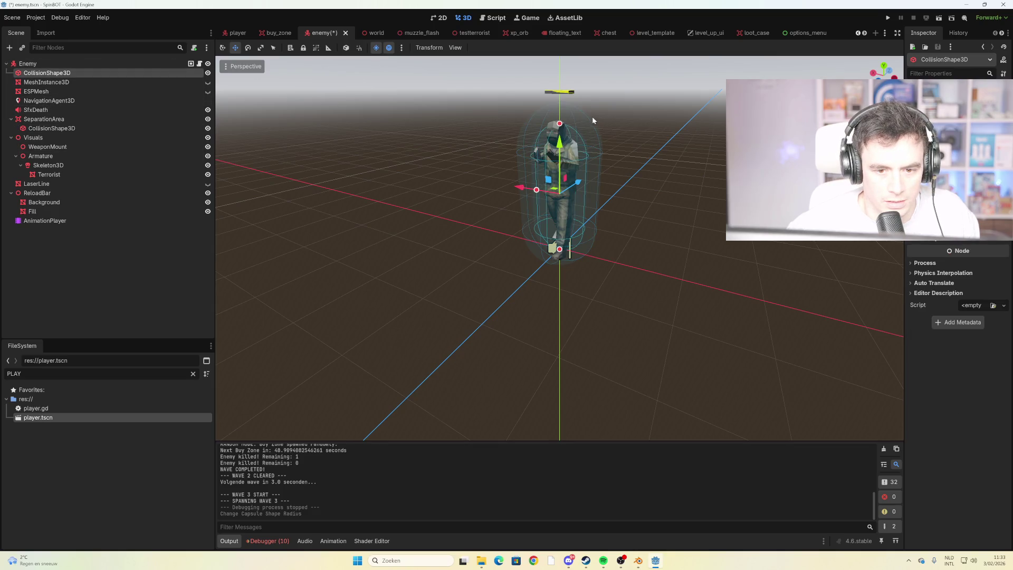
drag(498, 141, 524, 139)
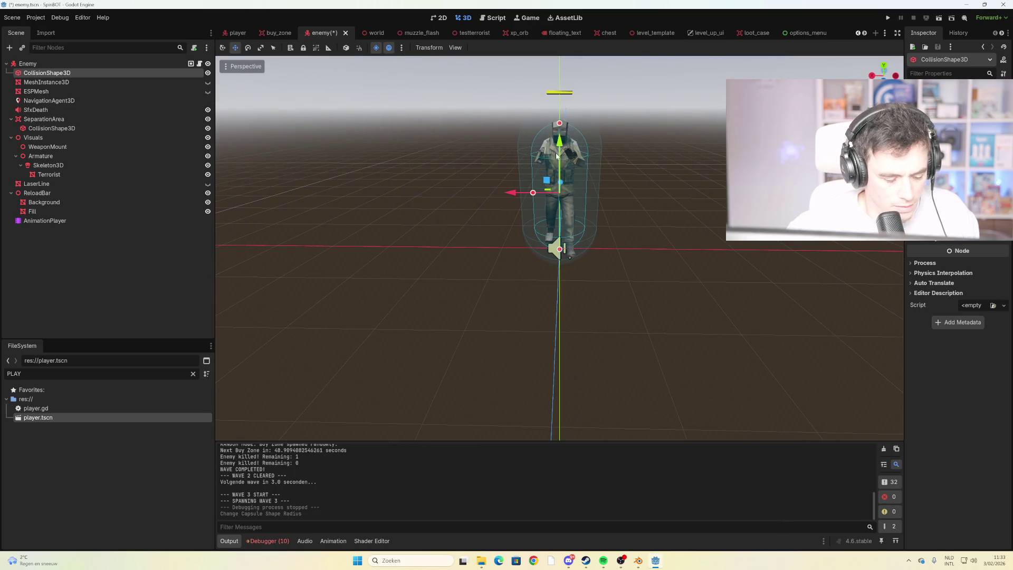
key(F5)
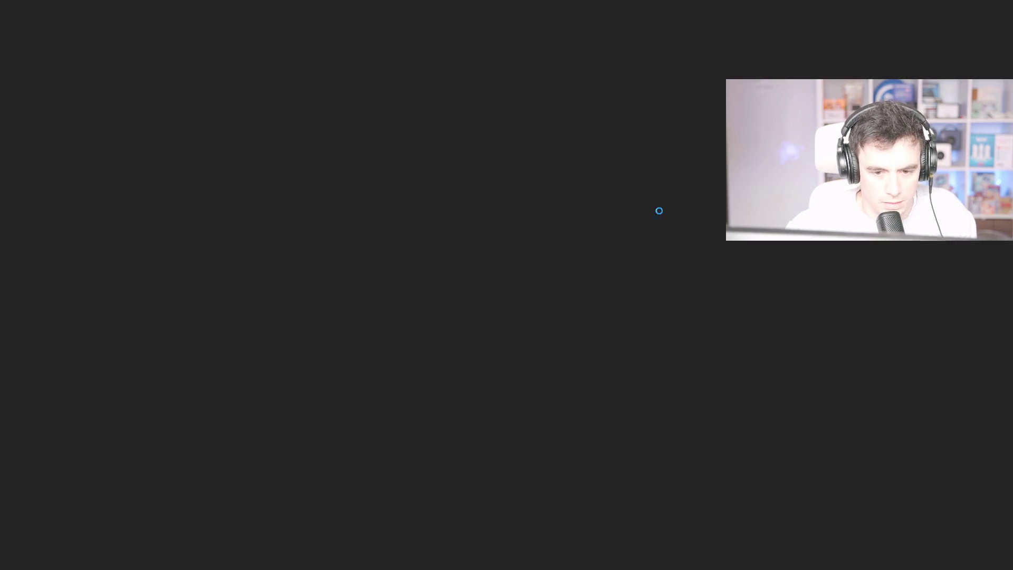
Start a new run and shoot the top-left enemies and the one in the doorway
click(480, 505)
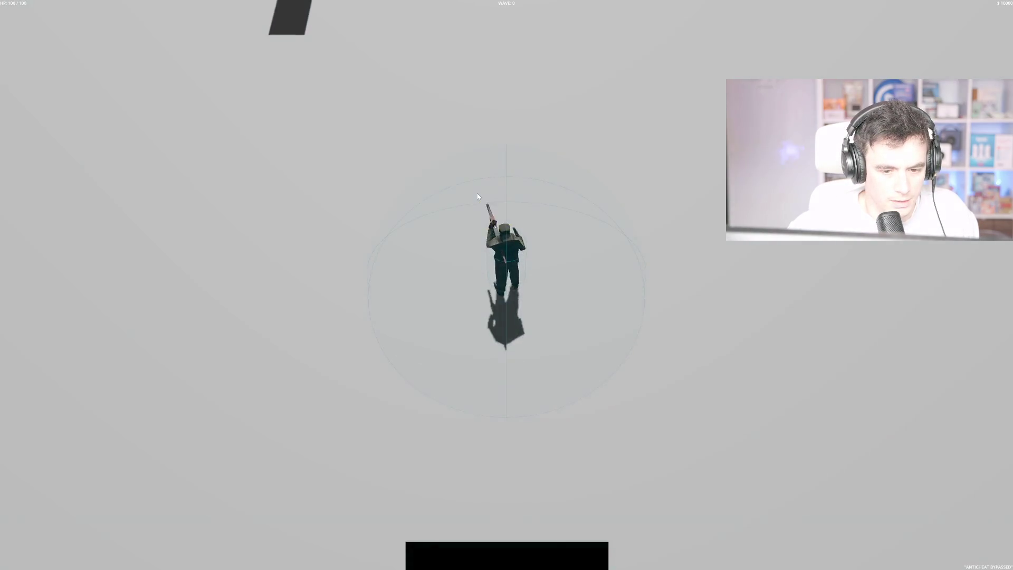
key(w)
key(w)
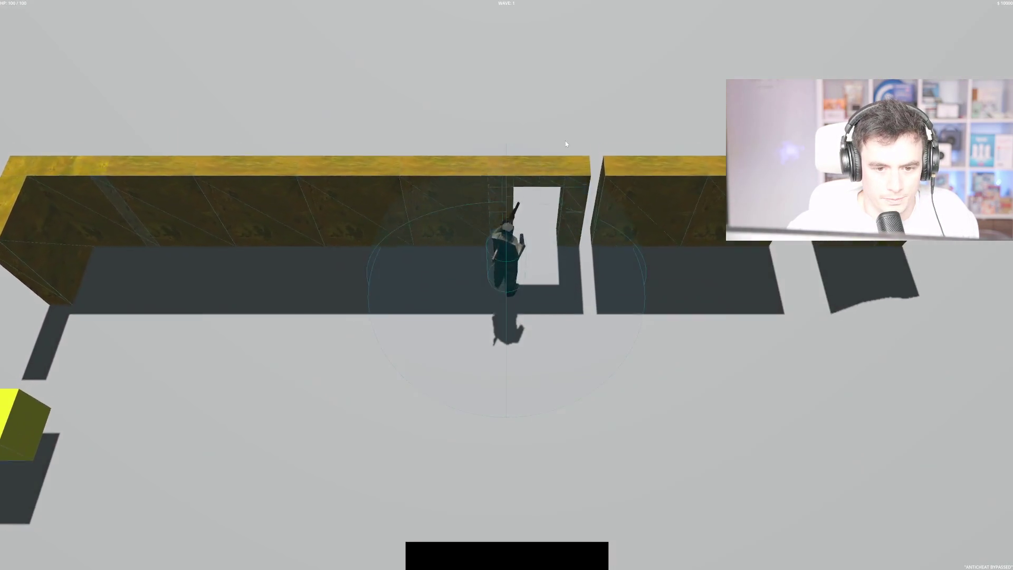
key(s)
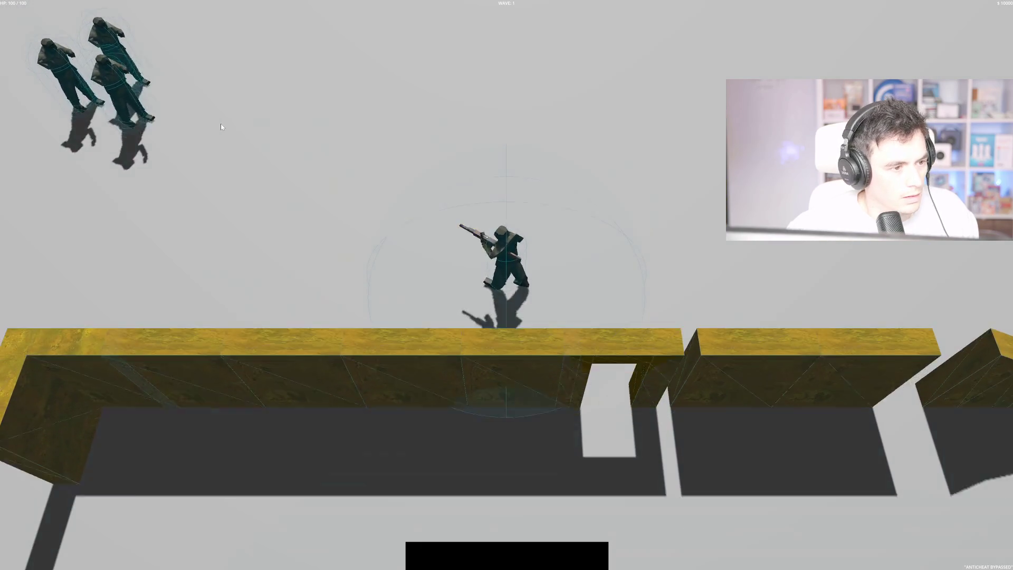
click(230, 118)
key(s)
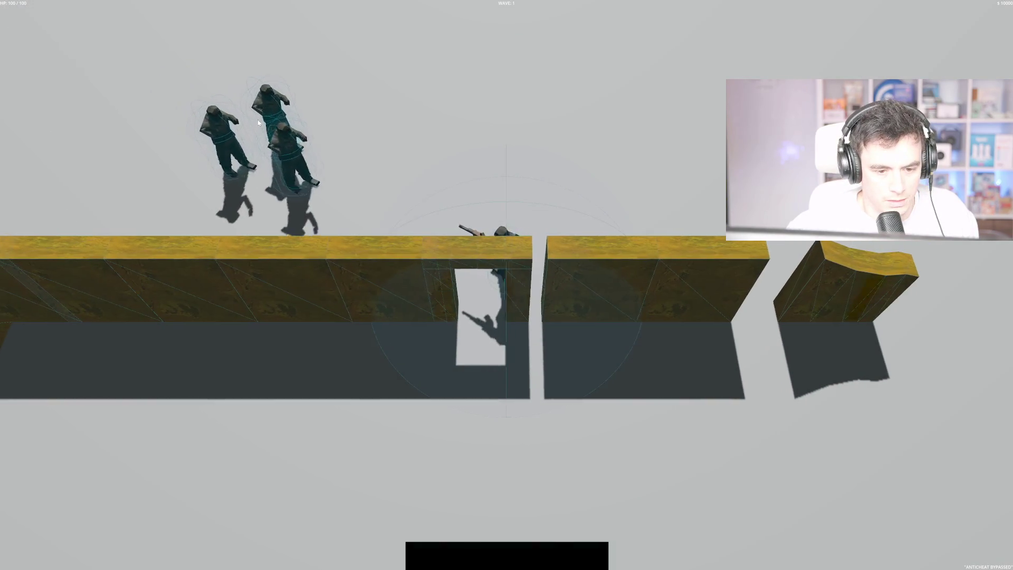
key(s)
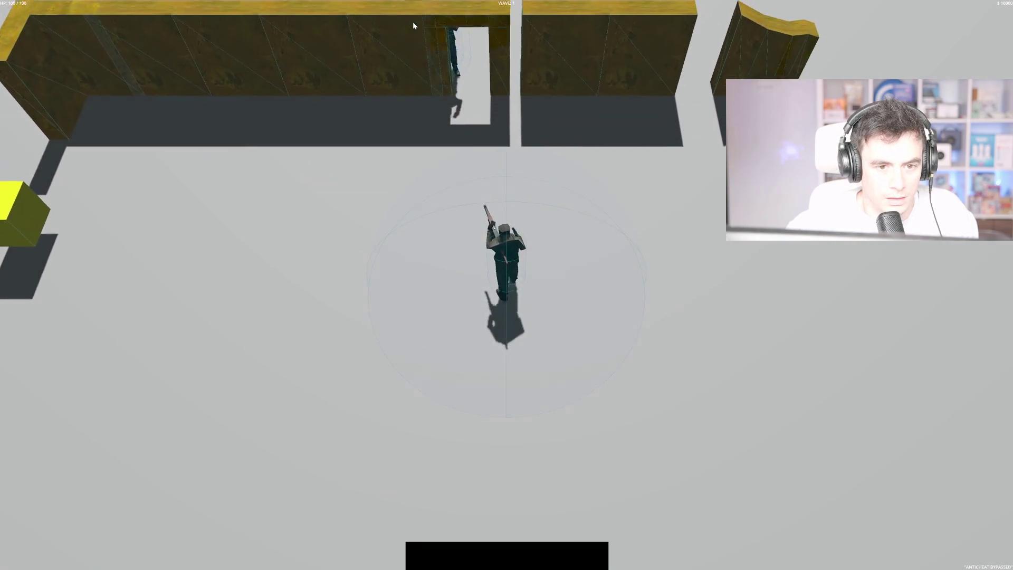
key(w)
click(465, 16)
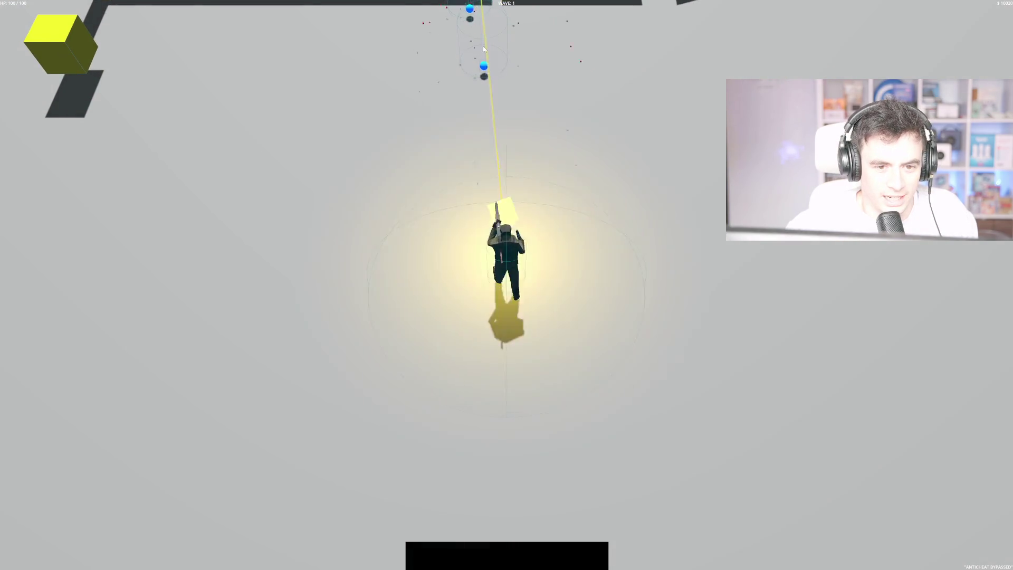
Walk through the wall gap while firing at the top-left enemies
key(w)
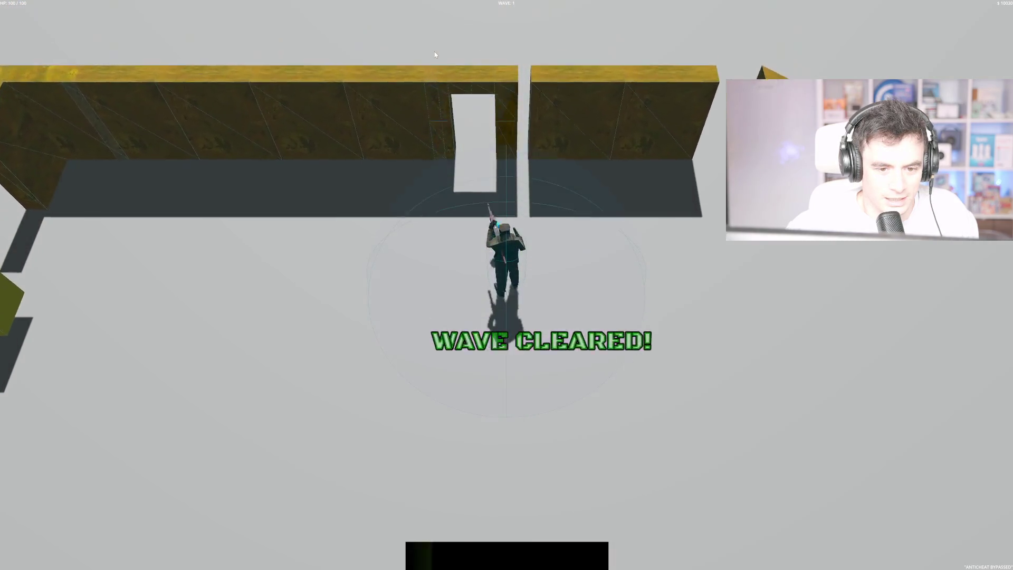
key(d)
key(s)
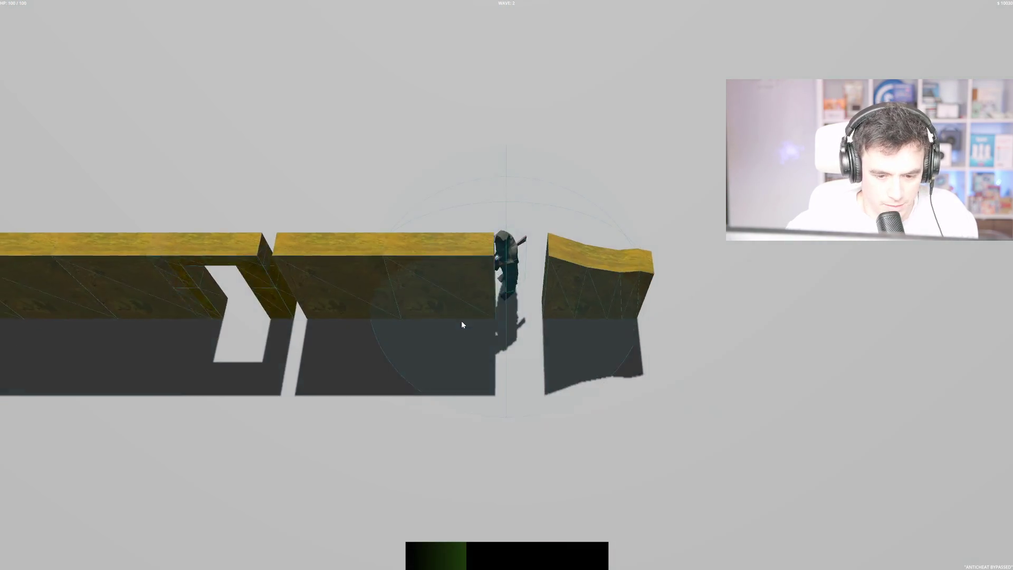
key(a)
key(a)
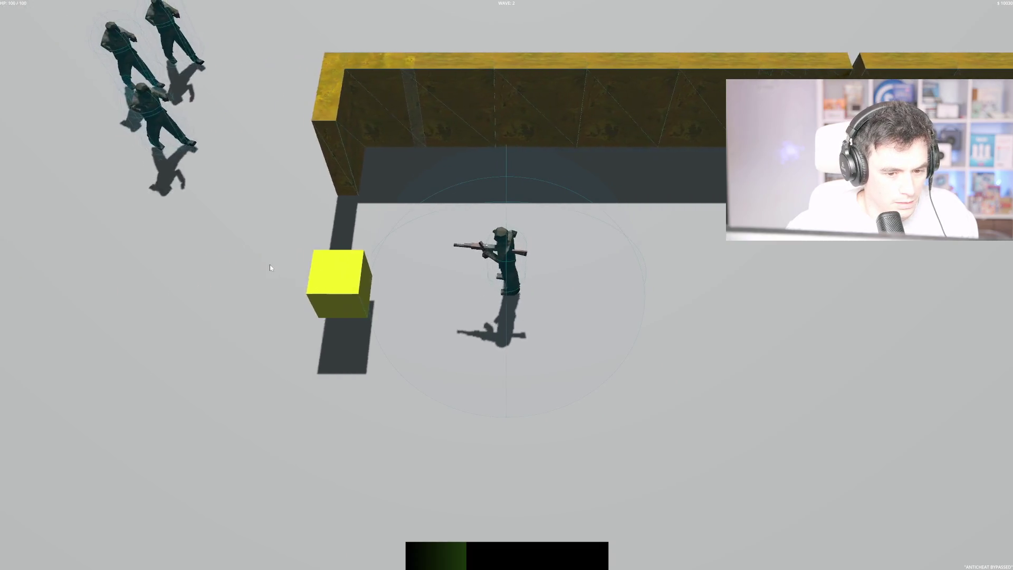
key(s)
click(432, 87)
key(s)
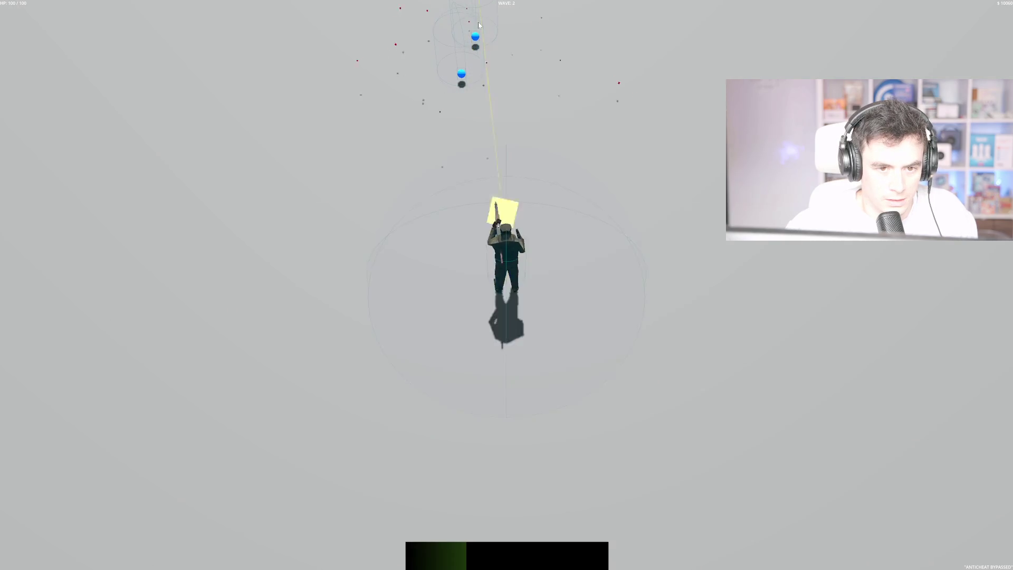
key(w)
Grab the yellow loot box, kill the last enemy, and stop the game with F8
key(w)
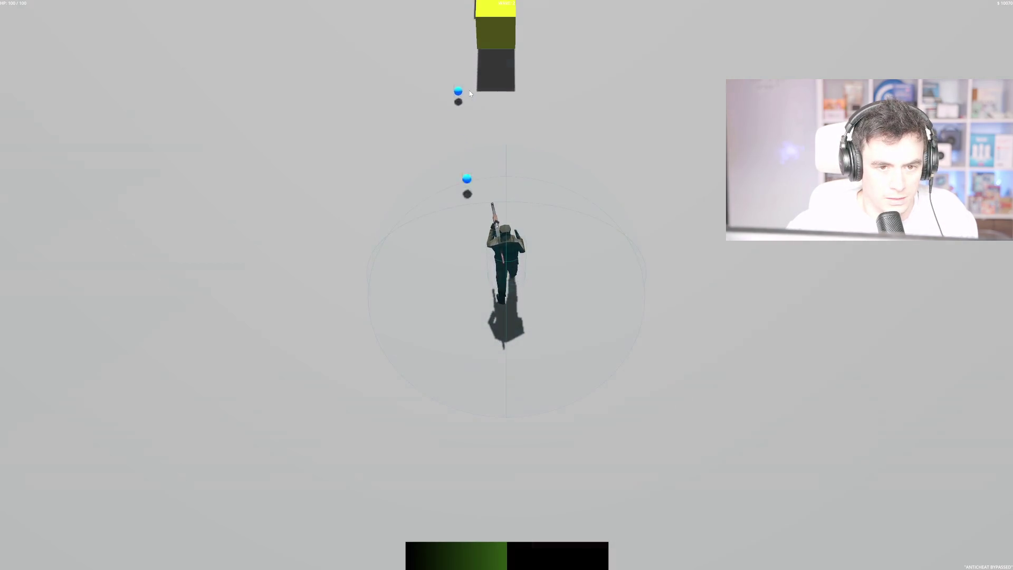
key(space)
key(a)
key(w)
key(w)
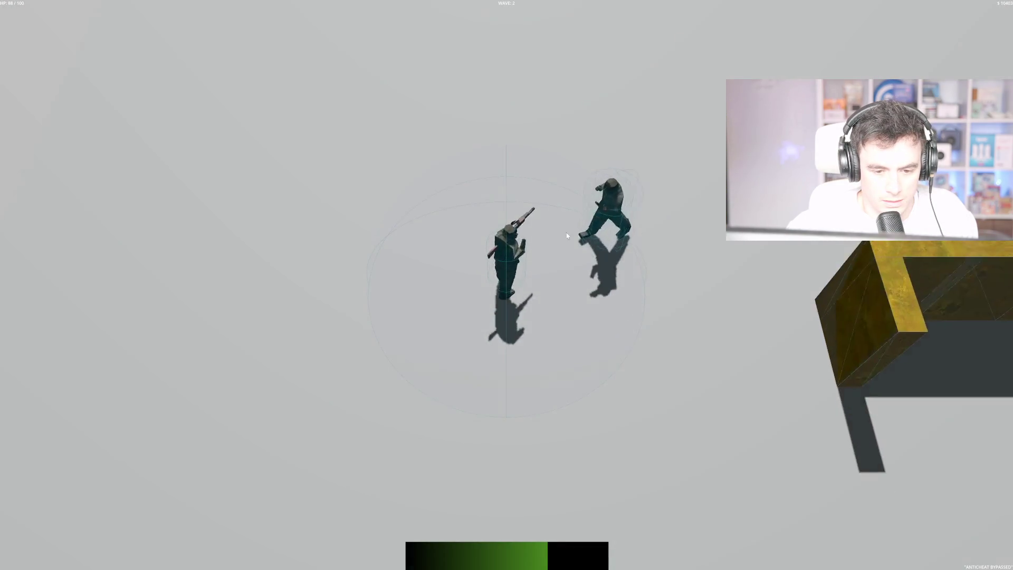
click(560, 77)
click(560, 76)
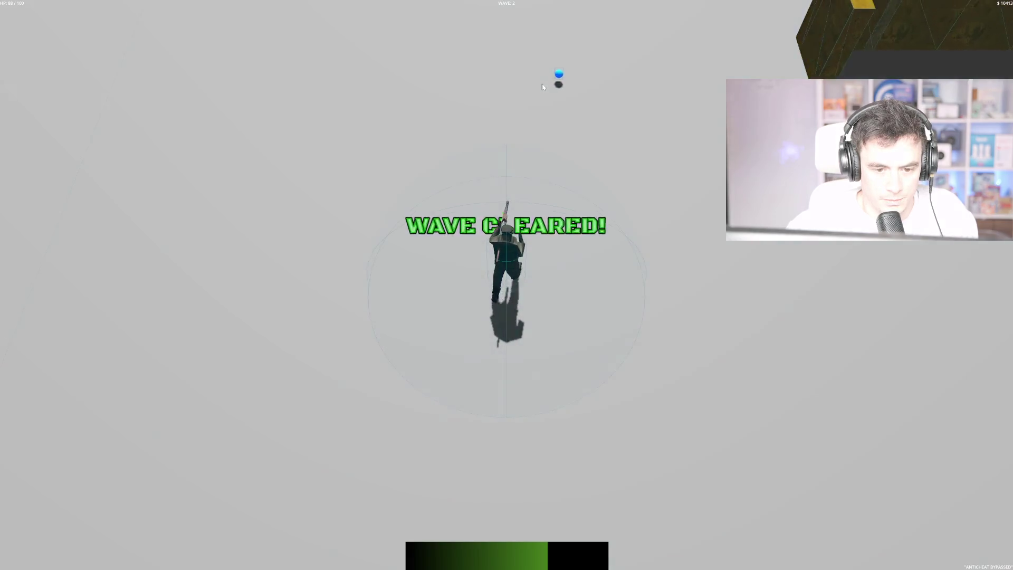
key(F8)
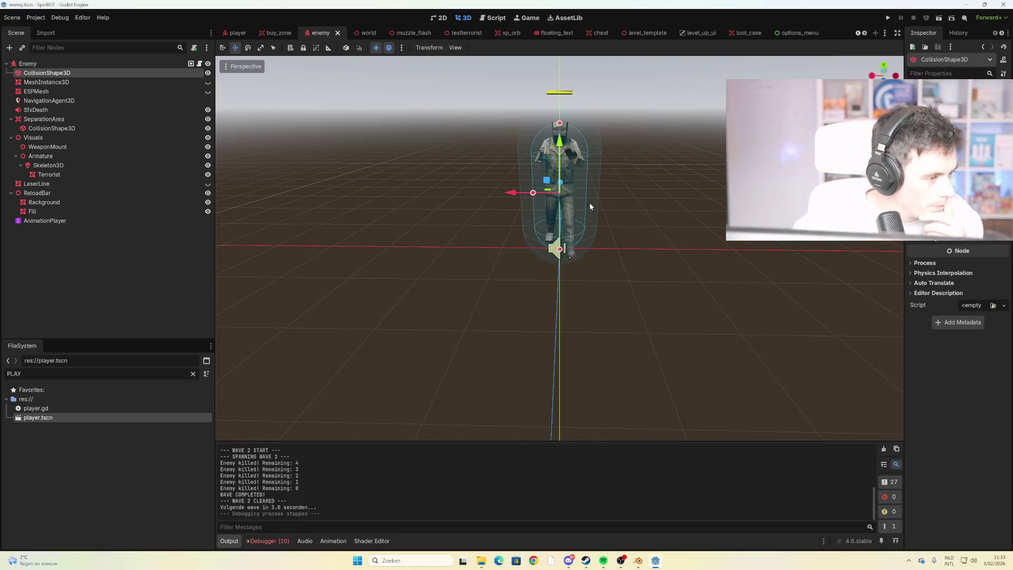
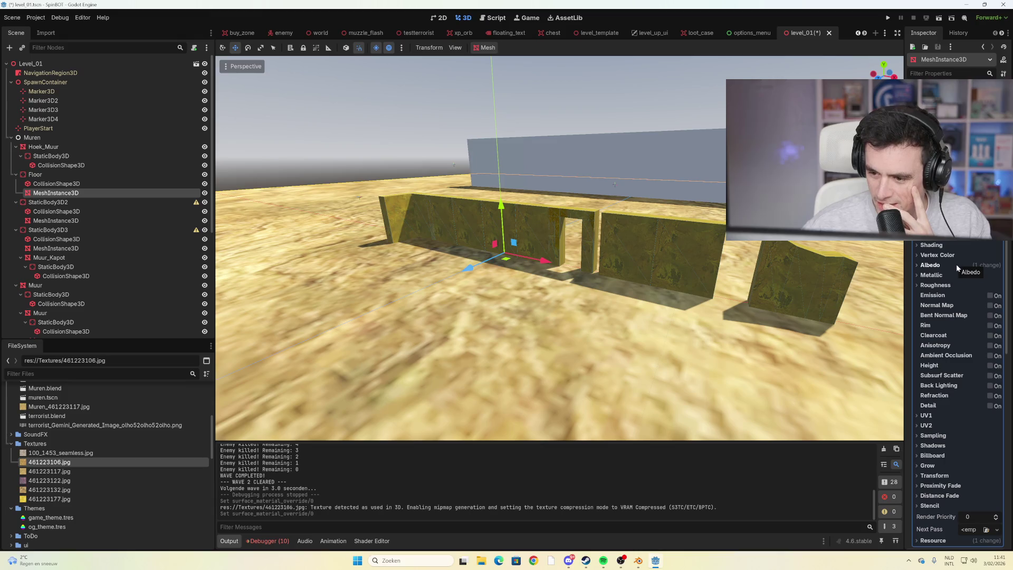
Try the Grow option on the floor material at a few amounts, then turn it back off
scroll(957, 303, down, 3)
scroll(958, 303, down, 5)
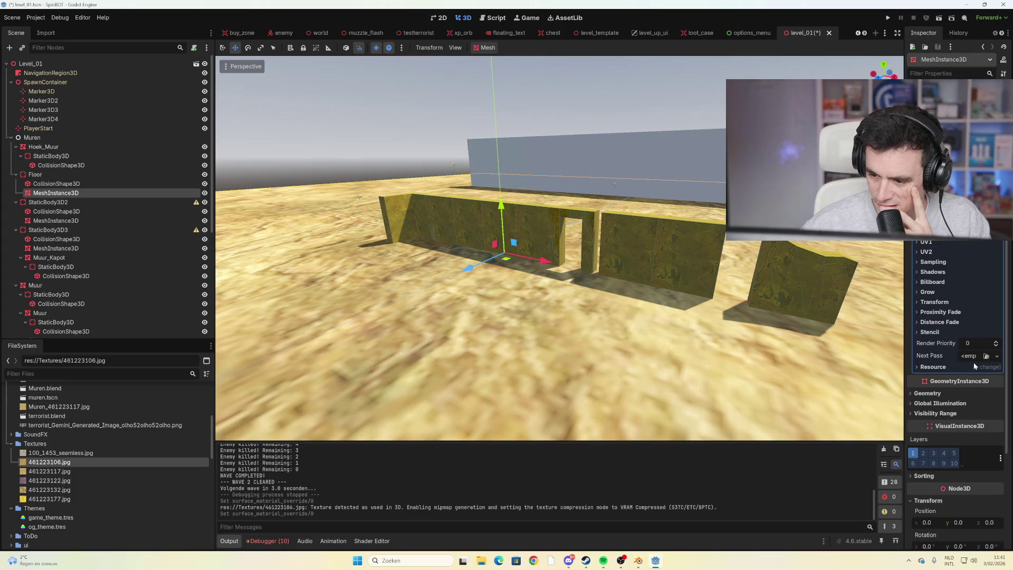
click(944, 368)
click(945, 368)
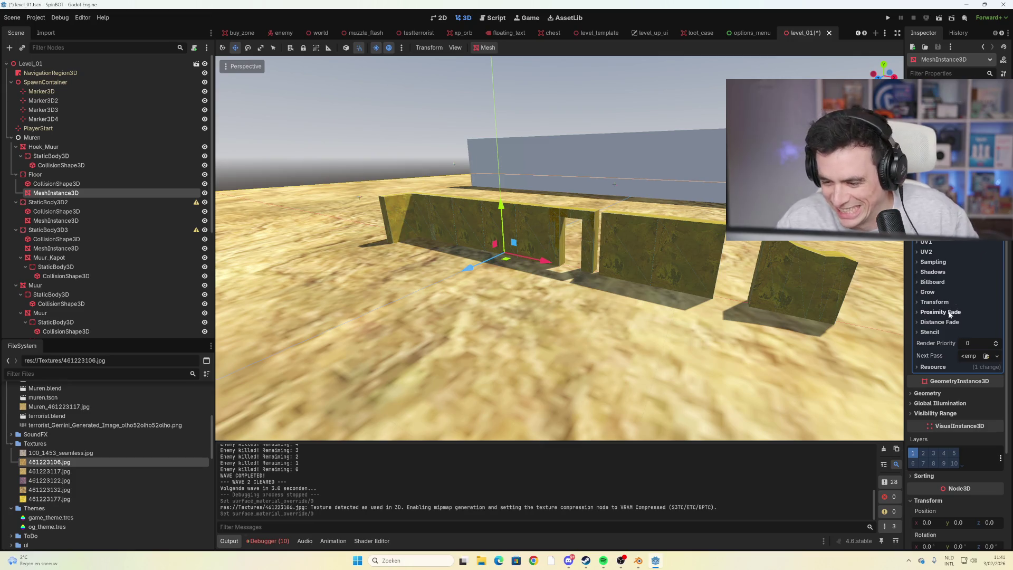
click(934, 302)
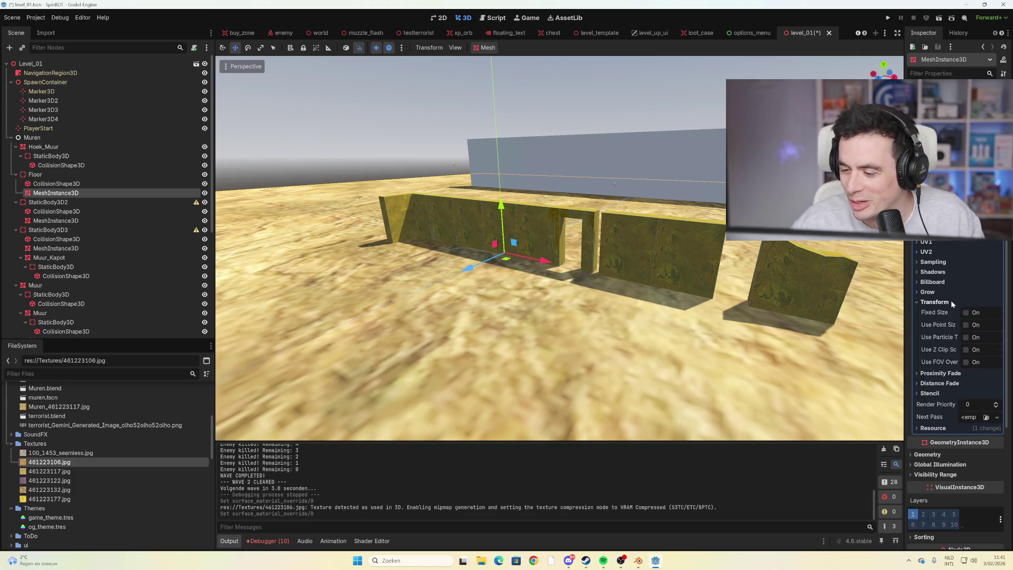
click(944, 302)
click(943, 292)
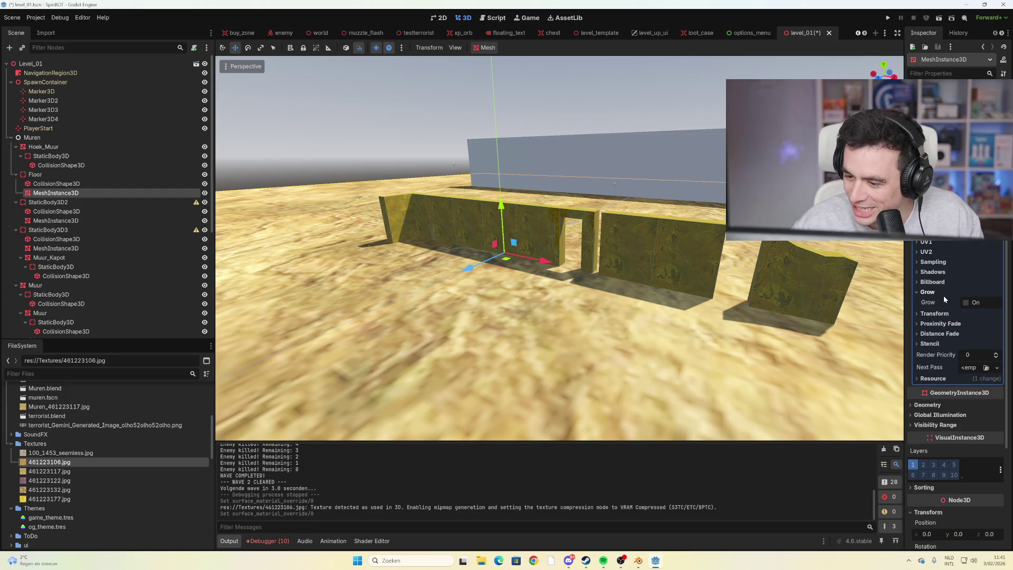
click(966, 303)
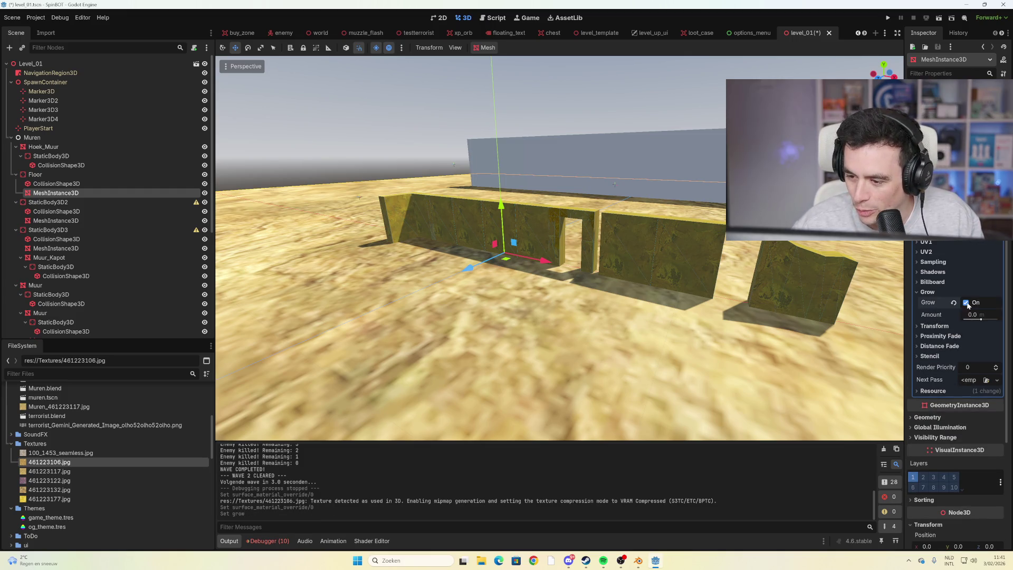
mouse_move(974, 317)
mouse_down()
mouse_move(986, 317)
mouse_move(970, 318)
mouse_up()
click(954, 302)
click(923, 292)
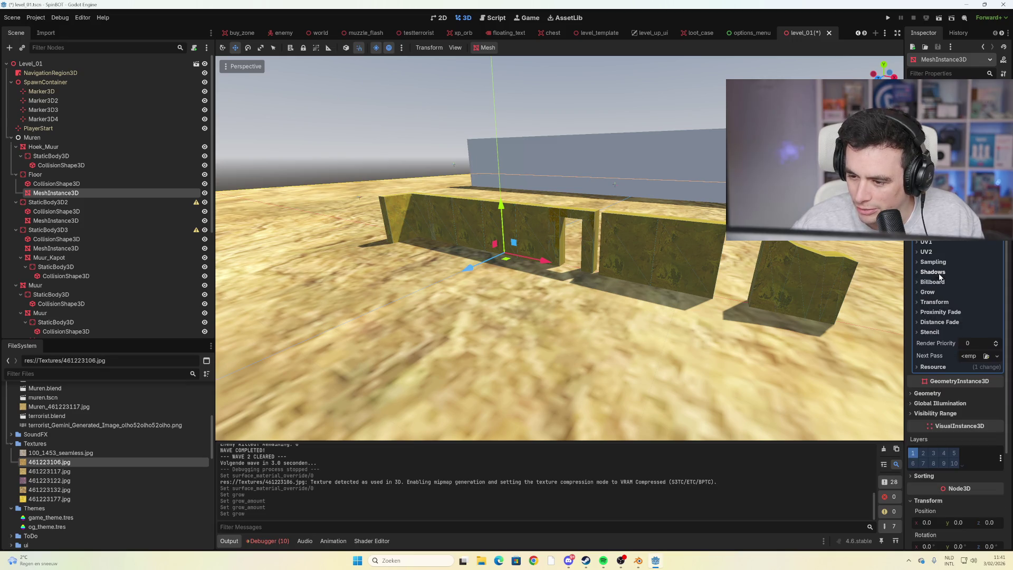
Set billboard mode to Enabled and back to Disabled, glancing at Shadows and Sampling options
click(932, 281)
click(976, 293)
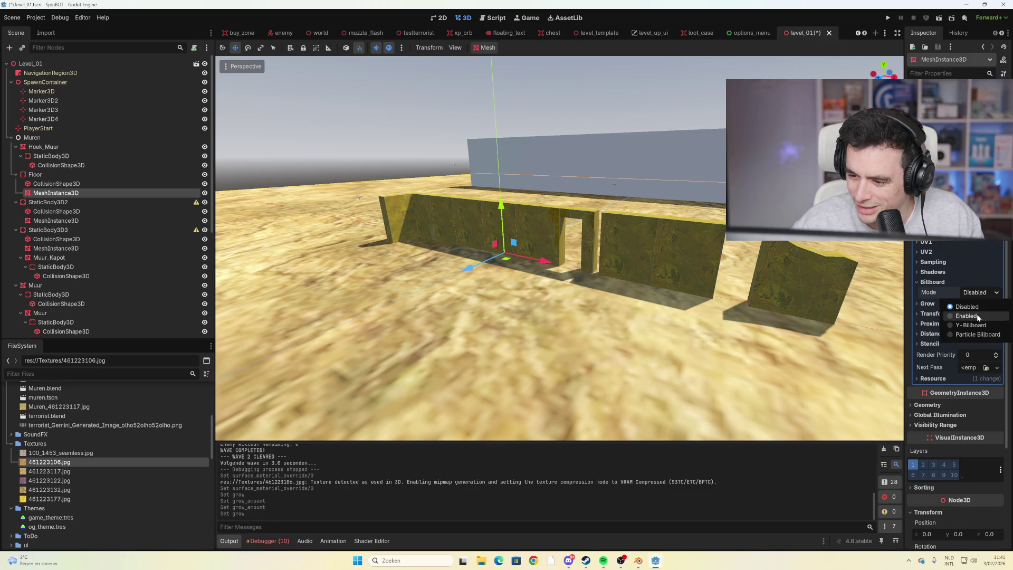
click(977, 316)
click(980, 292)
click(979, 306)
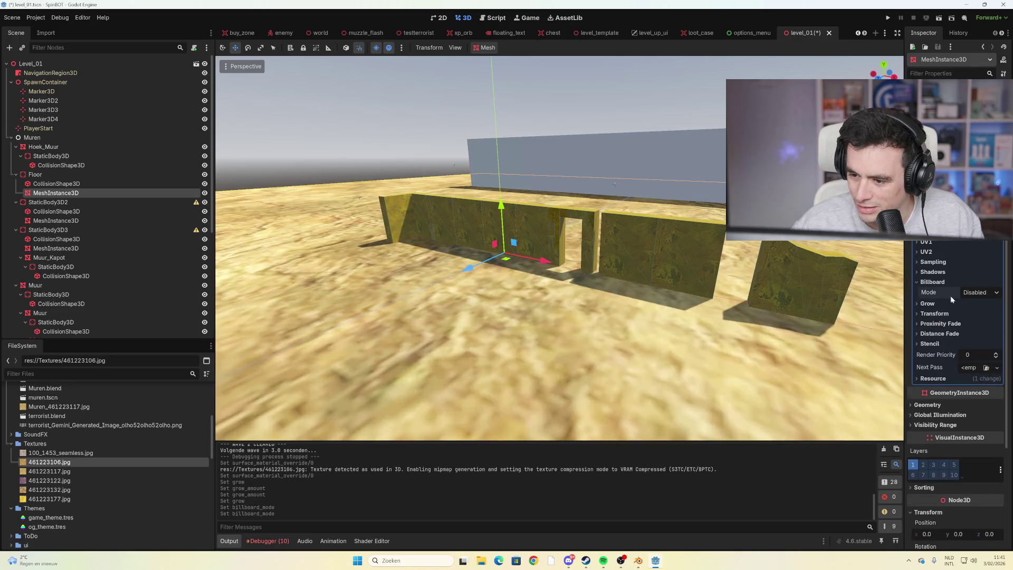
click(931, 282)
click(932, 272)
click(938, 273)
click(940, 262)
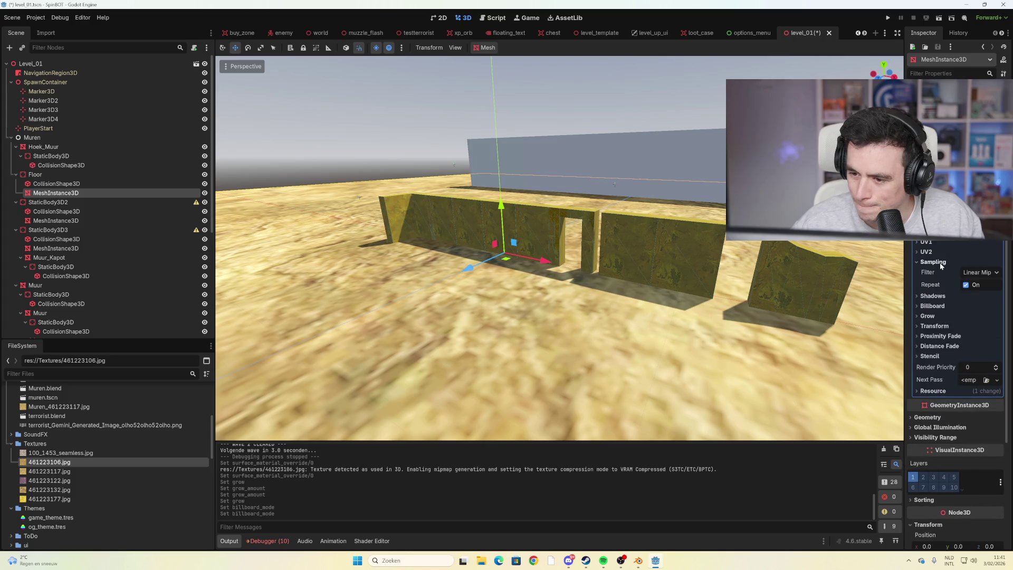
click(940, 262)
scroll(938, 249, up, 2)
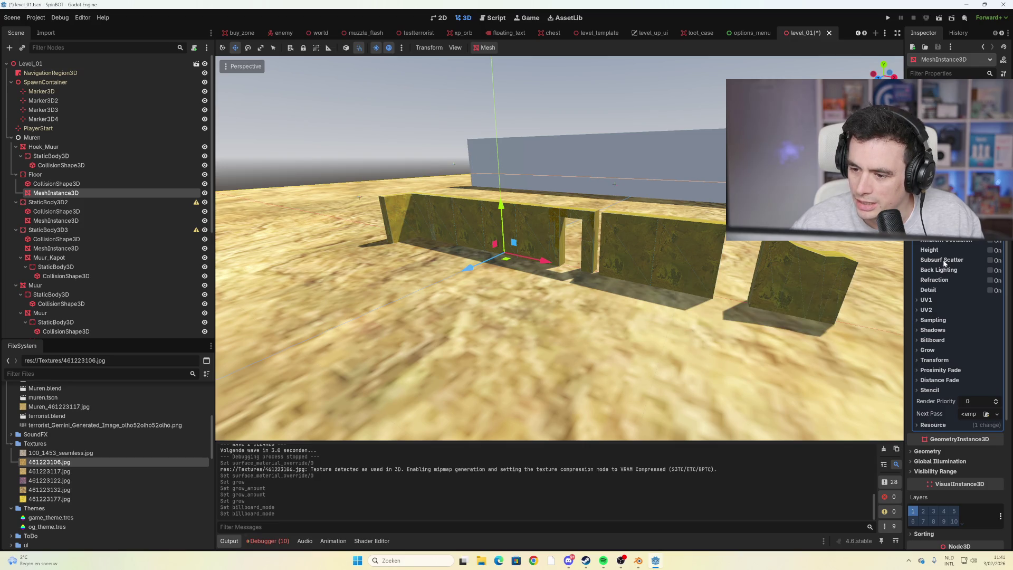
Toggle rim lighting on the floor material several times, leaving it off
mouse_move(943, 263)
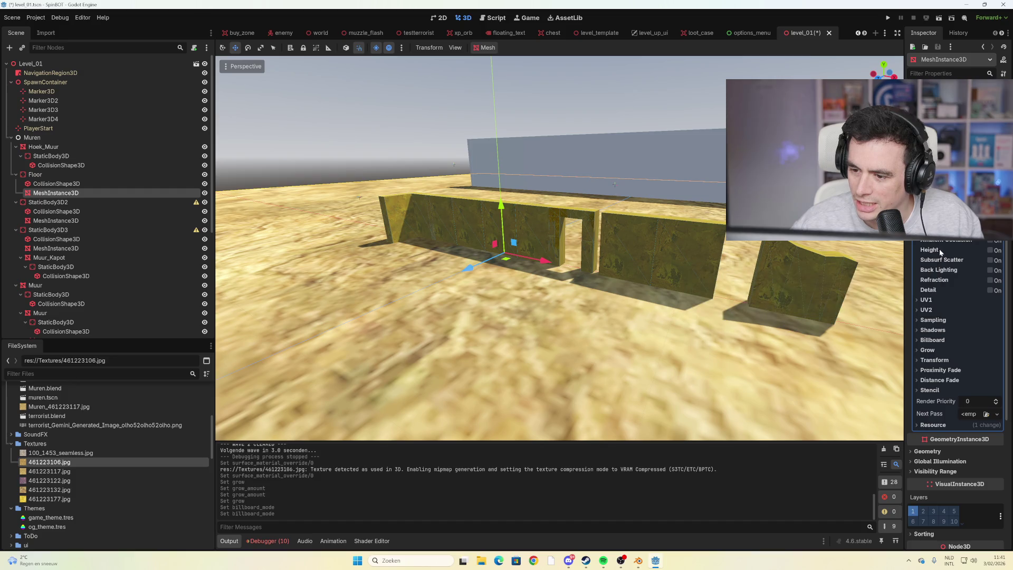
mouse_move(928, 207)
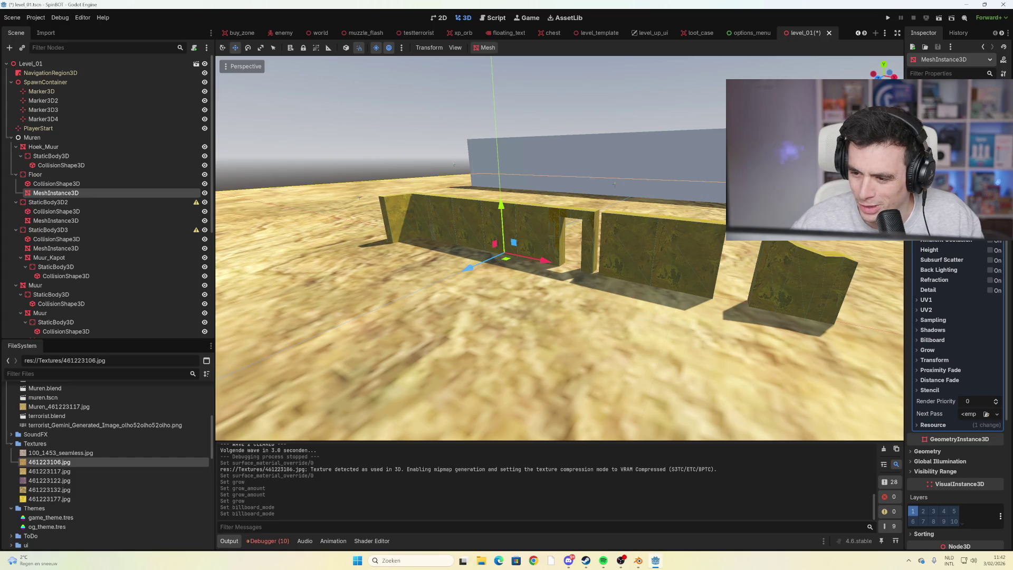
click(990, 210)
click(990, 210)
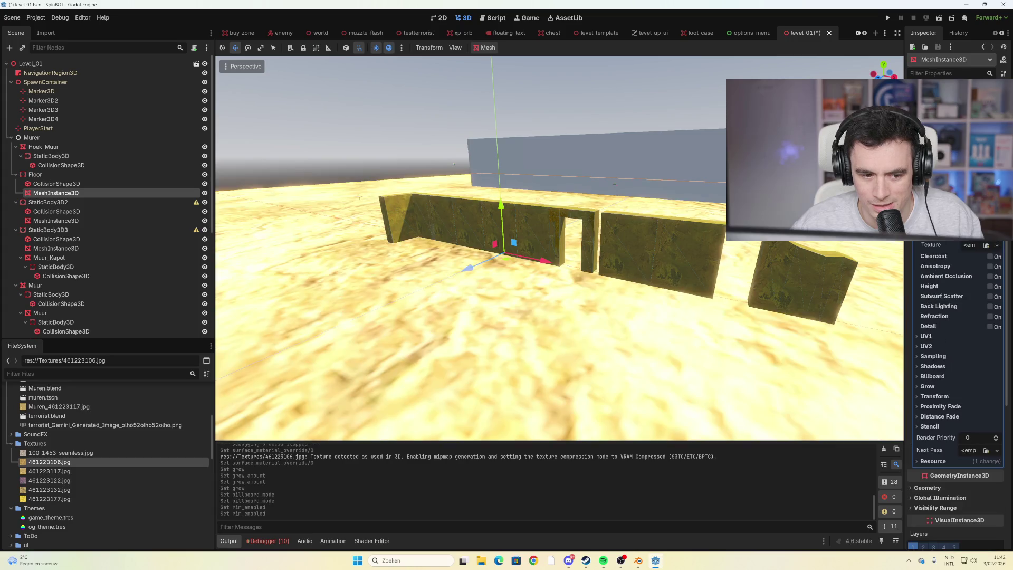
click(990, 210)
click(990, 209)
click(990, 209)
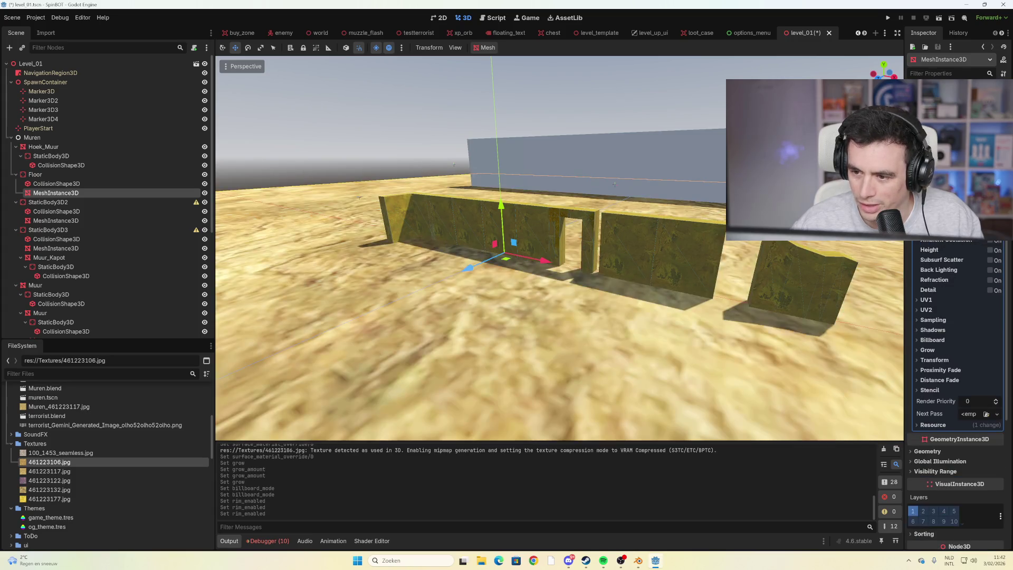
Enable emission on the floor material and expand the Stencil options
scroll(956, 343, up, 2)
click(985, 241)
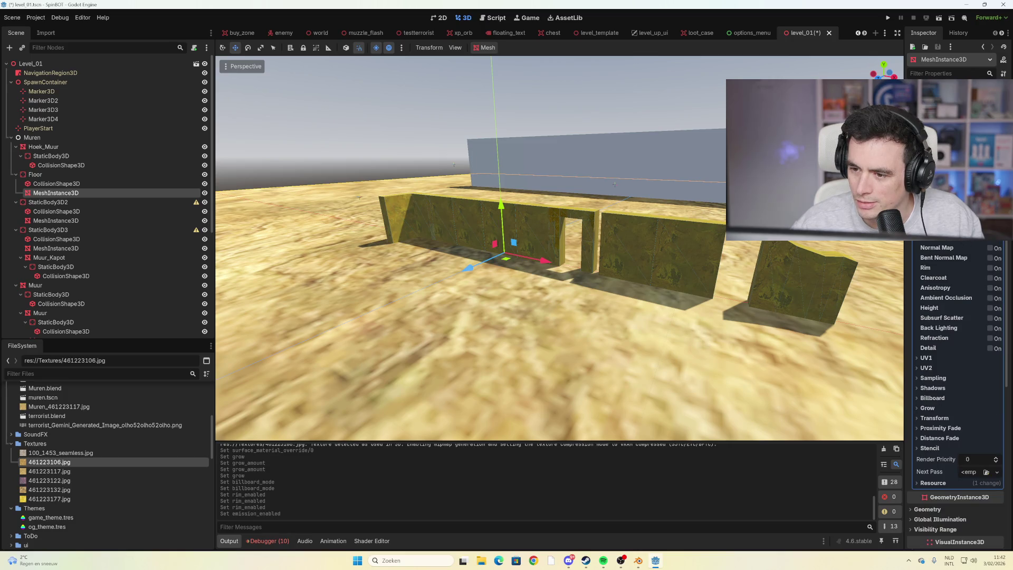
scroll(955, 343, up, 2)
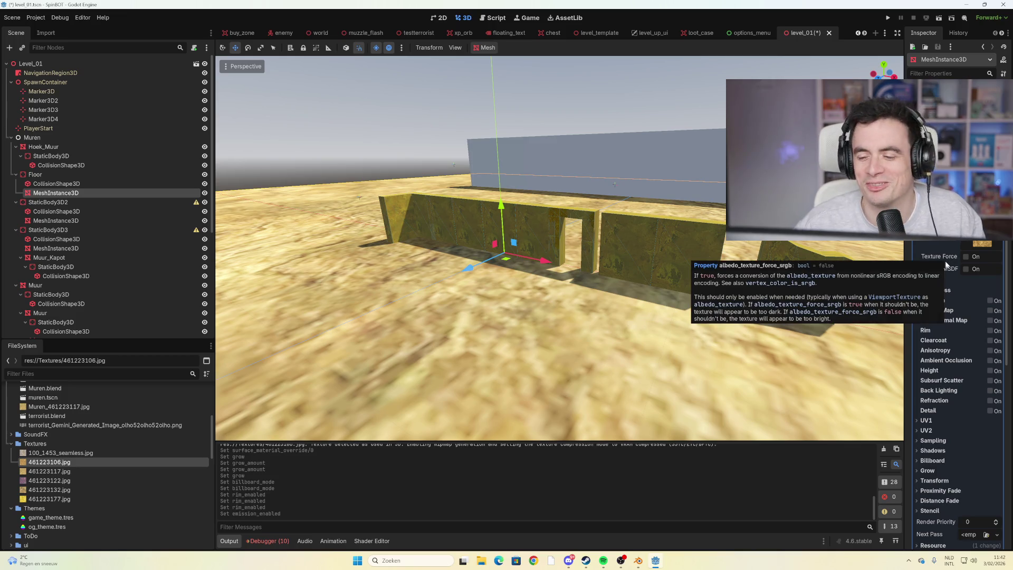
scroll(956, 396, up, 2)
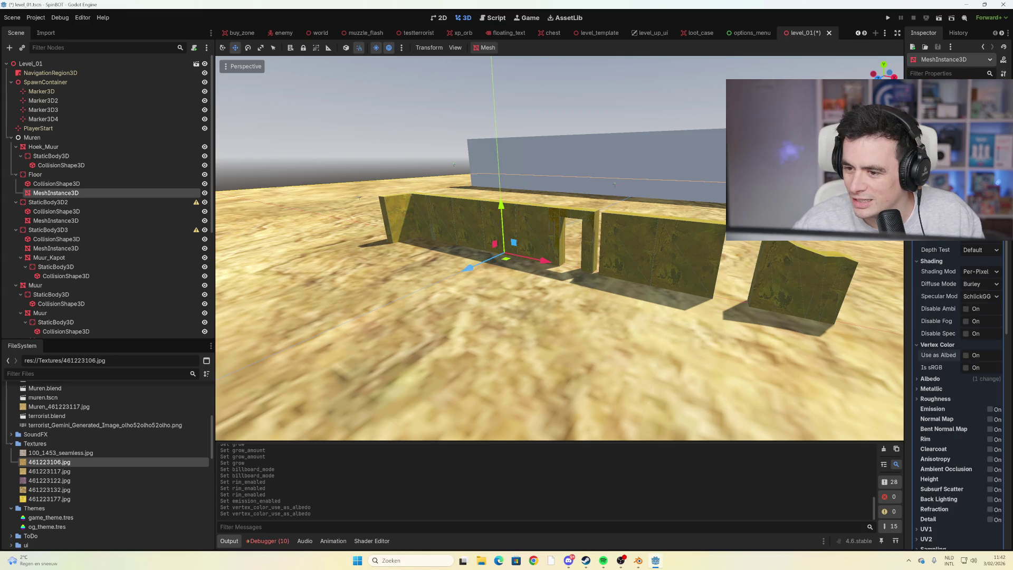
scroll(963, 341, down, 4)
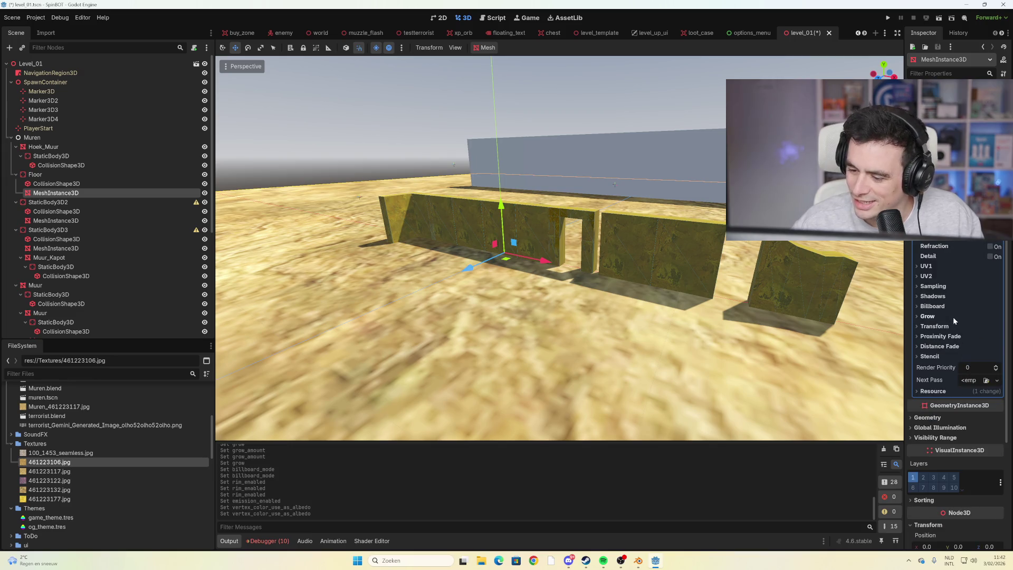
click(939, 356)
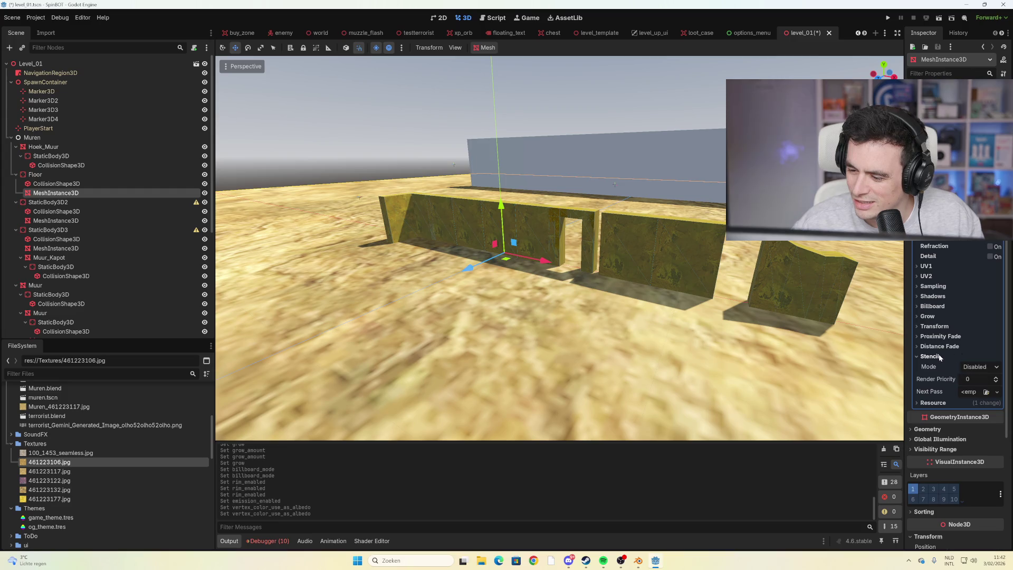
Switch stencil mode to Outline, then back to Disabled
click(983, 370)
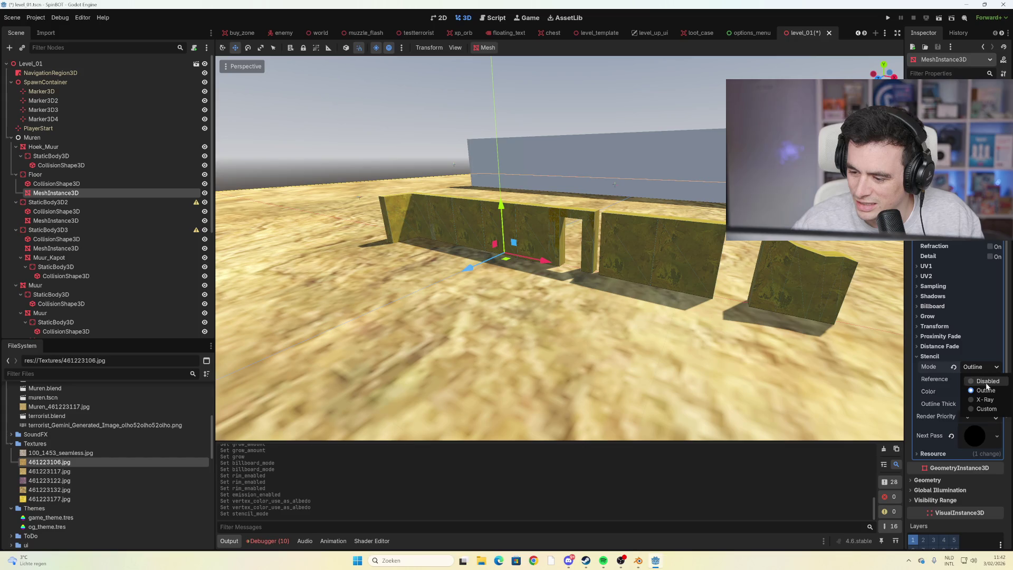
click(982, 381)
scroll(973, 339, up, 6)
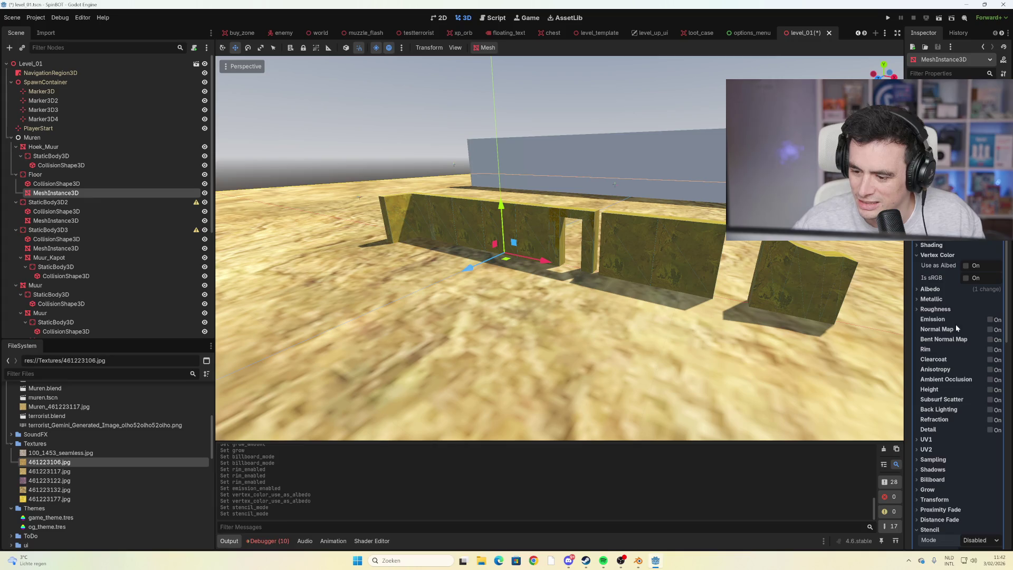
scroll(956, 328, down, 4)
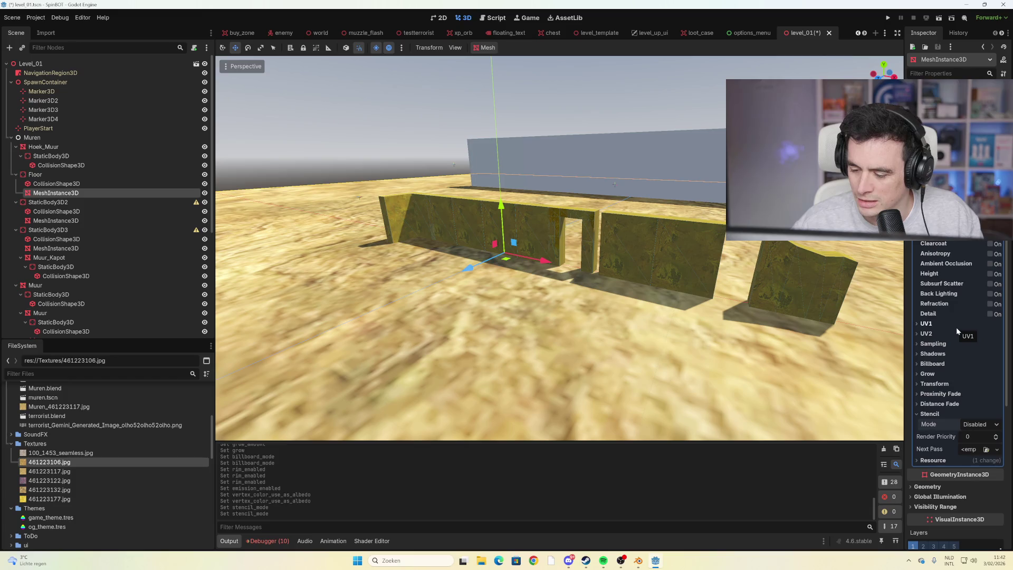
scroll(956, 327, down, 4)
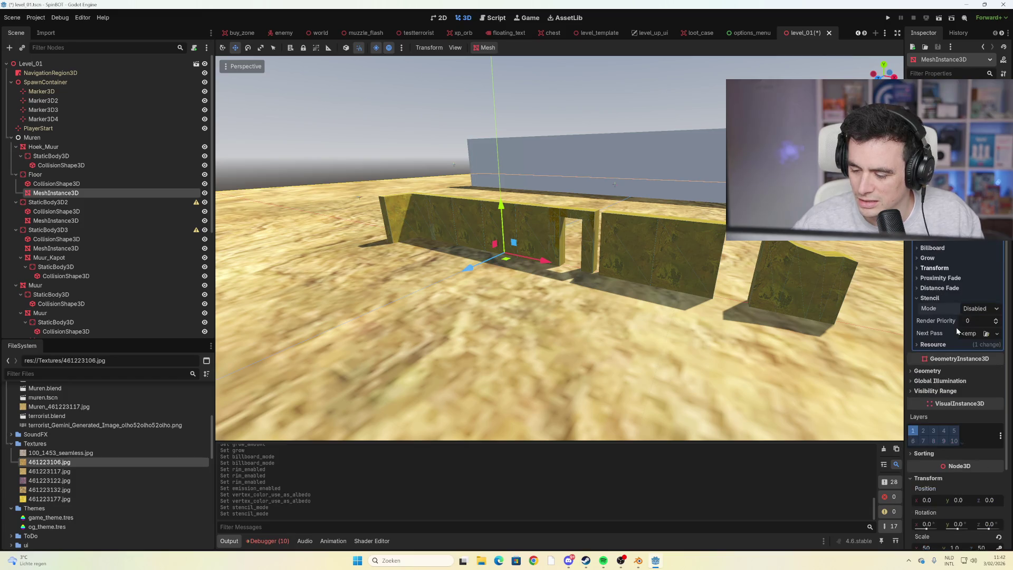
mouse_move(957, 327)
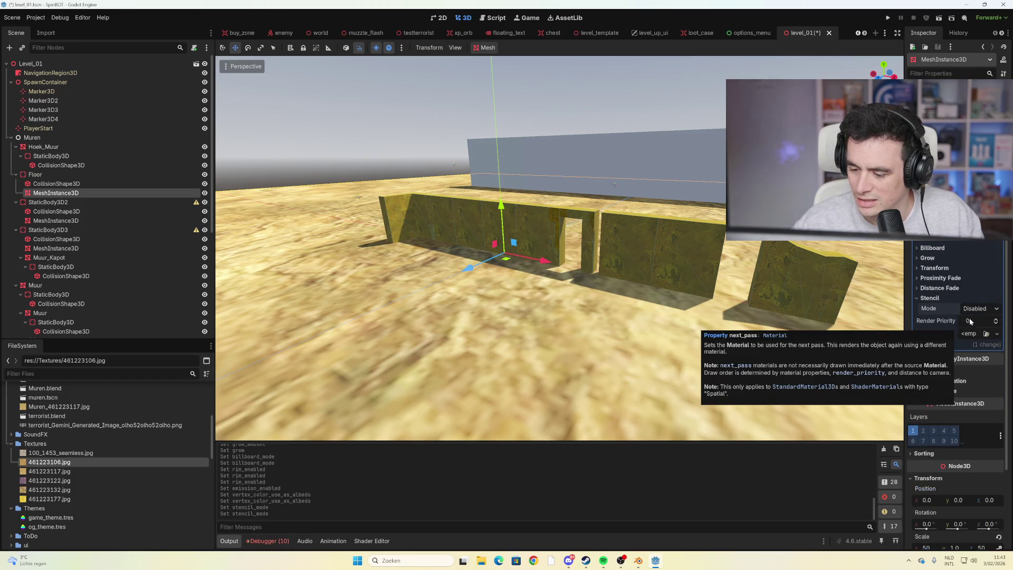
scroll(969, 248, up, 8)
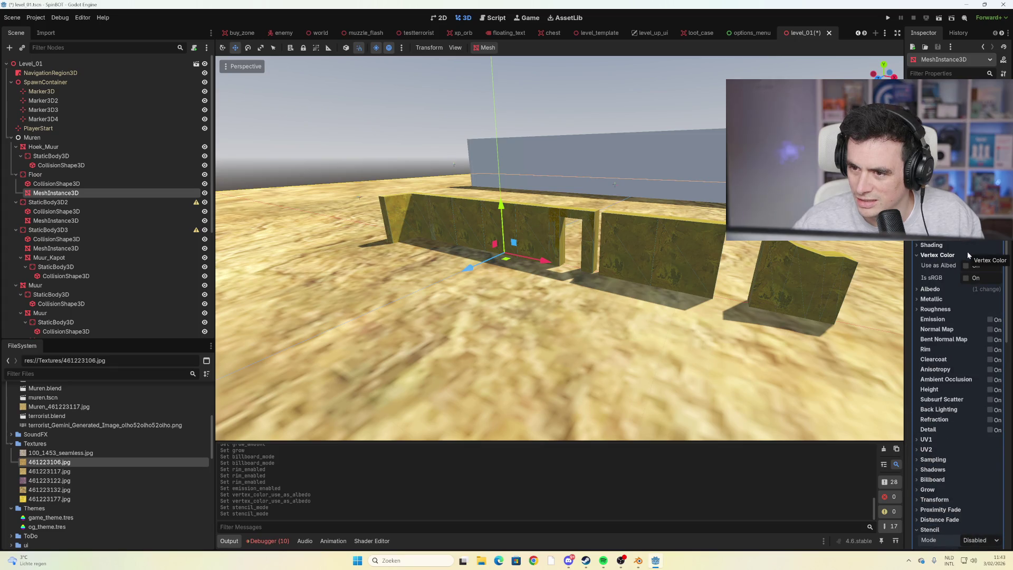
Raise the floor texture's UV1 scale to about 5.7 on all axes
click(950, 245)
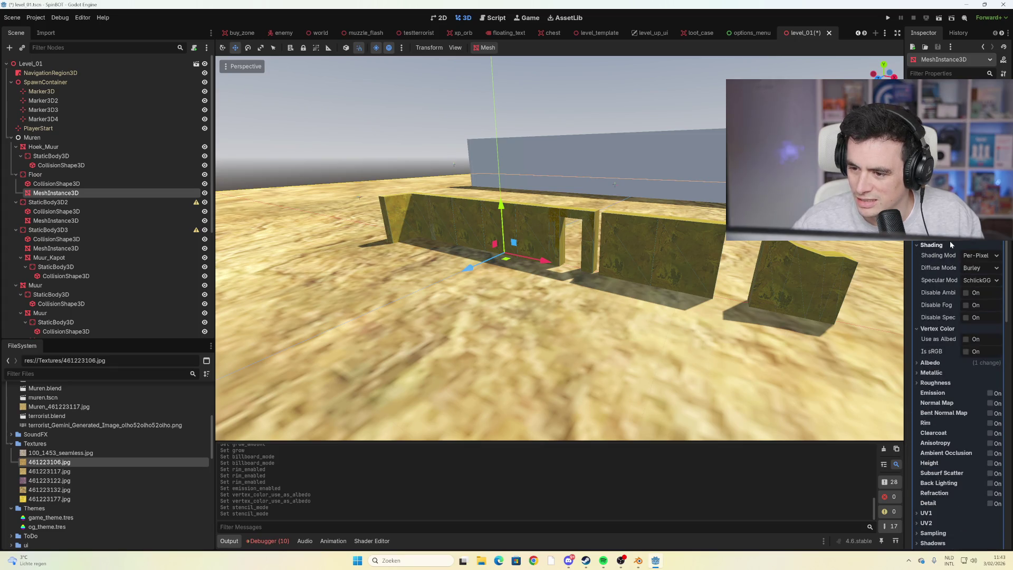
click(984, 257)
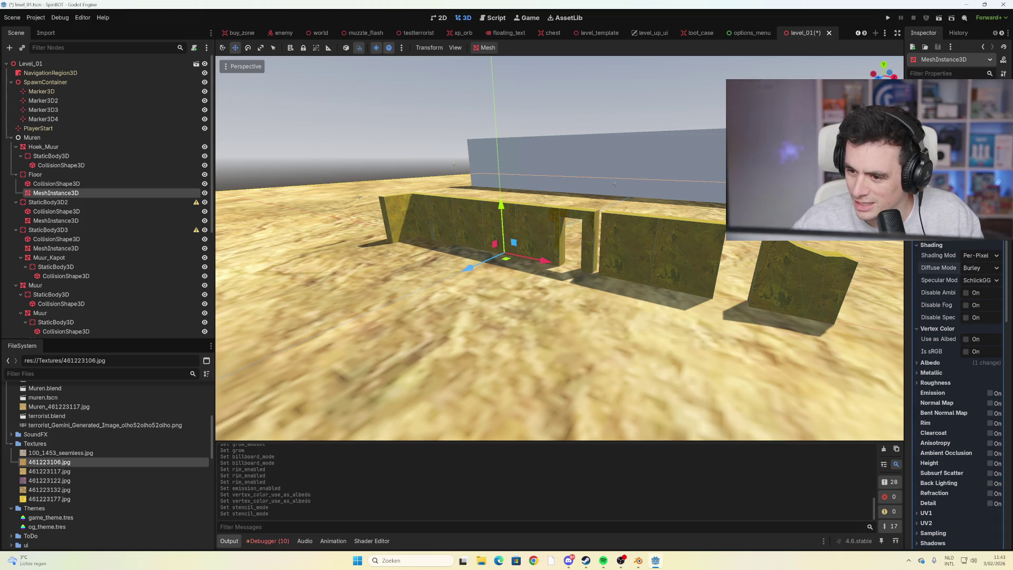
click(939, 256)
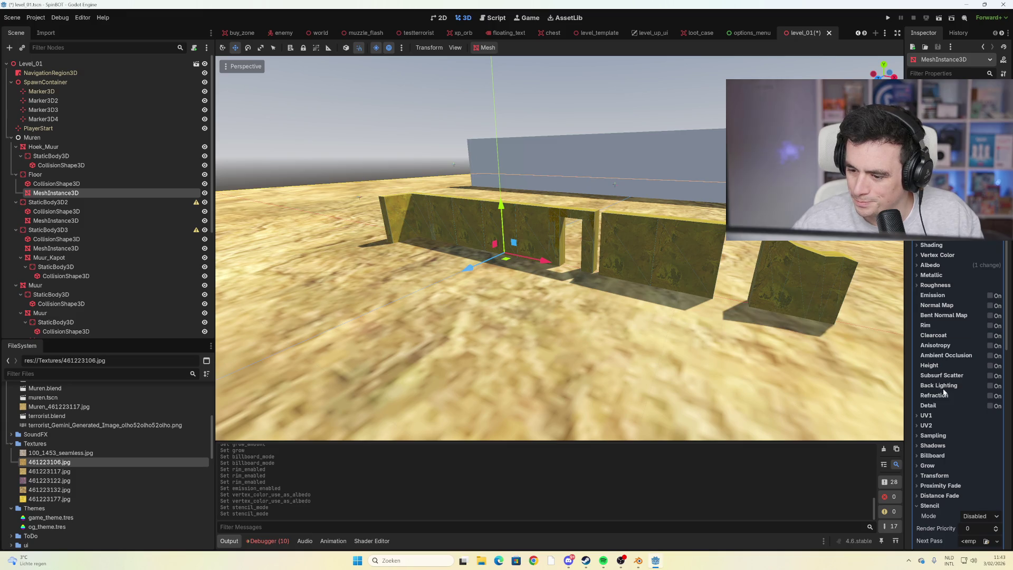
drag(935, 430, 980, 430)
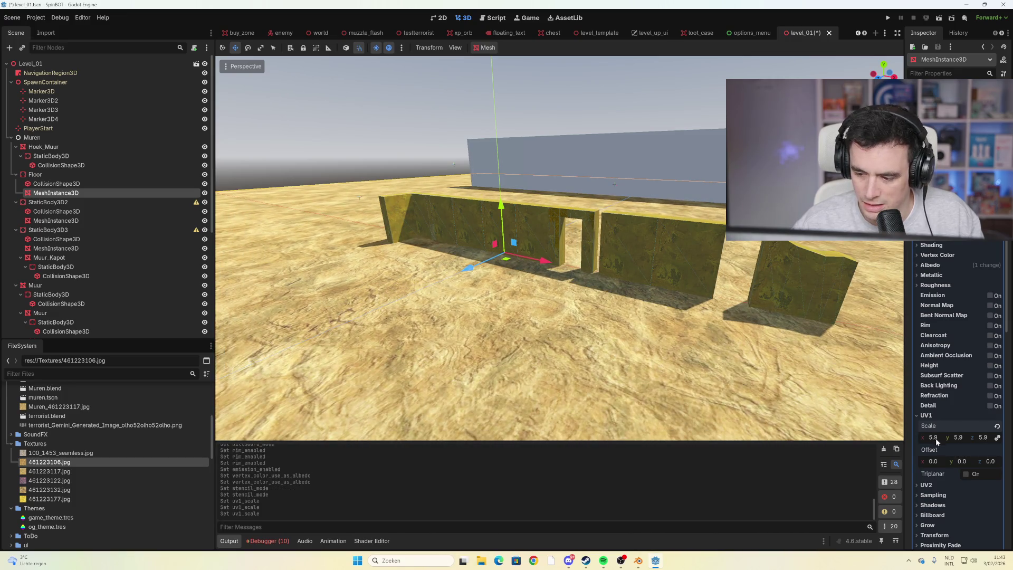
Reset UV1 scale to 1.0, enable triplanar mapping, and revert triplanar sharpness to 1.00
click(996, 427)
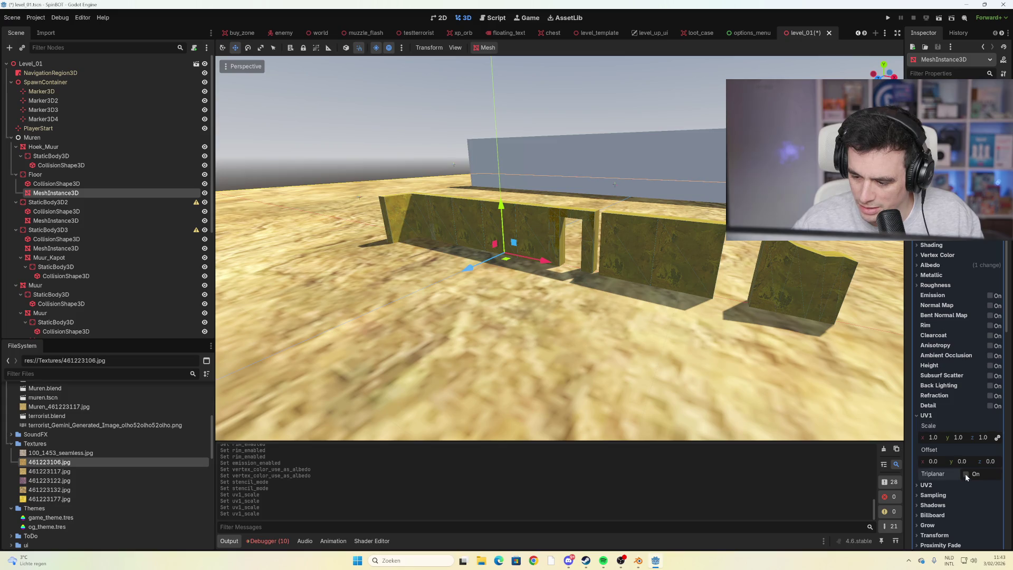
click(965, 474)
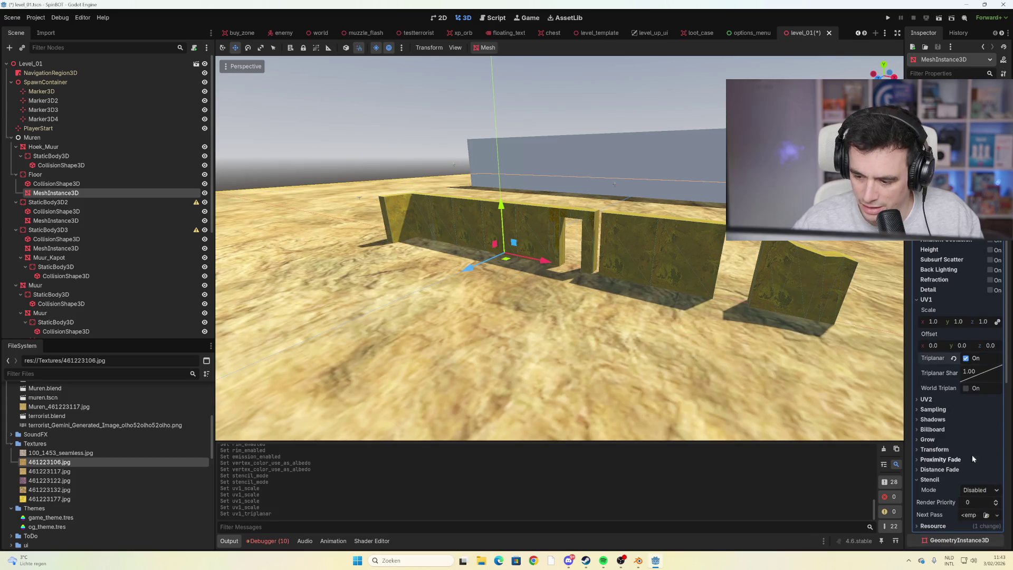
scroll(783, 388, down, 5)
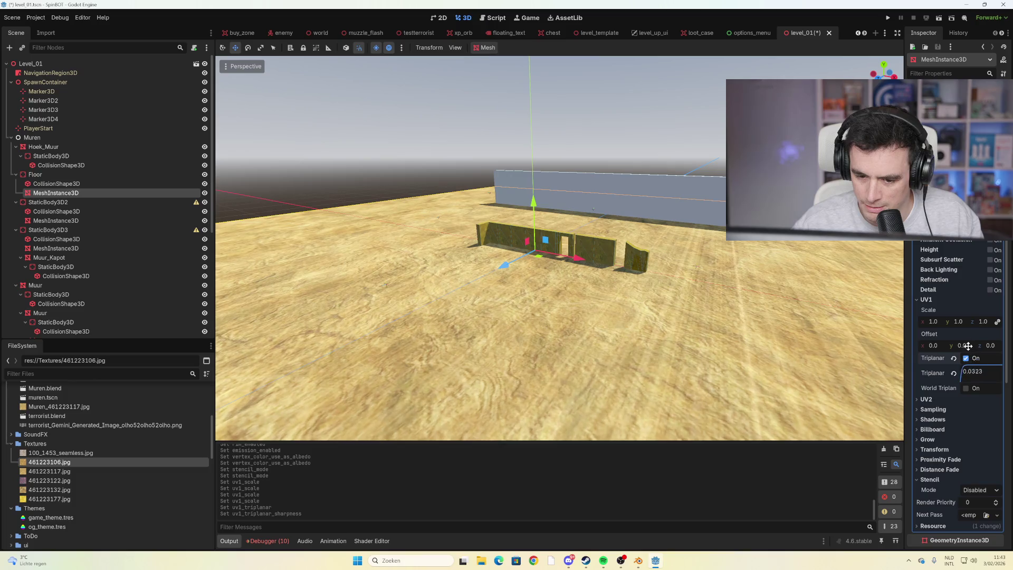
click(953, 374)
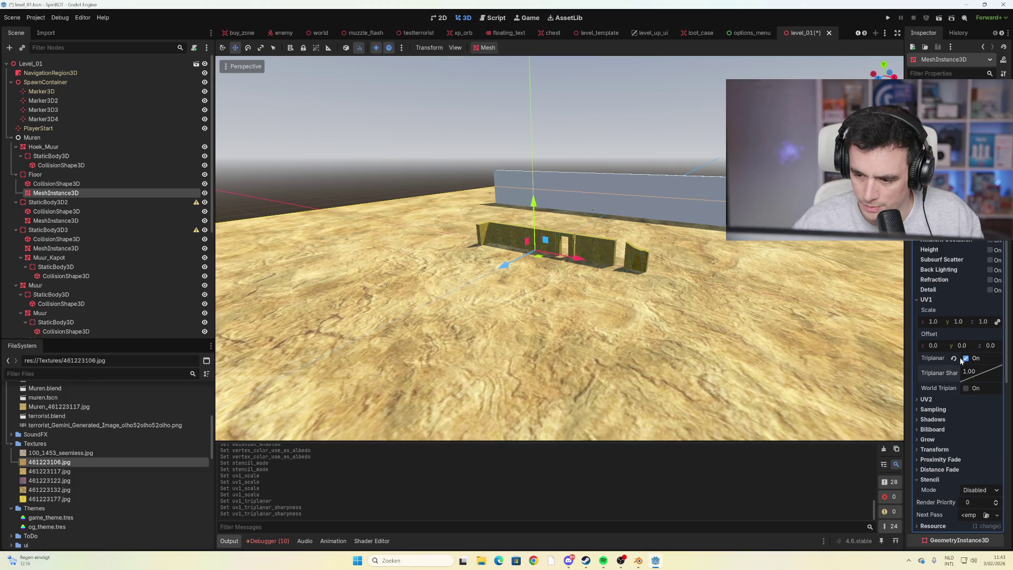
Set UV1 scale to 3.3 on all axes and orbit the view to check the walls
drag(933, 321, 965, 321)
scroll(723, 348, up, 5)
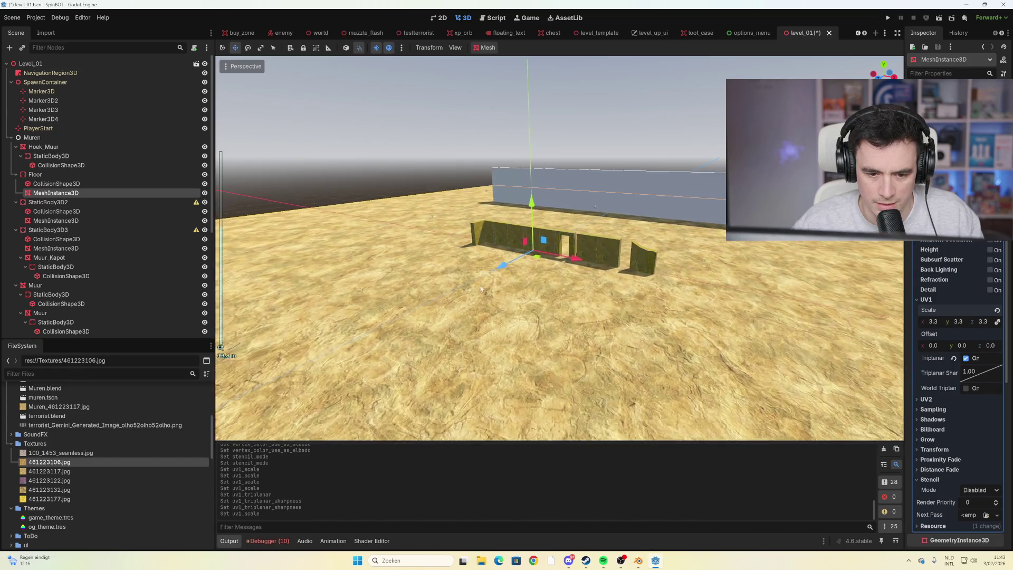
scroll(724, 349, up, 5)
scroll(924, 347, up, 3)
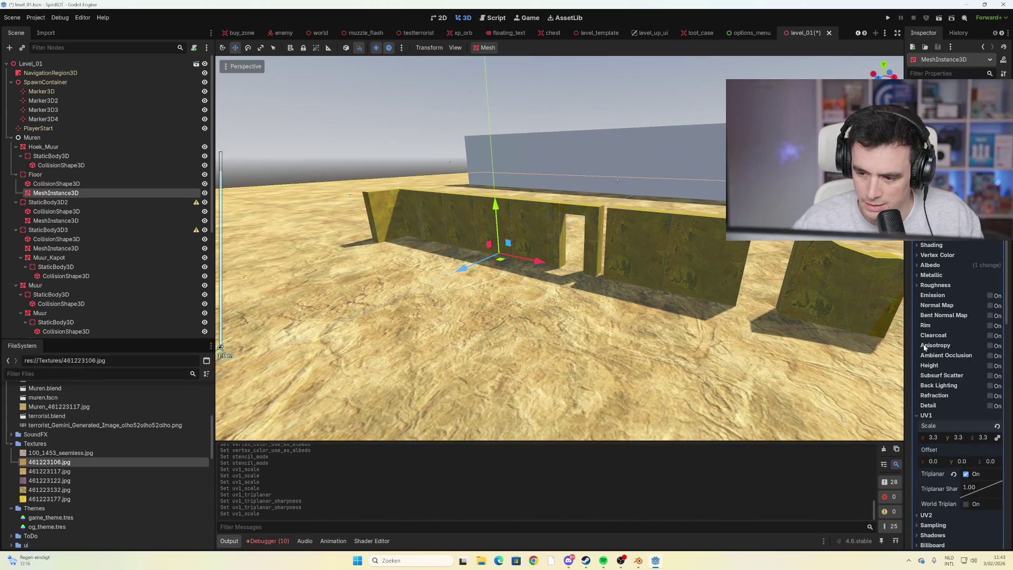
scroll(708, 330, down, 10)
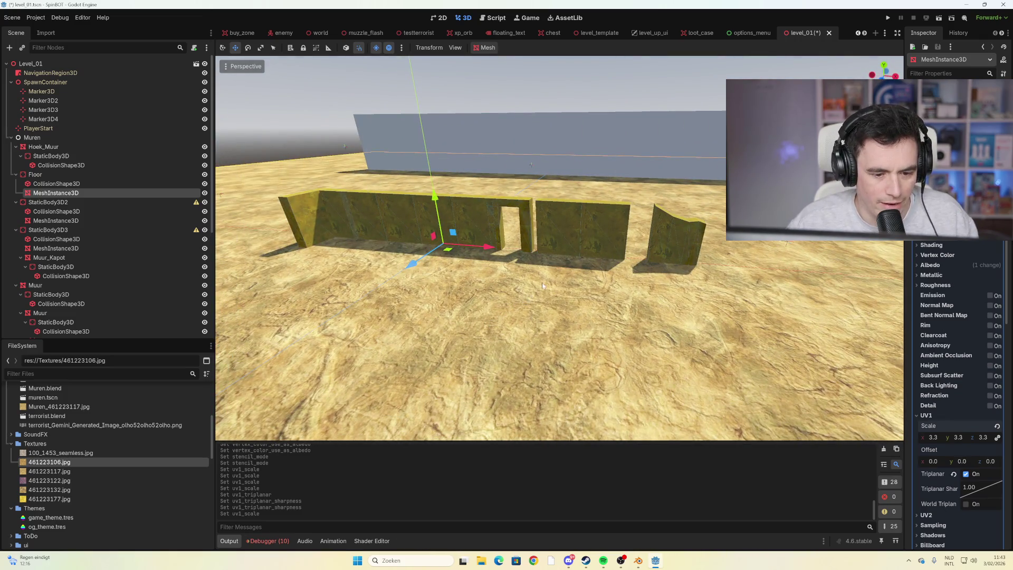
scroll(543, 285, down, 3)
scroll(592, 303, up, 2)
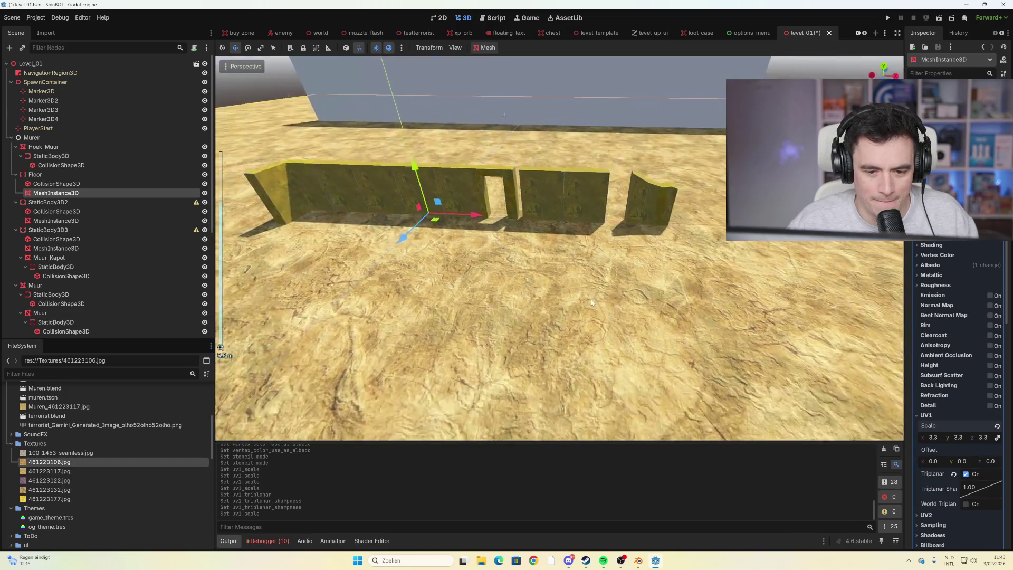
scroll(591, 302, down, 5)
mouse_move(700, 291)
mouse_down()
mouse_move(649, 283)
mouse_move(659, 276)
mouse_up()
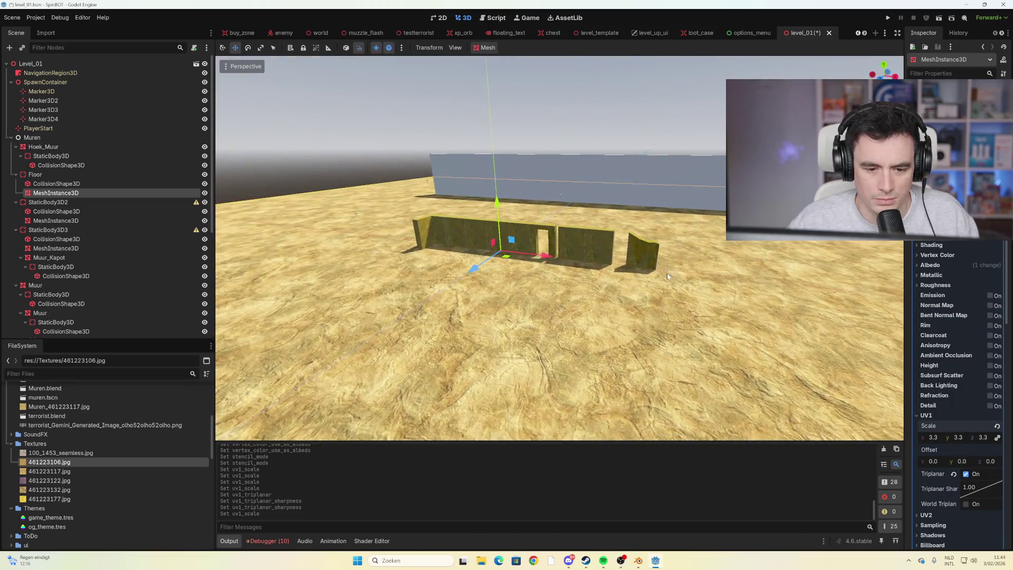
scroll(565, 292, up, 2)
scroll(566, 292, up, 2)
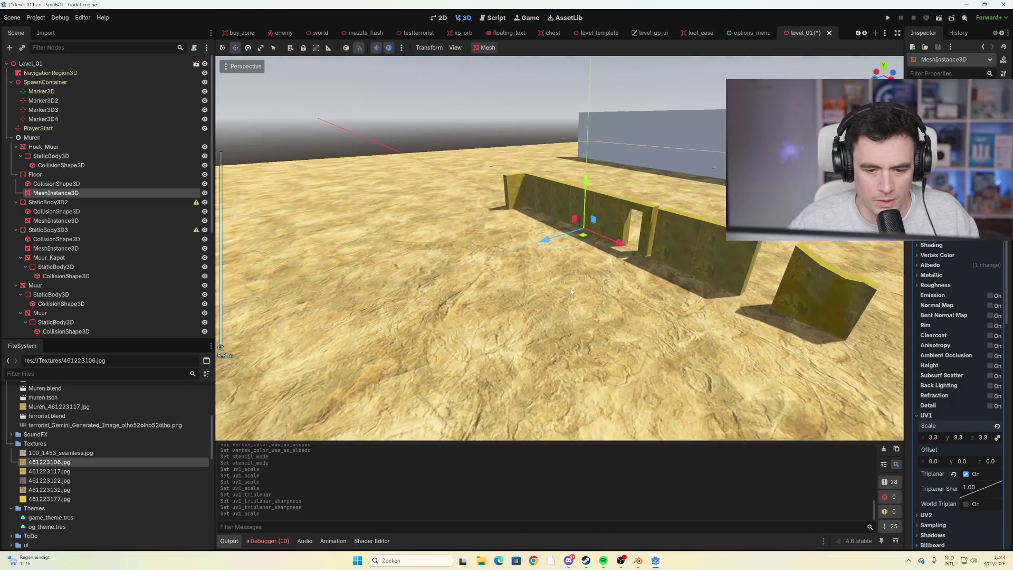
Save and run the game, start a run, and shoot down the first wave of enemies
key(F5)
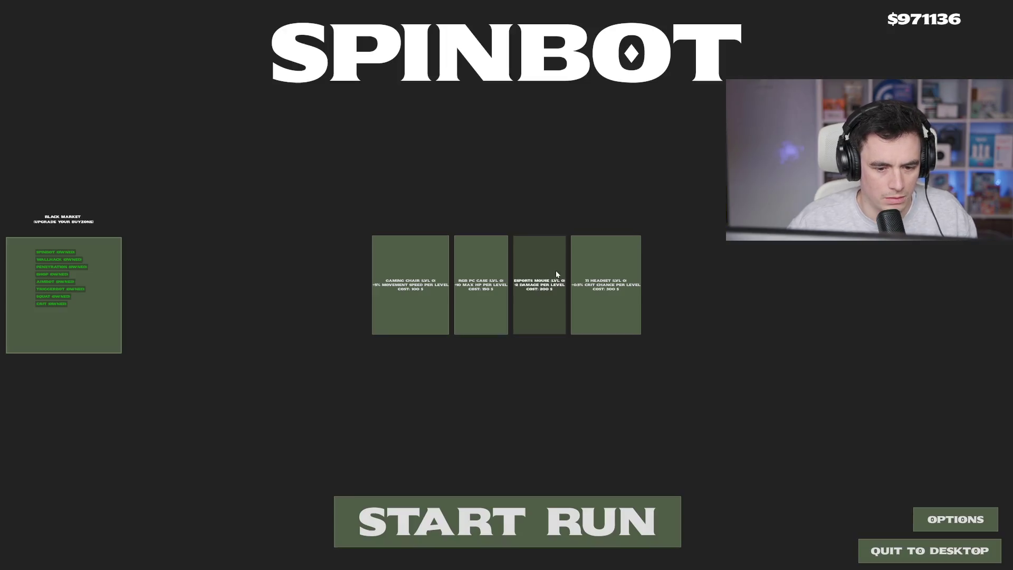
click(486, 501)
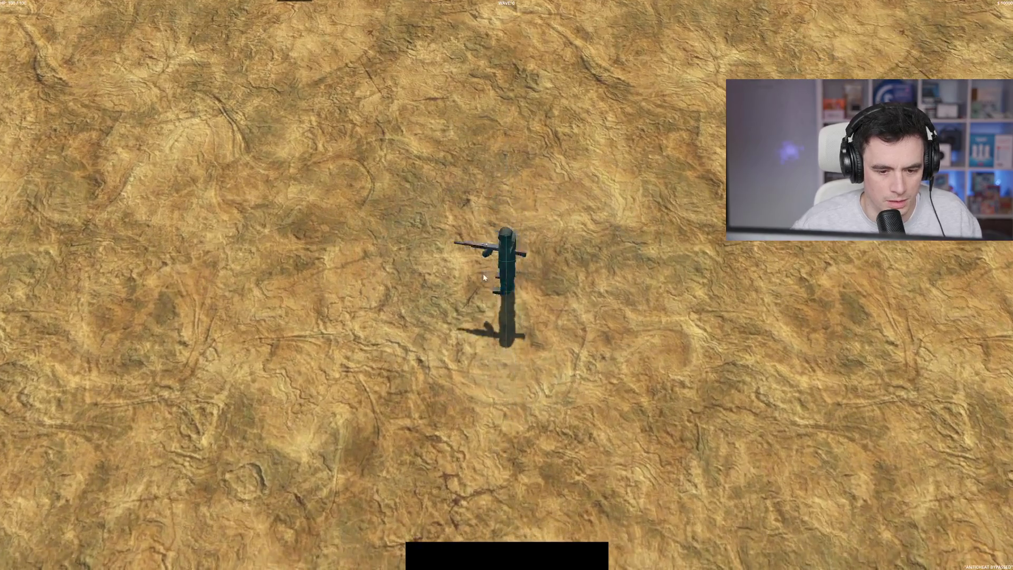
key(w)
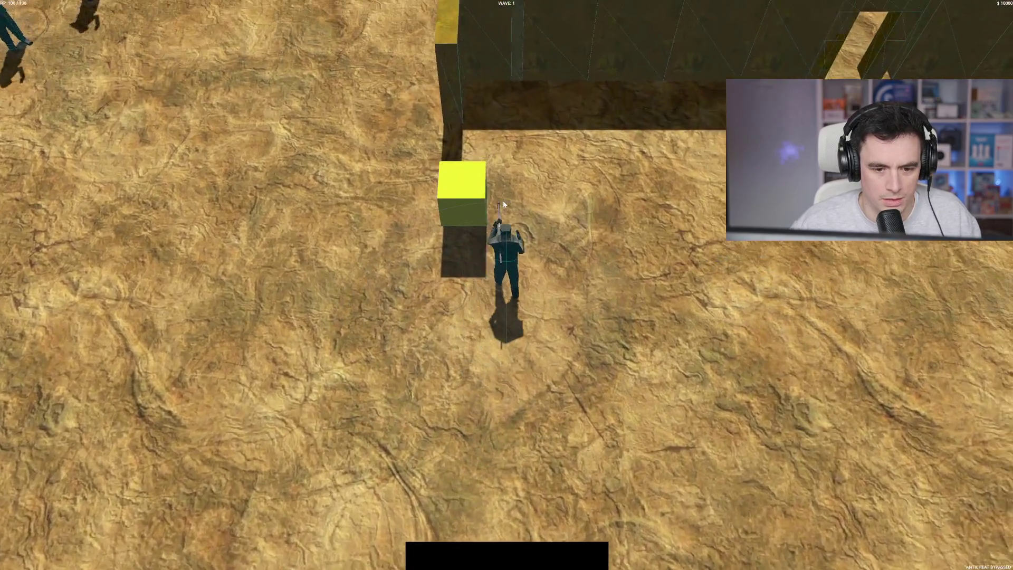
key(a)
key(s)
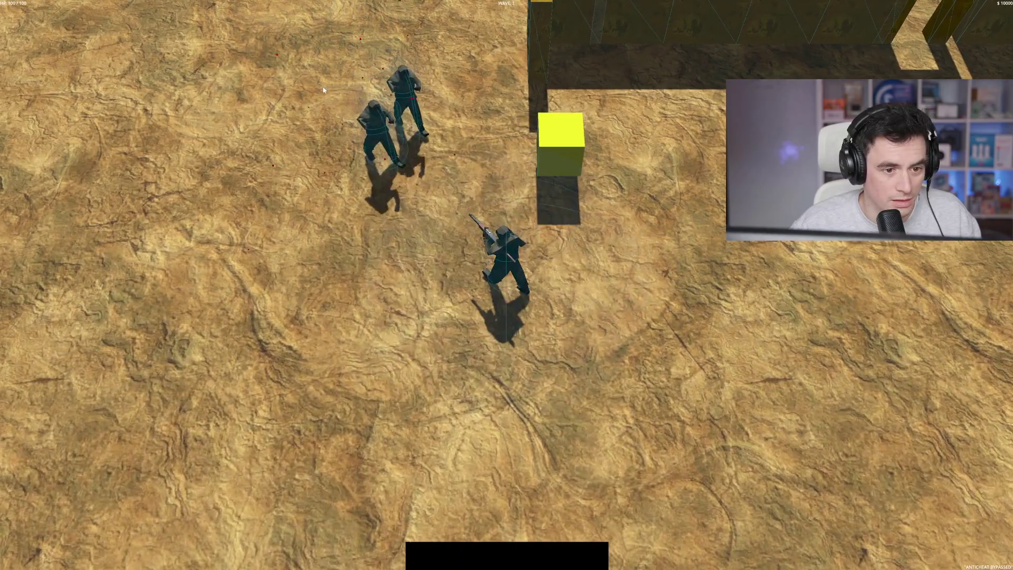
key(s)
click(385, 77)
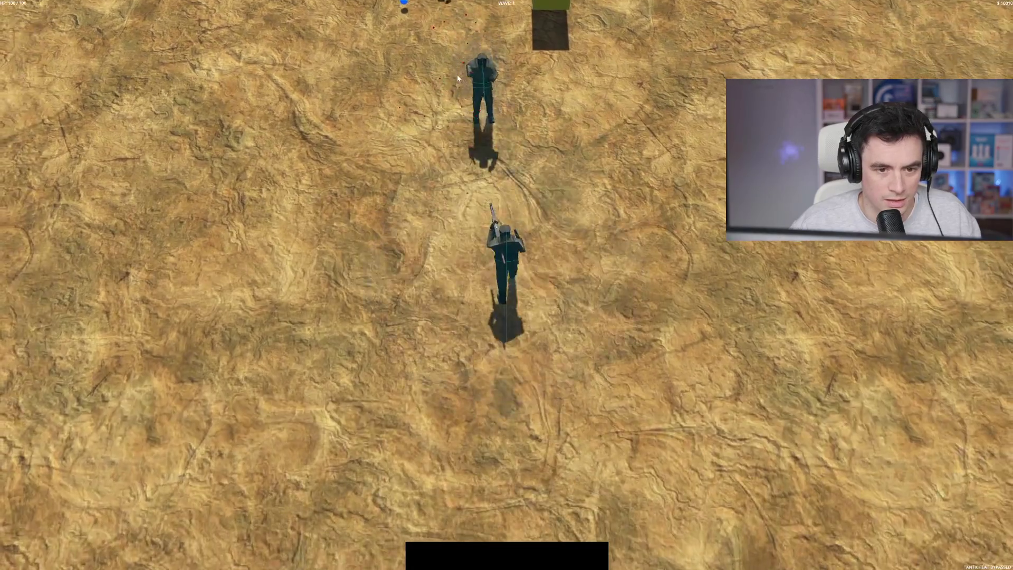
click(473, 78)
click(474, 80)
Collect the dropped orbs and shoot the second wave of enemies
key(w)
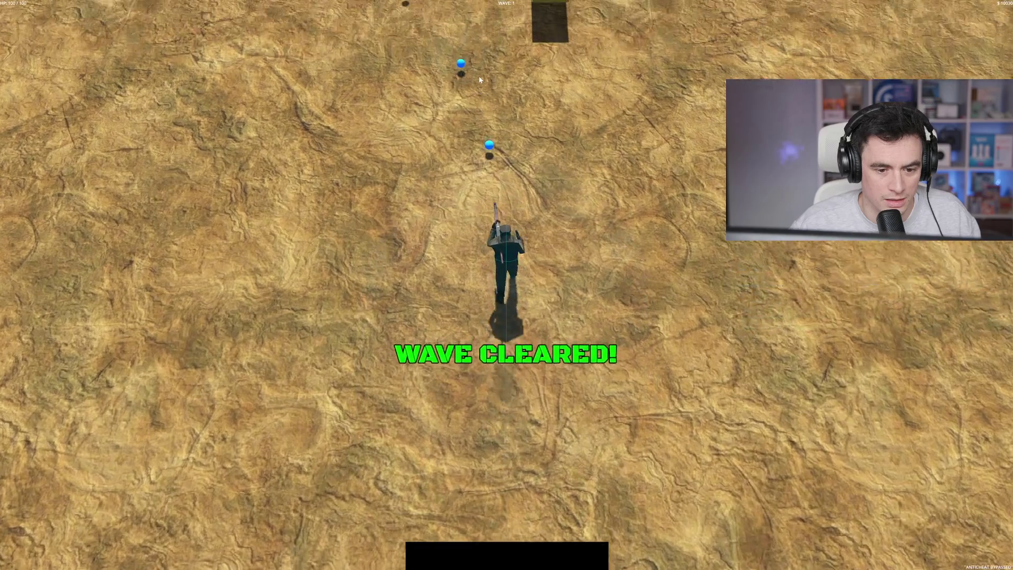
key(a)
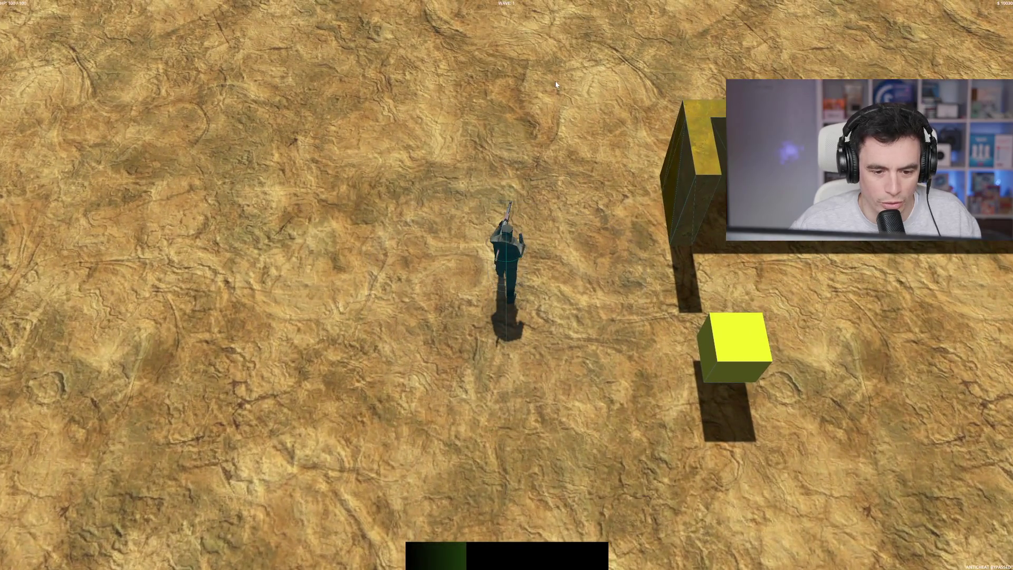
key(s)
key(d)
key(s)
key(a)
click(286, 68)
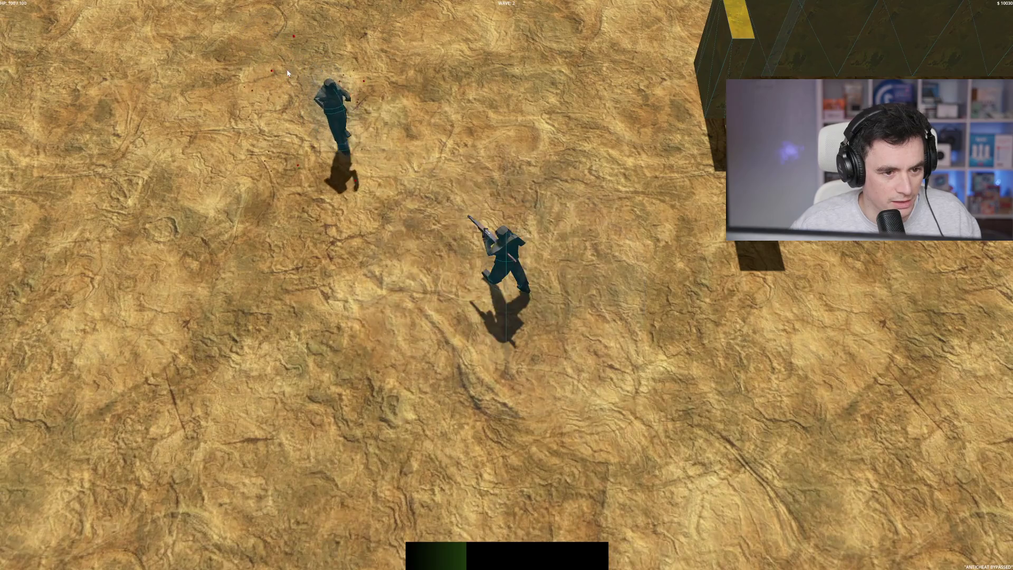
key(w)
key(a)
key(s)
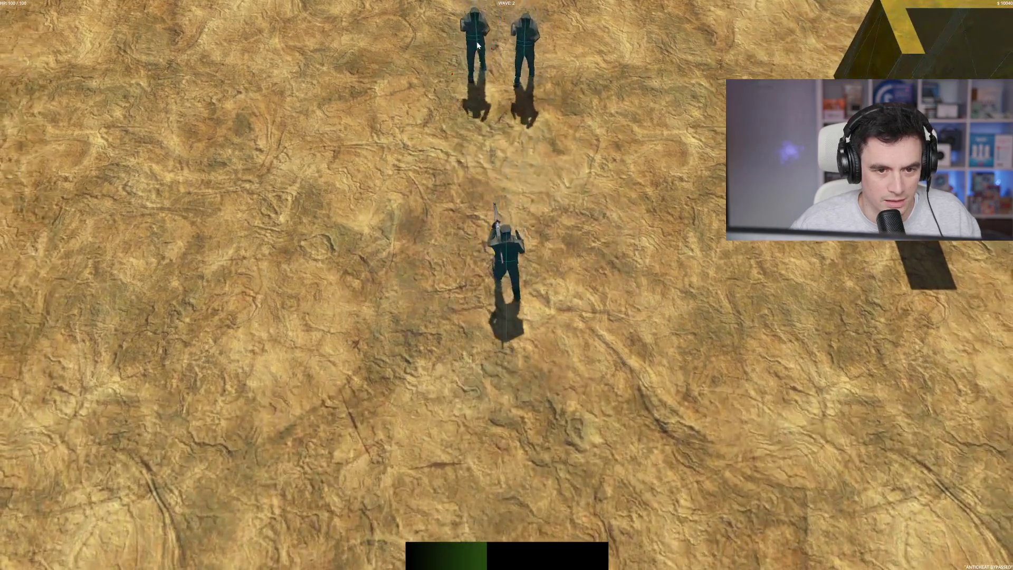
key(s)
click(559, 105)
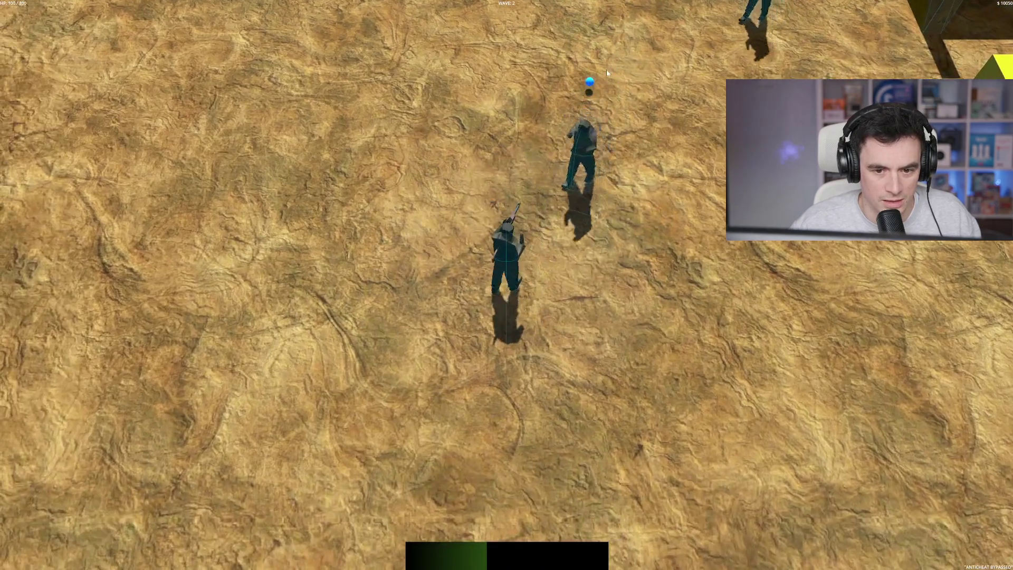
click(580, 132)
Kill the enemy on the left and claim the loot from the yellow crate
key(d)
key(w)
click(413, 209)
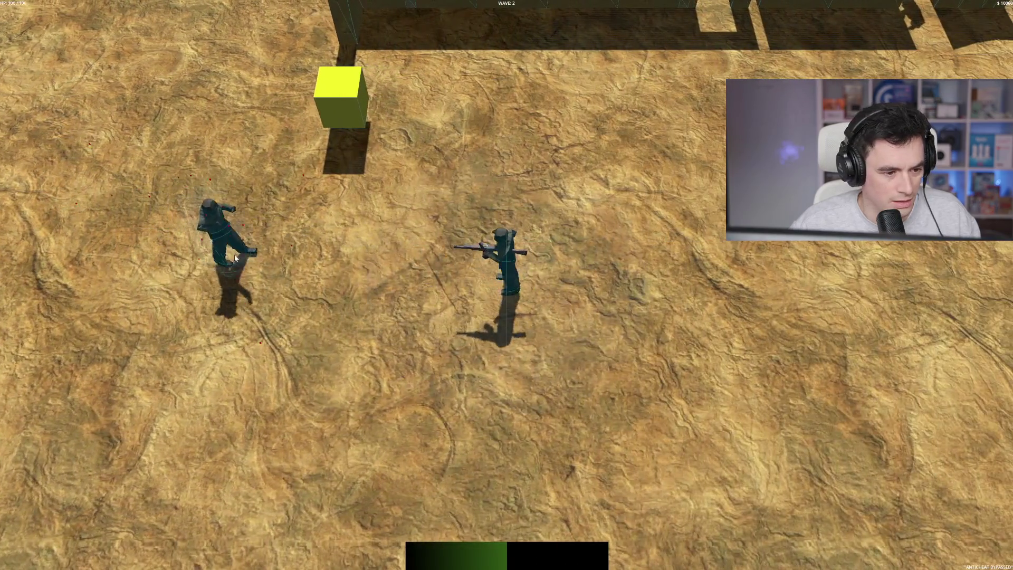
click(248, 252)
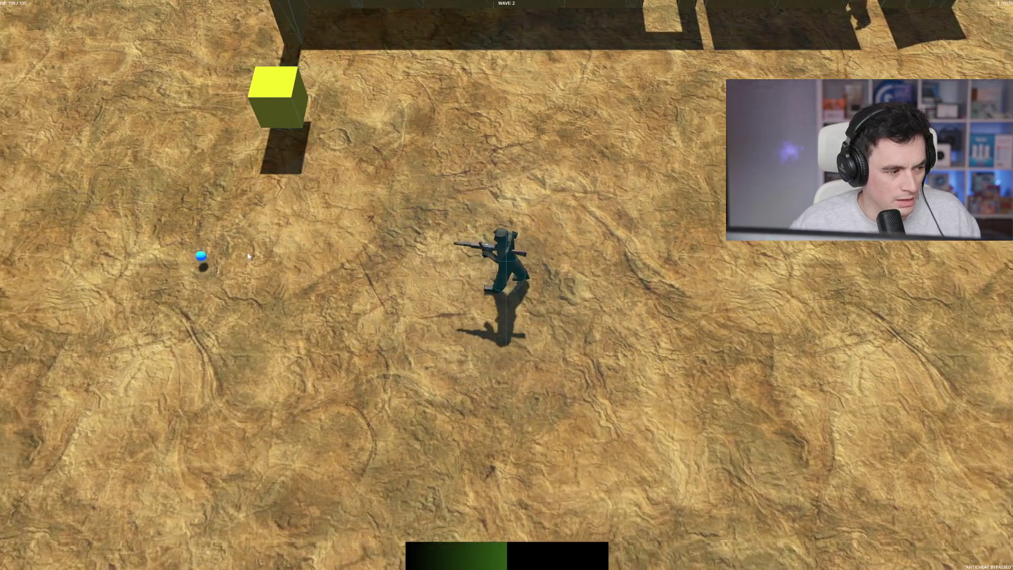
key(w)
key(space)
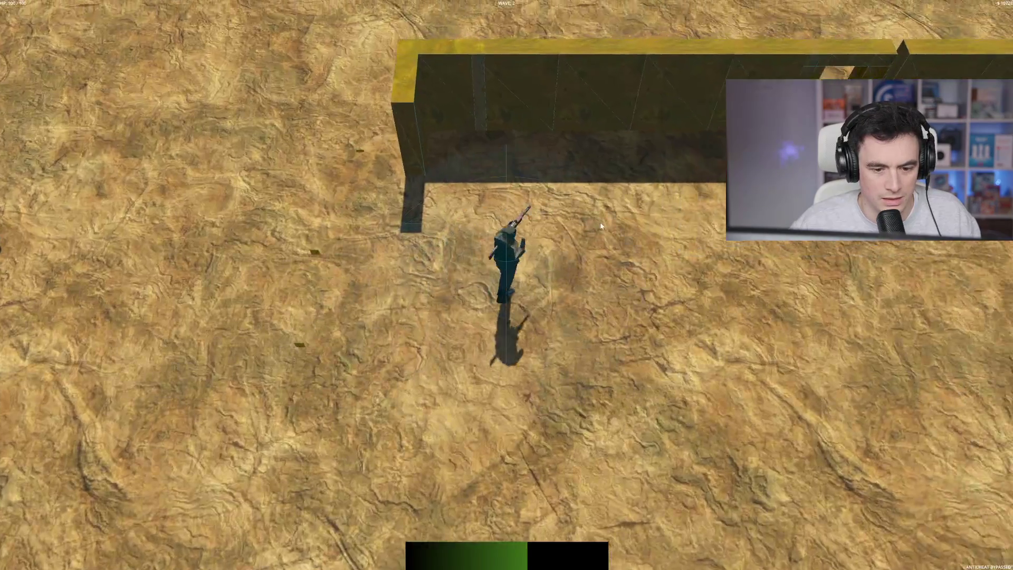
Walk back and forth through the wall doorway fighting enemies, then collect the blue drop
key(w)
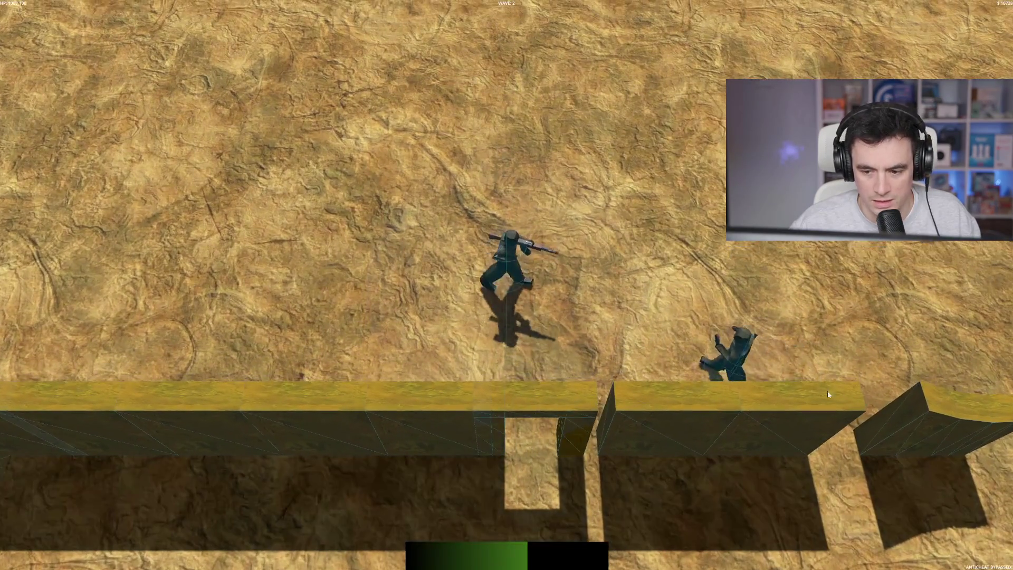
click(709, 323)
click(709, 322)
key(s)
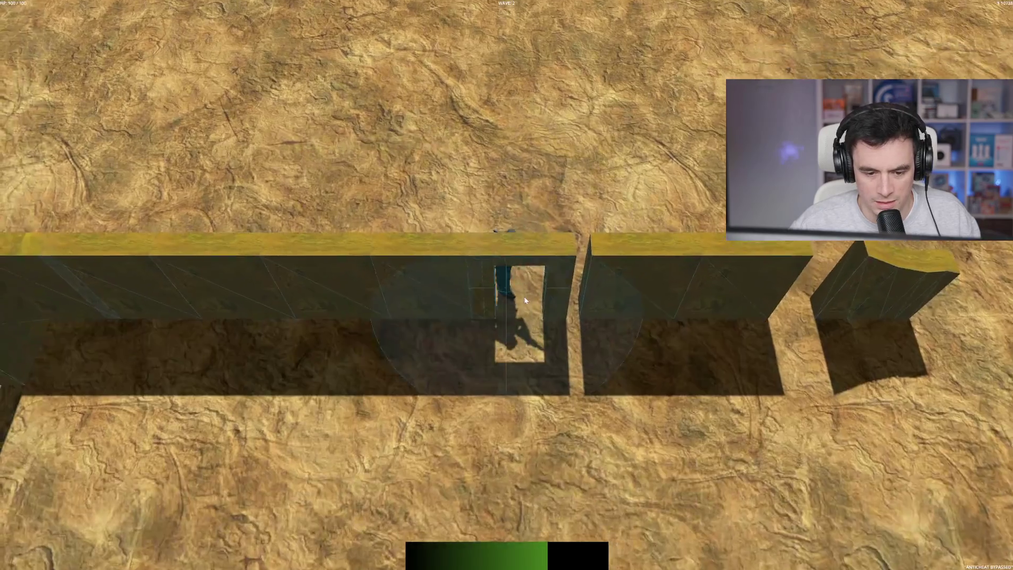
key(w)
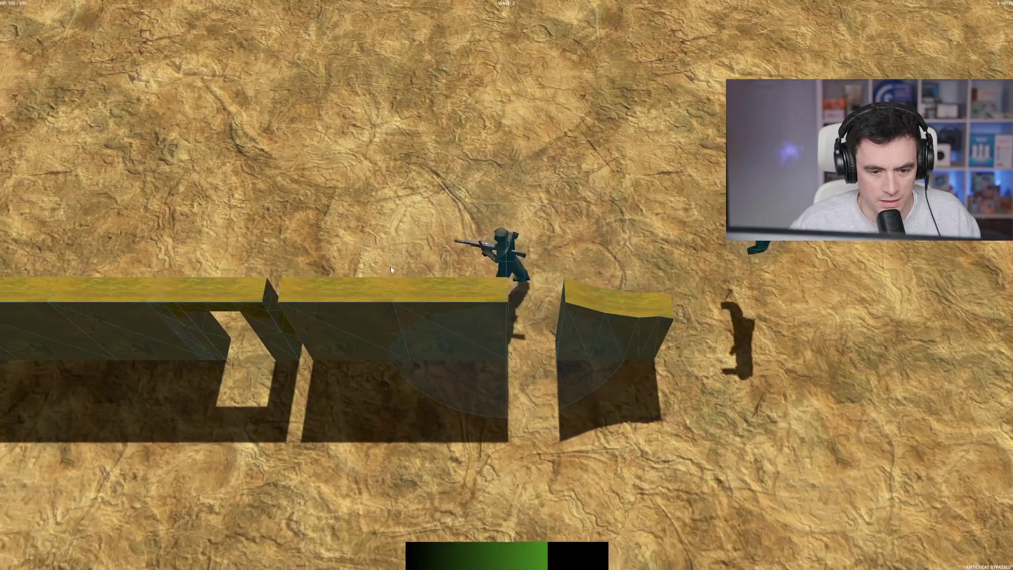
key(s)
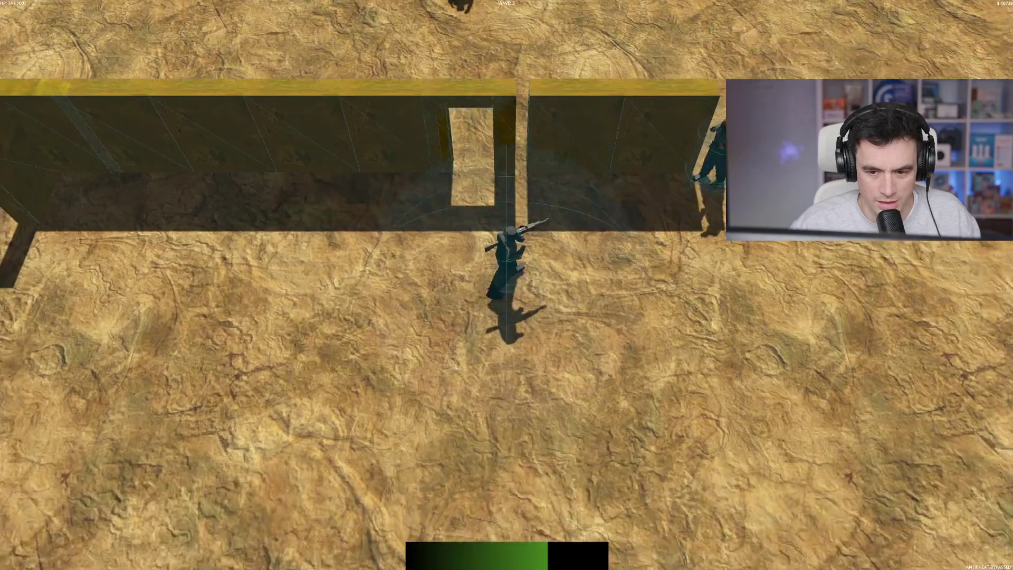
click(667, 105)
key(s)
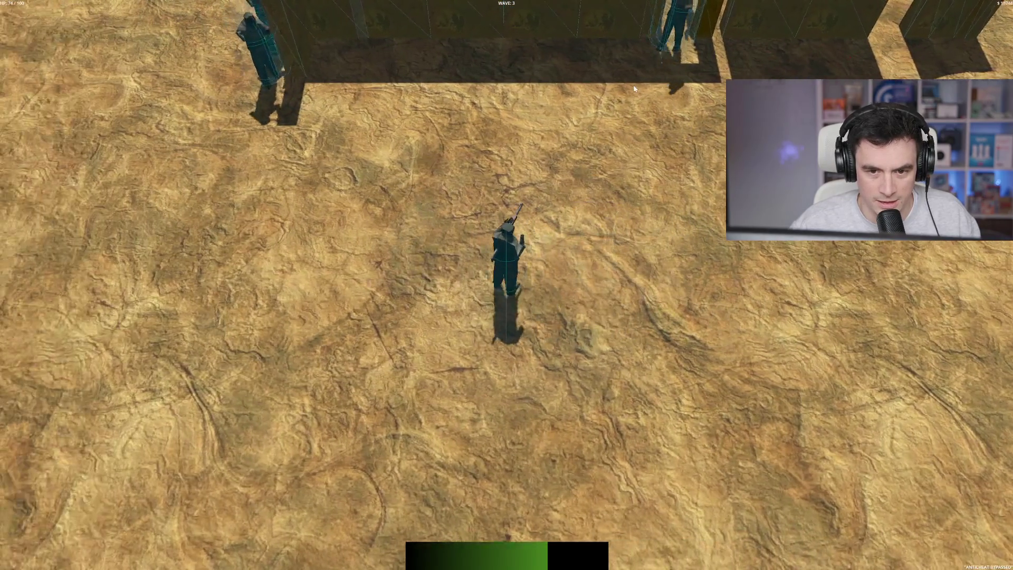
click(634, 83)
key(s)
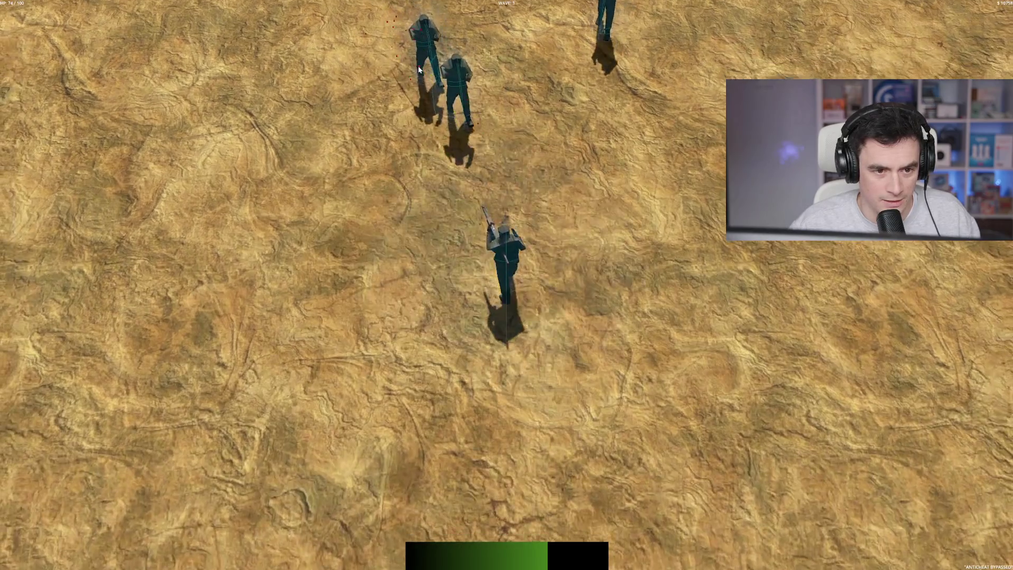
key(s)
click(417, 65)
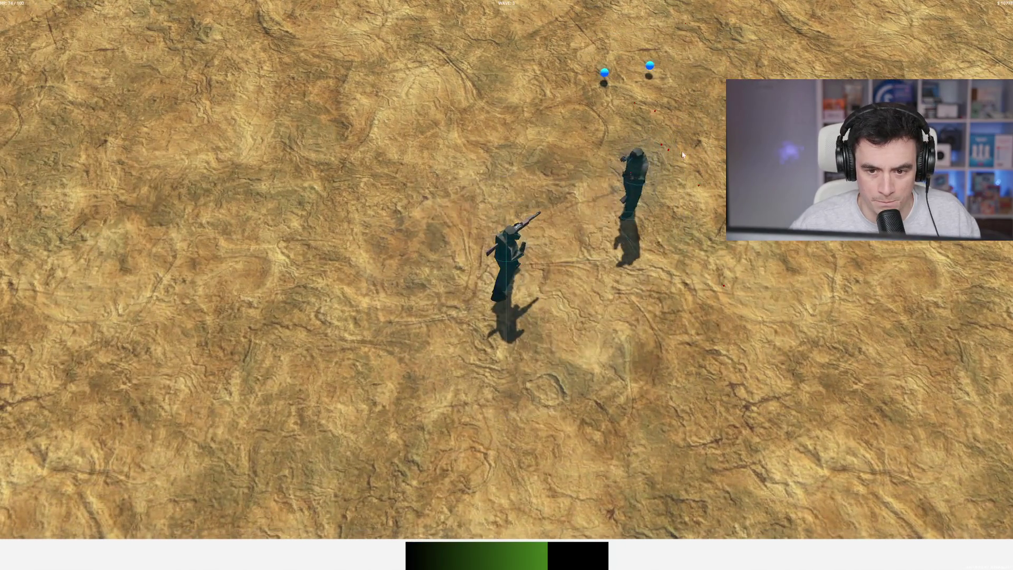
click(650, 174)
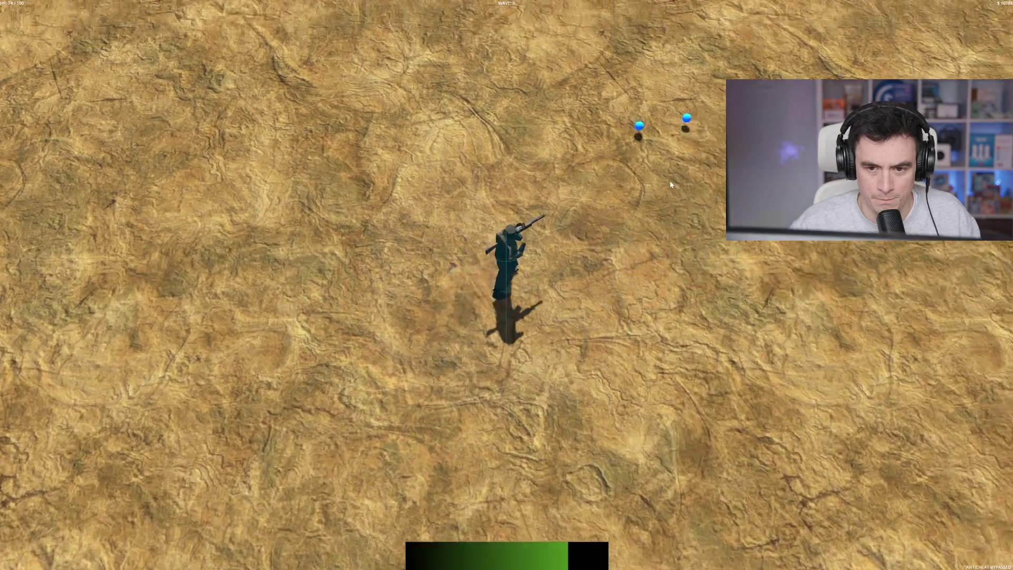
key(w)
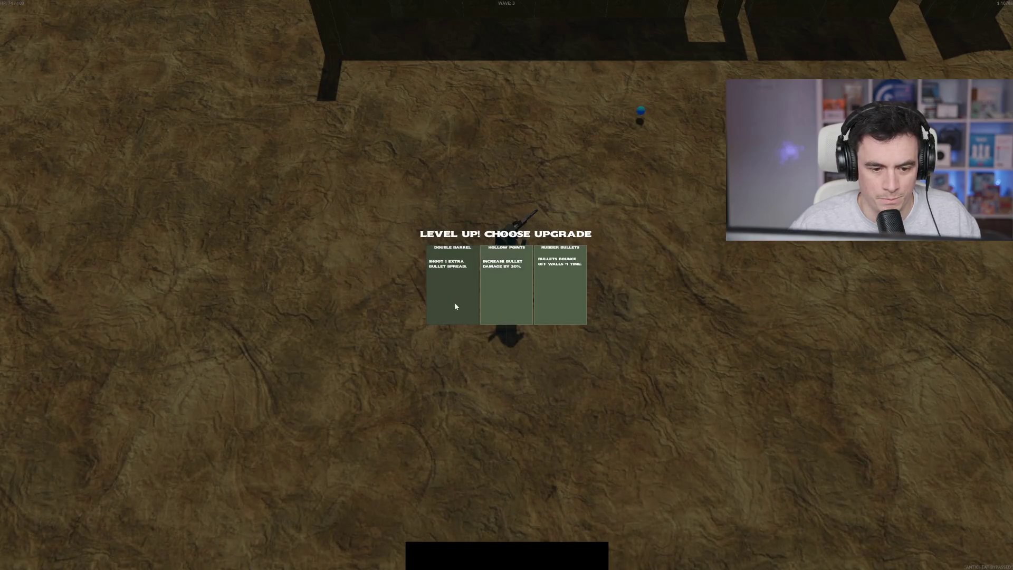
click(455, 306)
key(w)
click(444, 172)
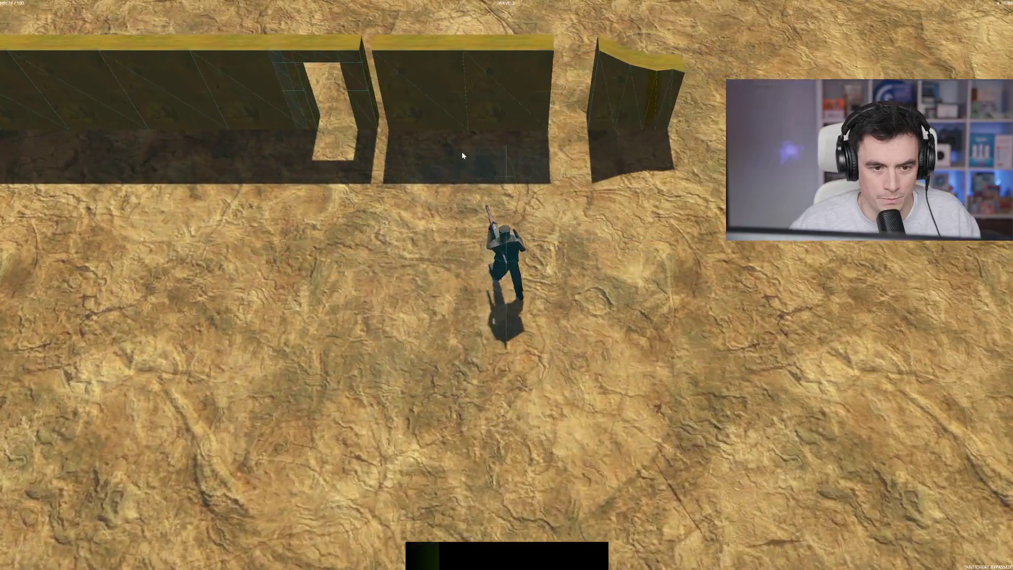
key(d)
key(w)
click(87, 328)
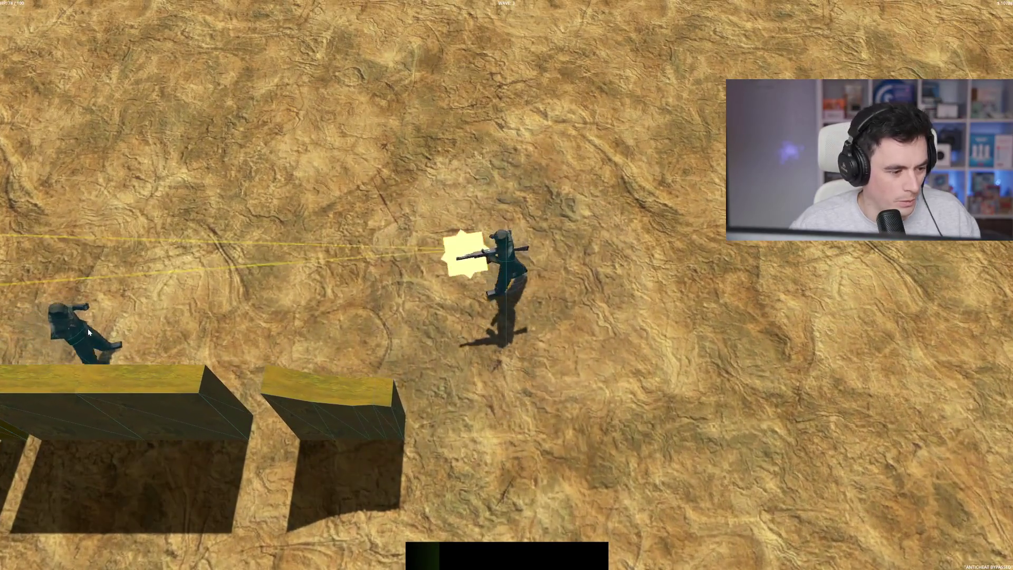
click(138, 336)
key(a)
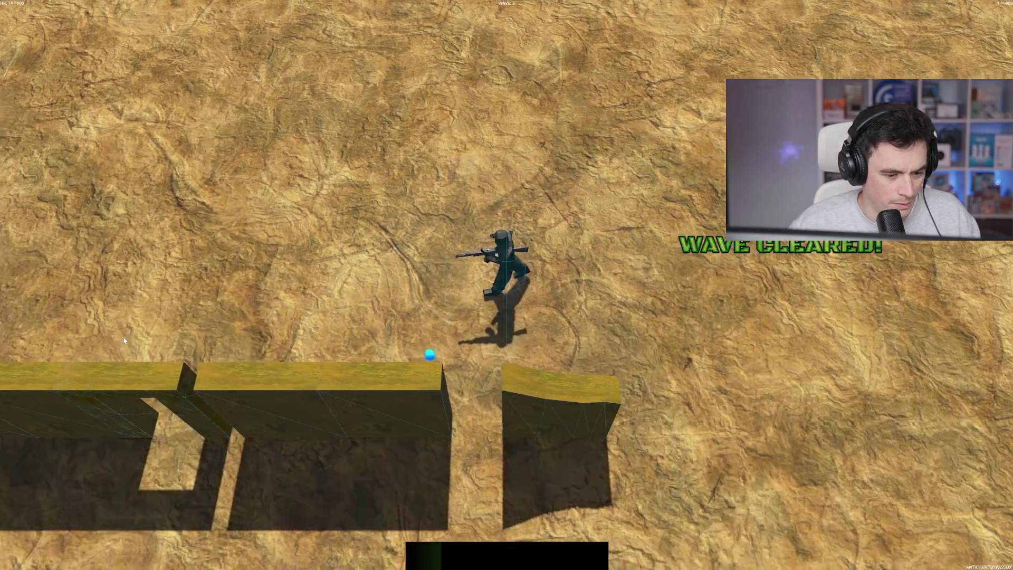
key(s)
key(w)
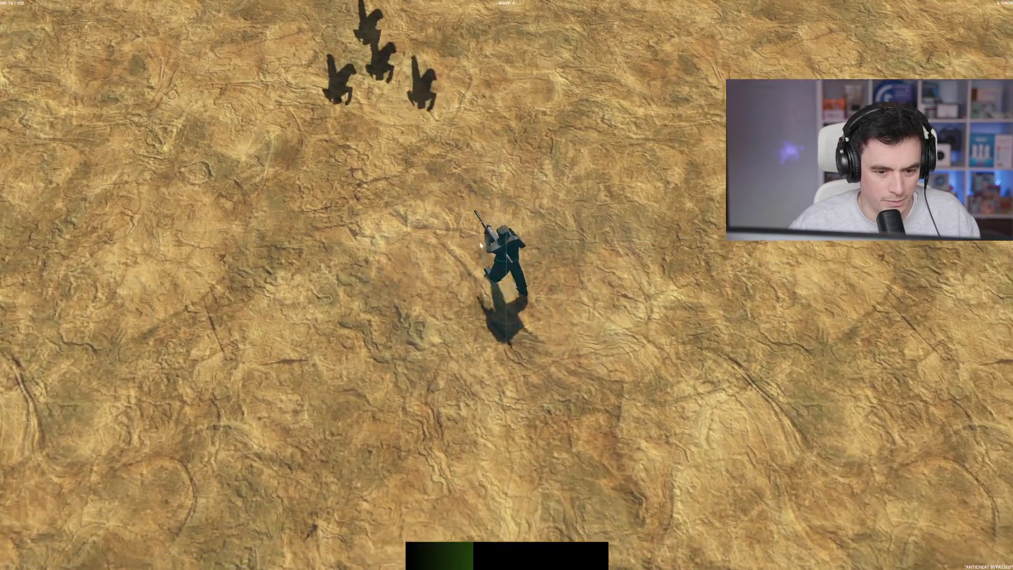
key(d)
click(375, 141)
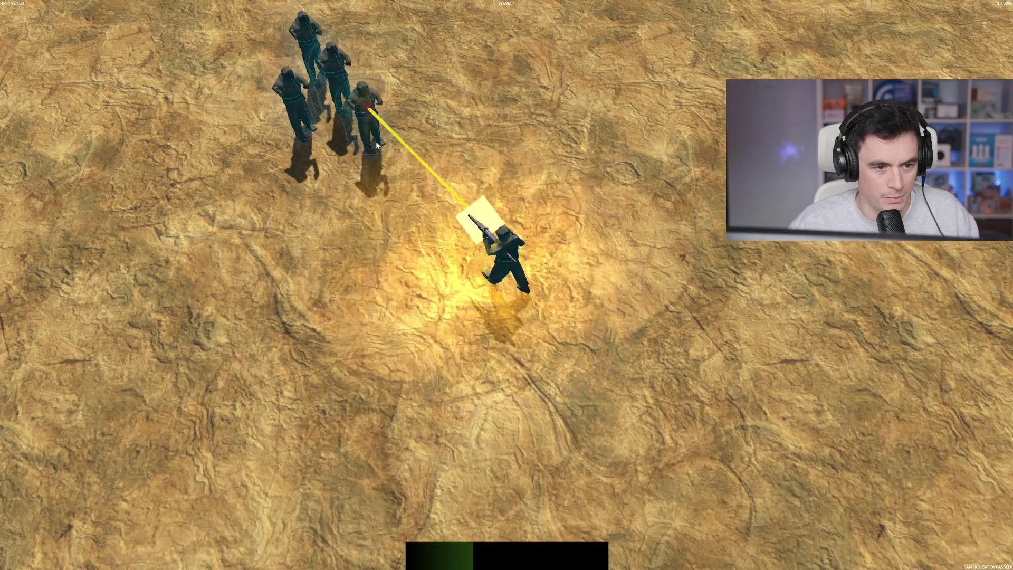
key(w)
click(391, 121)
key(a)
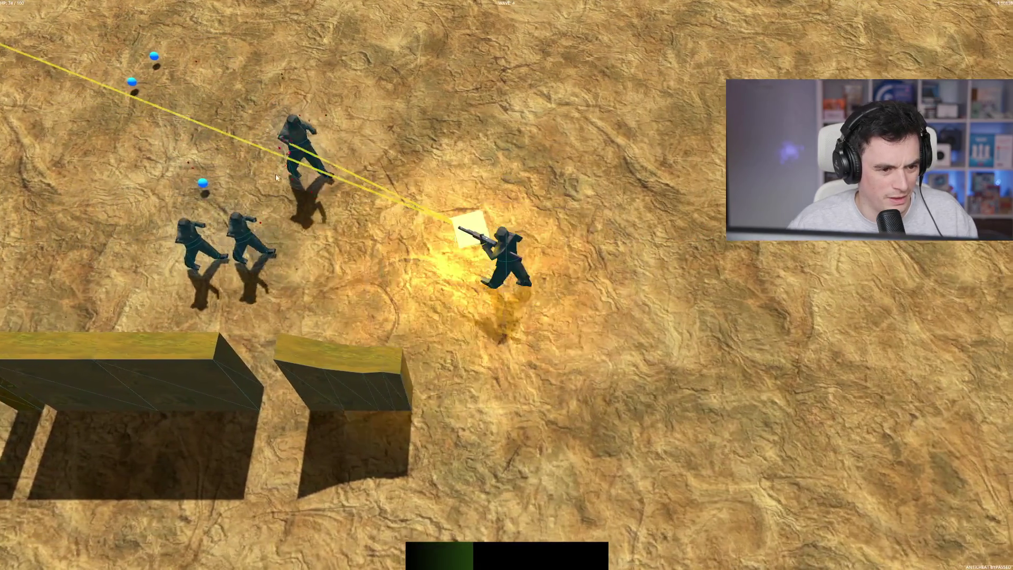
key(d)
click(276, 178)
key(s)
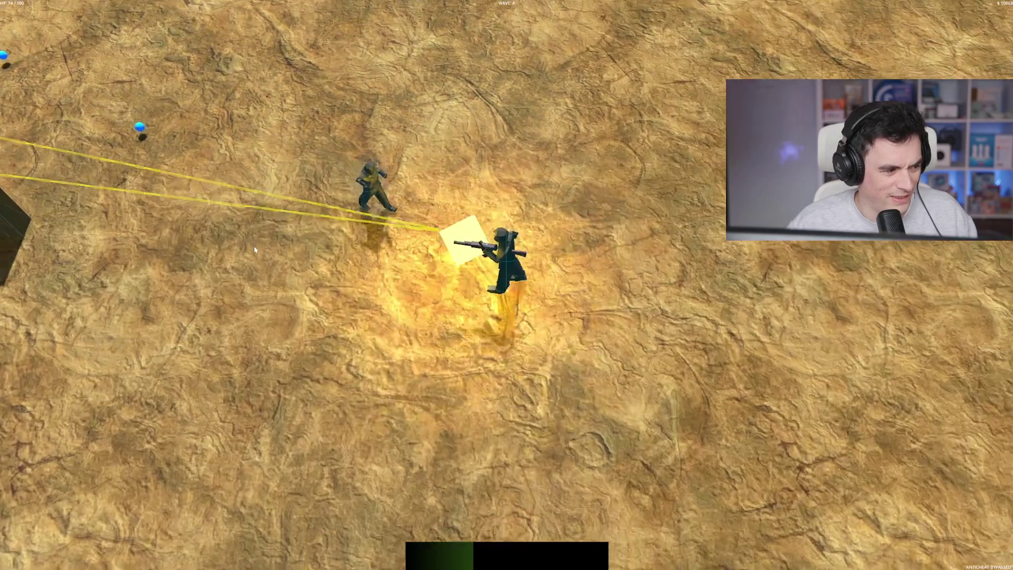
key(a)
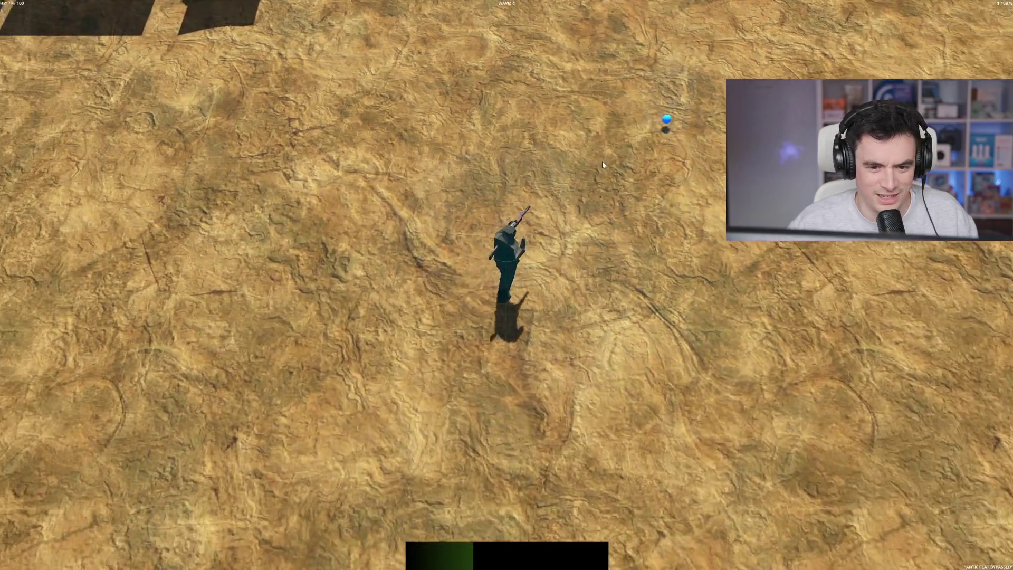
key(w)
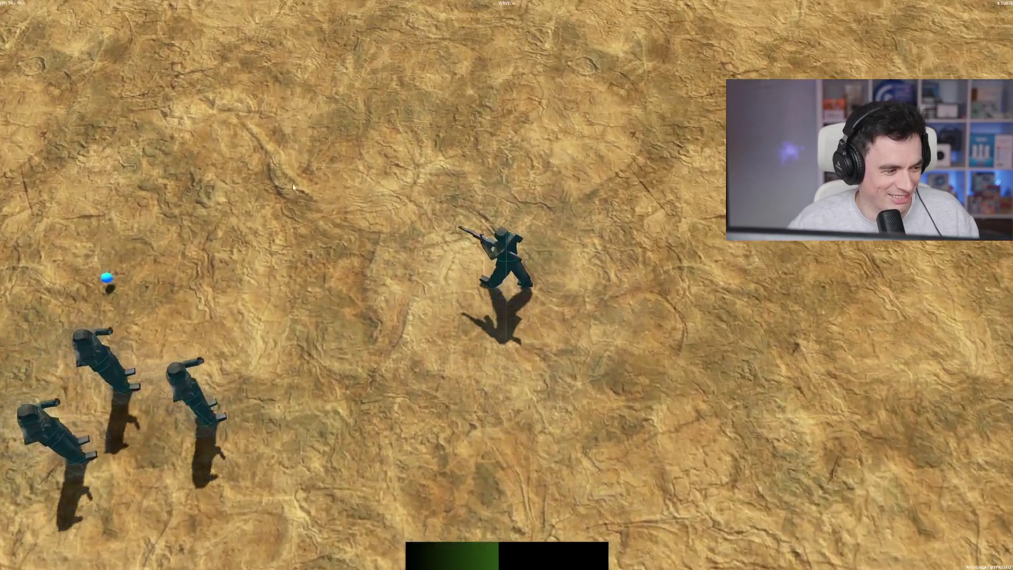
key(a)
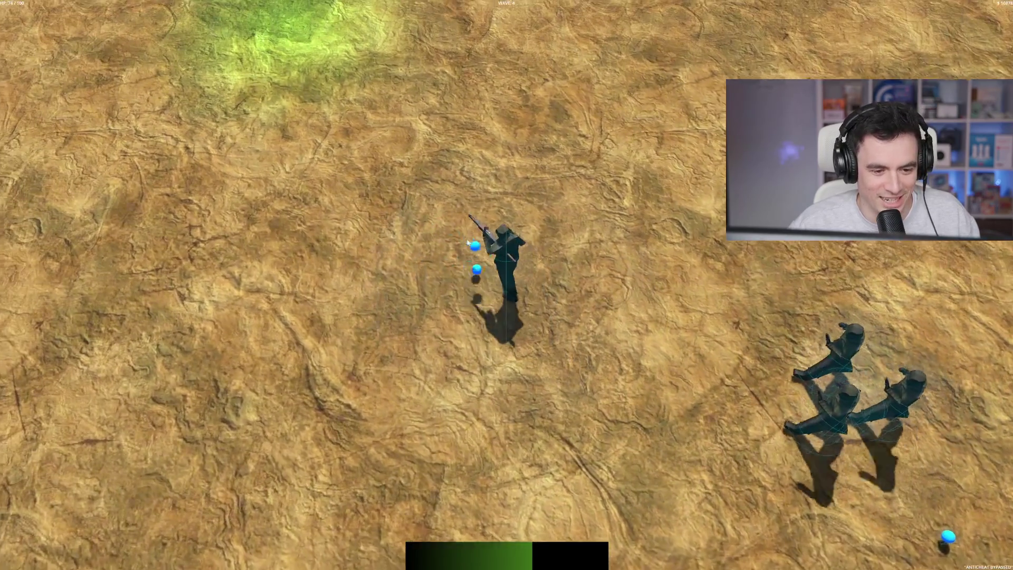
key(a)
key(w)
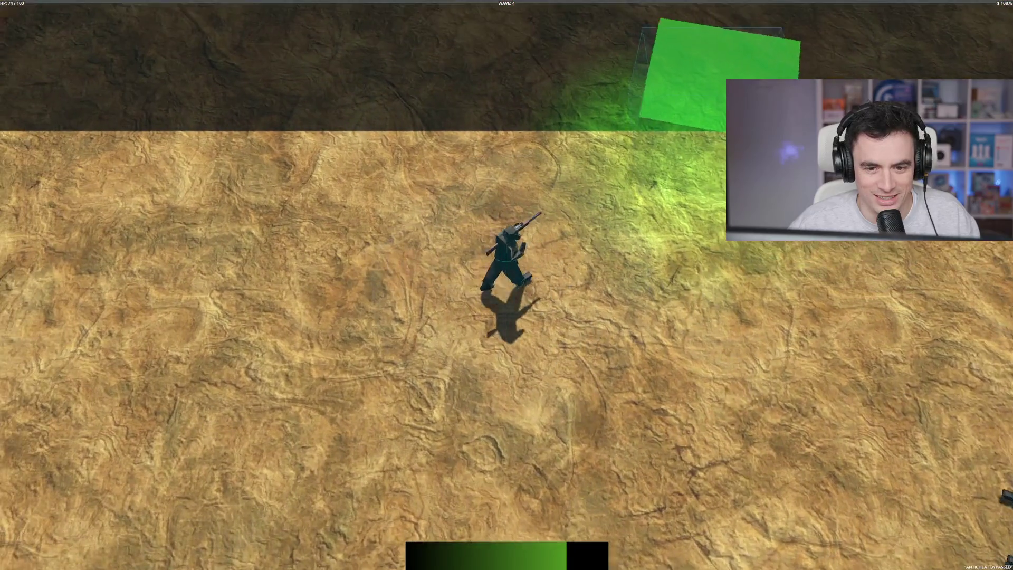
key(w)
key(b)
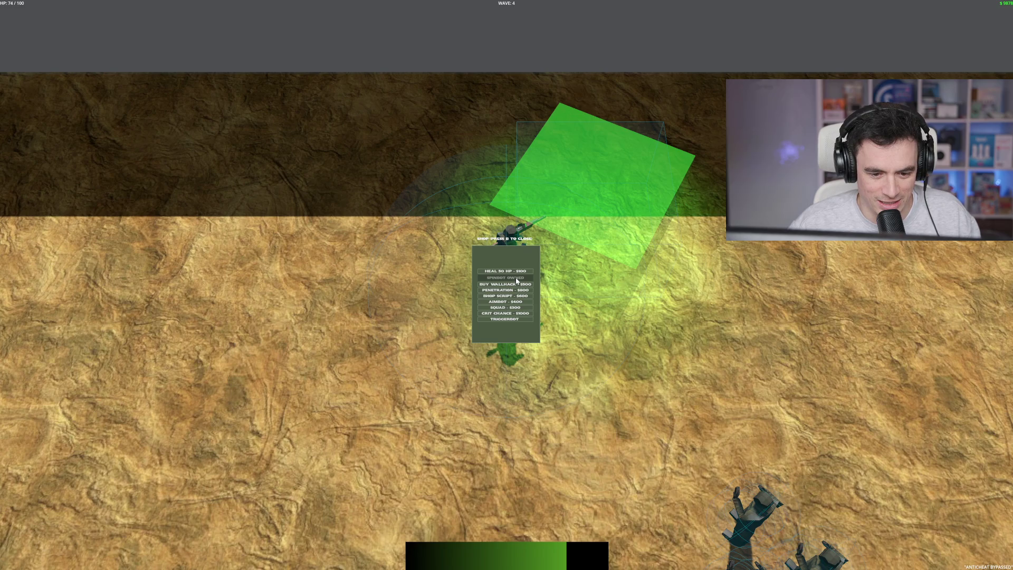
click(514, 320)
key(b)
key(s)
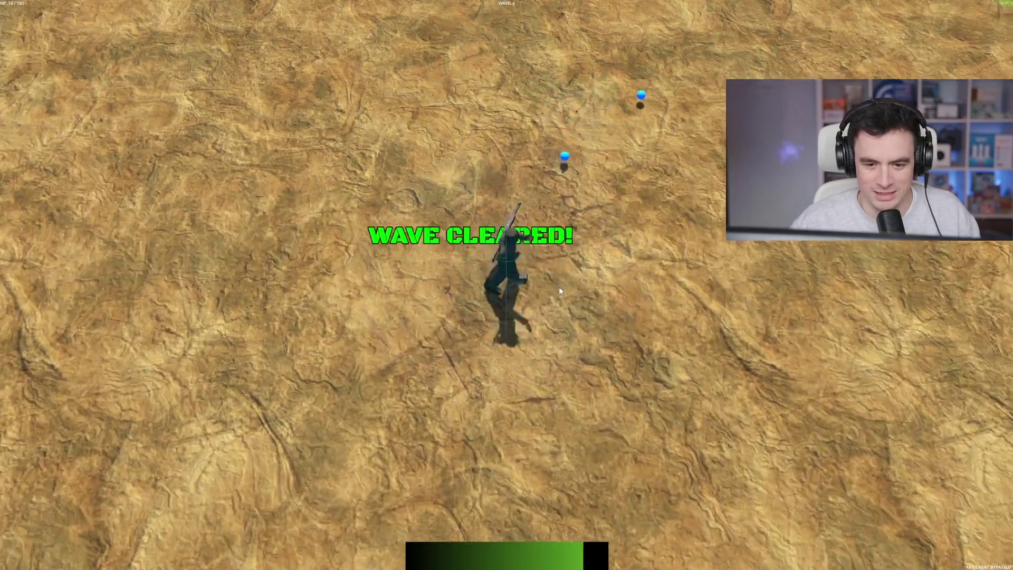
key(d)
key(w)
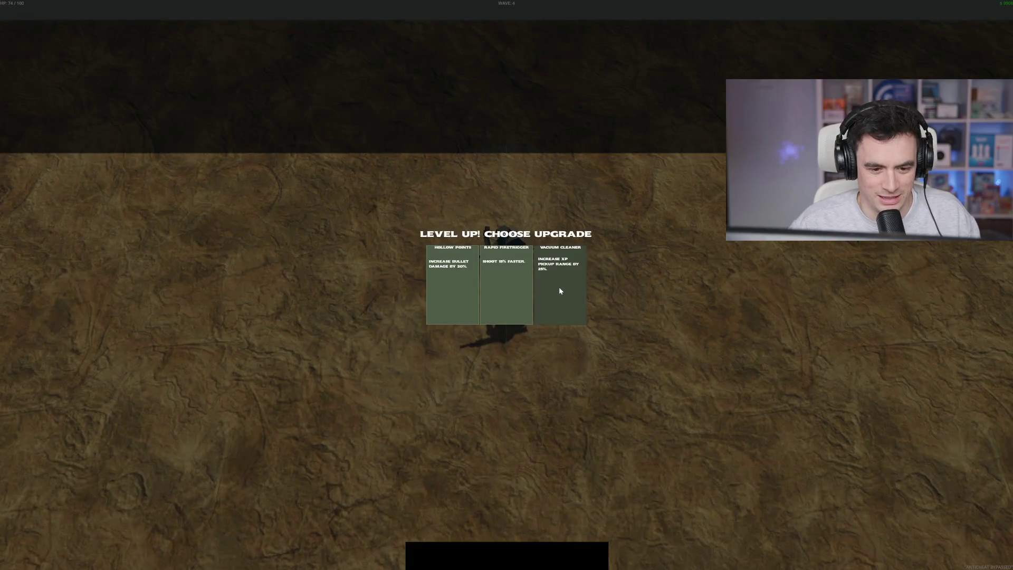
click(515, 288)
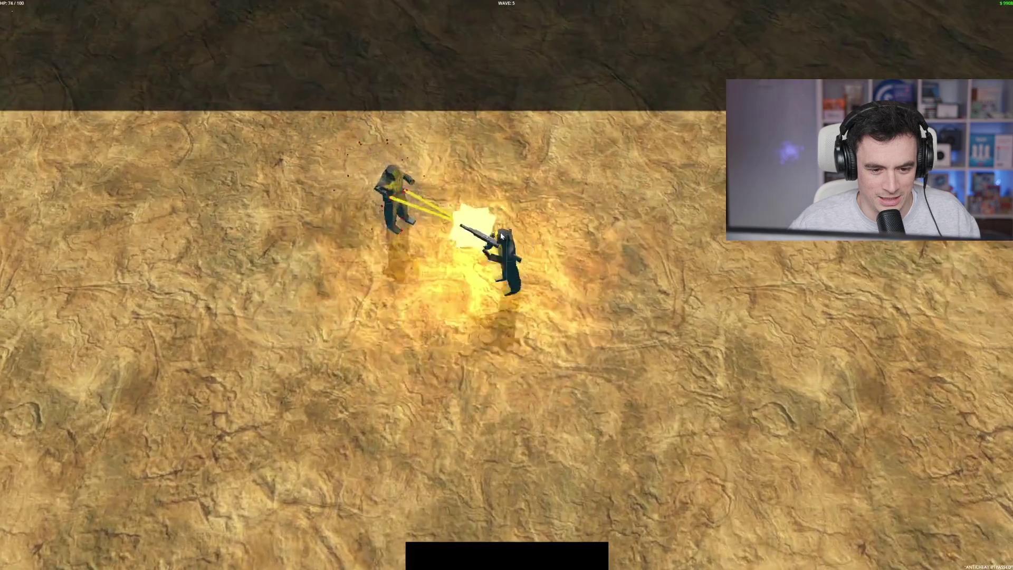
key(s)
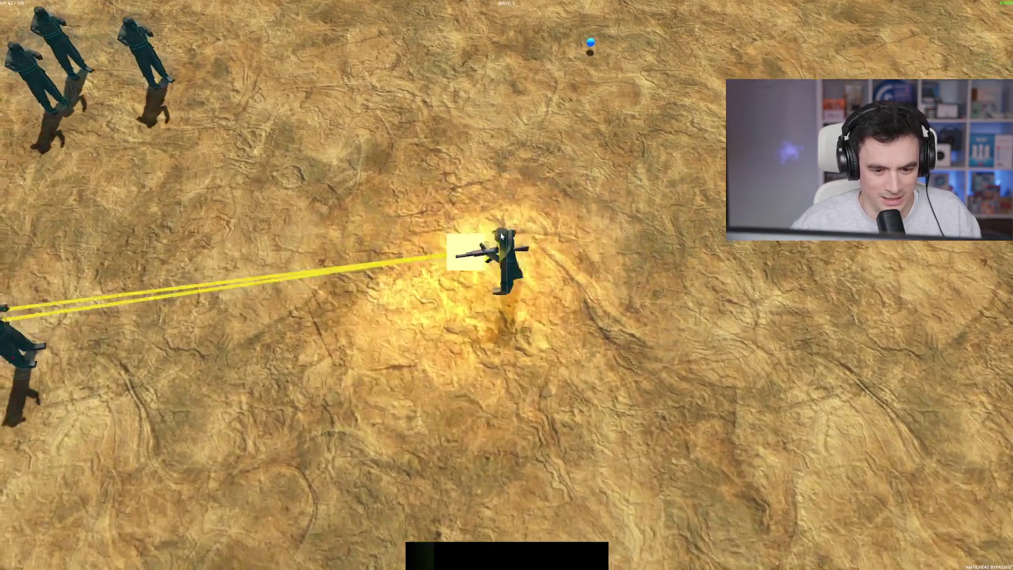
key(w)
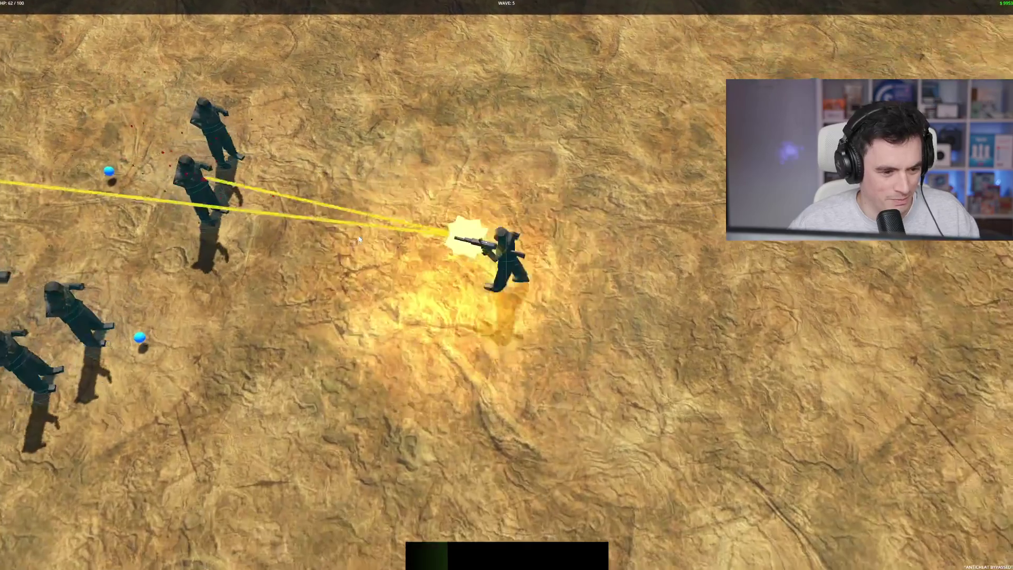
key(a)
key(s)
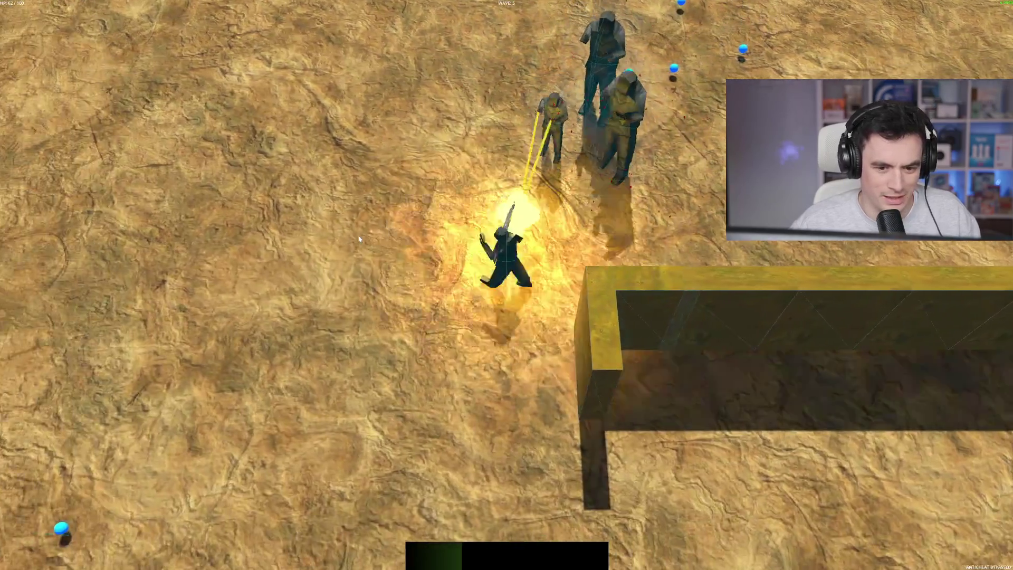
key(w)
key(a)
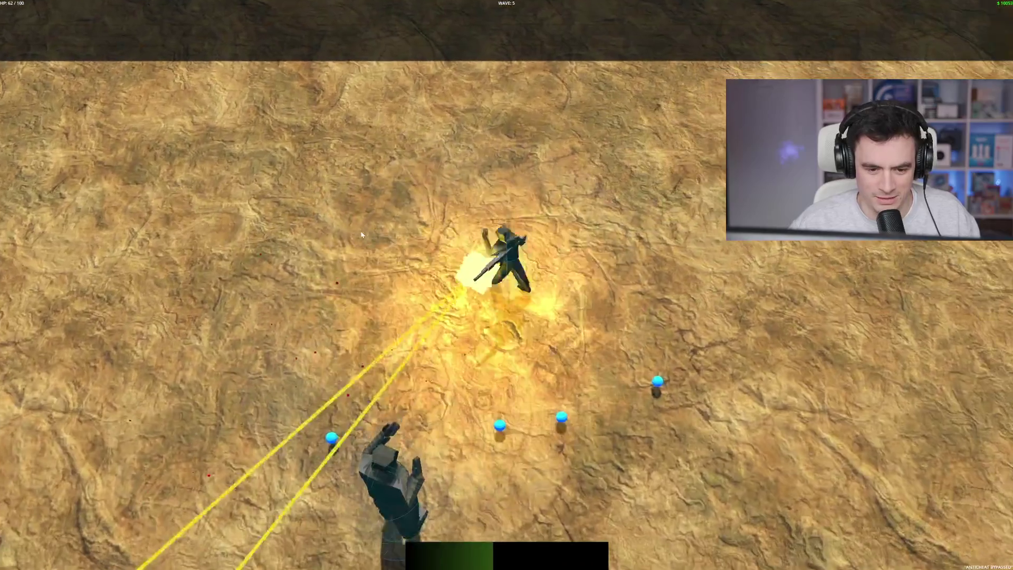
key(s)
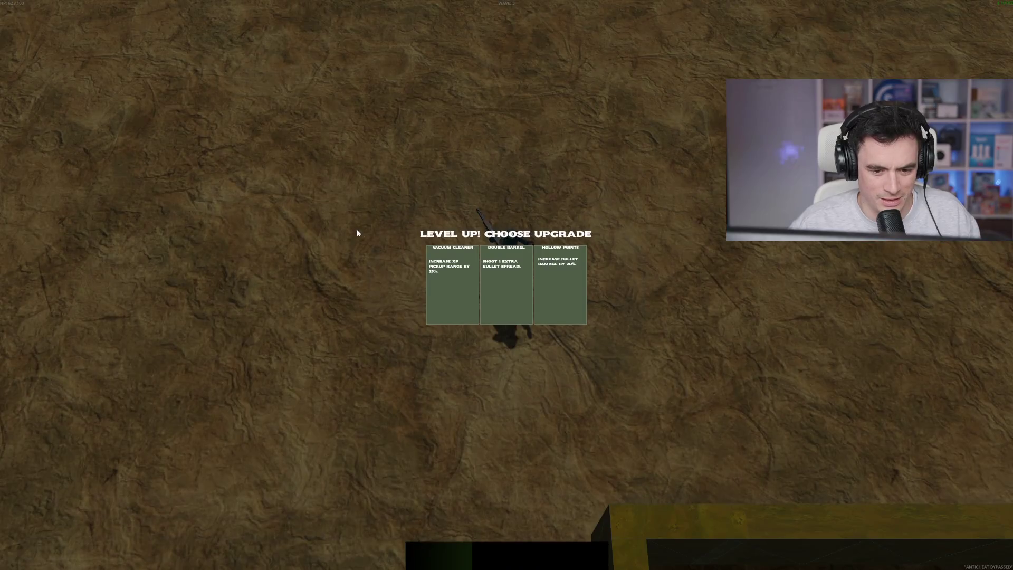
click(554, 291)
key(s)
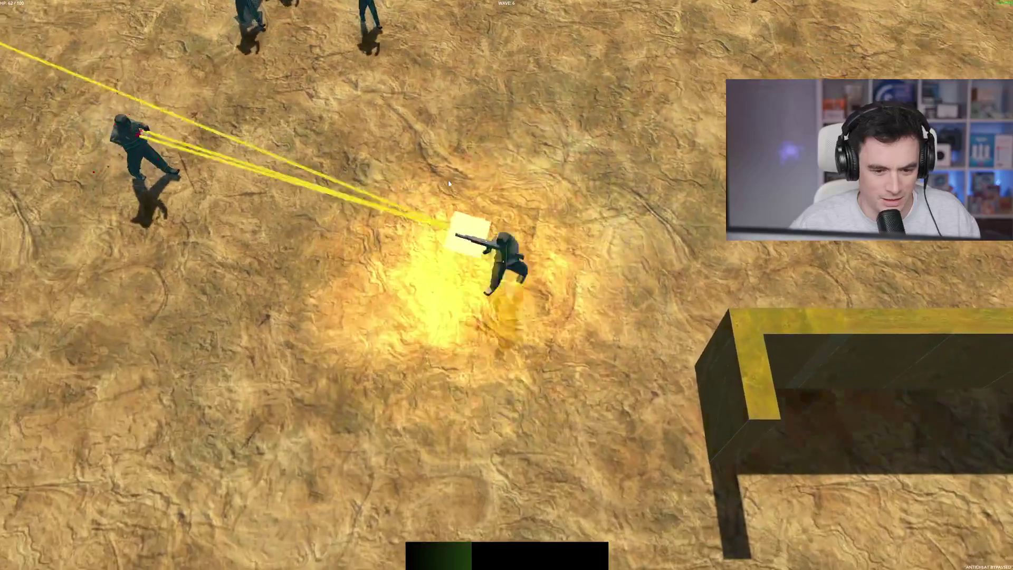
key(a)
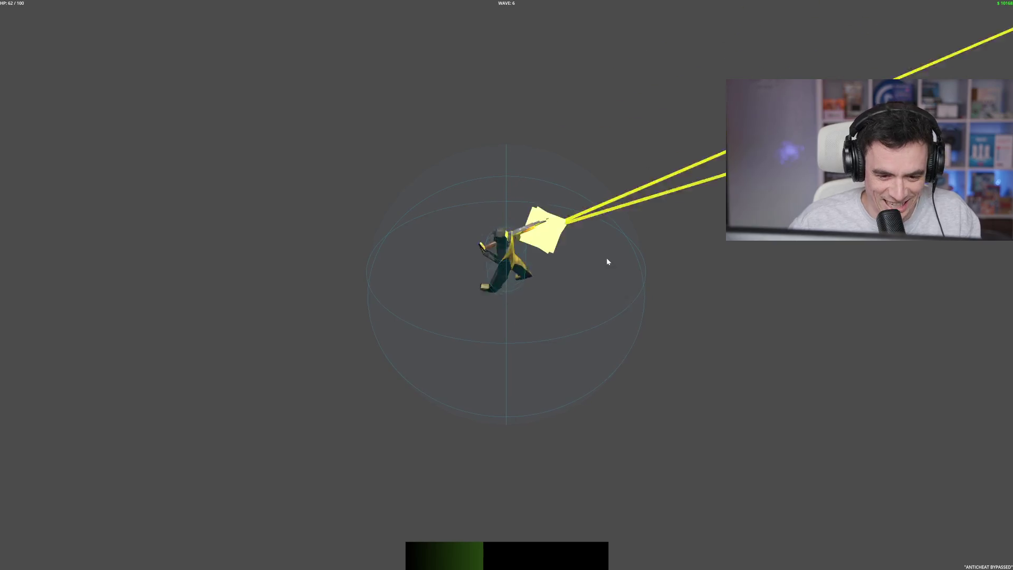
key(F8)
Orbit and zoom around the Level_01 walls, centring the view on the floor mesh
scroll(568, 208, down, 5)
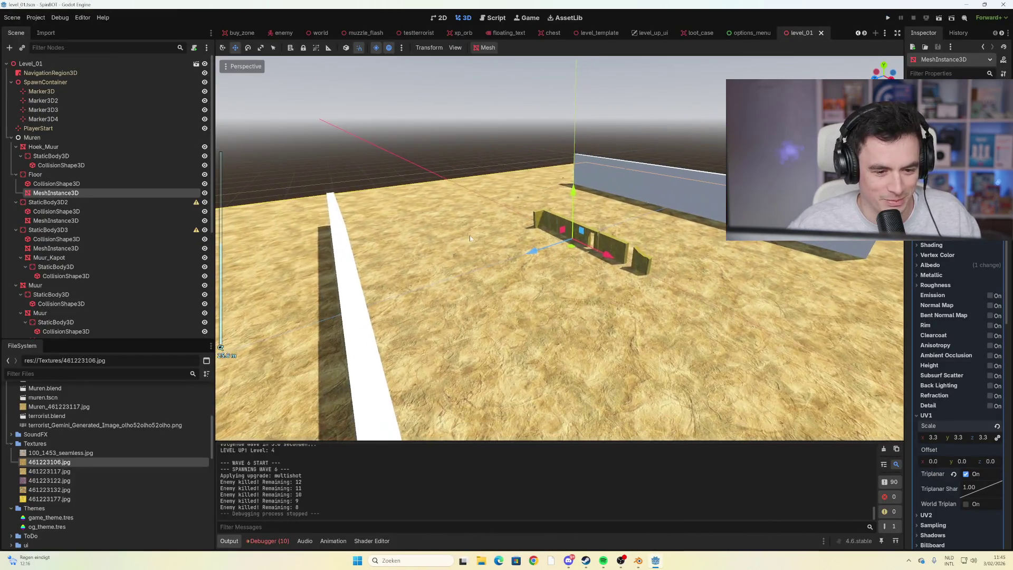
mouse_move(470, 239)
mouse_down()
mouse_move(449, 188)
mouse_move(650, 153)
mouse_up()
mouse_move(662, 144)
mouse_down()
mouse_move(586, 163)
mouse_move(481, 211)
mouse_move(496, 192)
mouse_up()
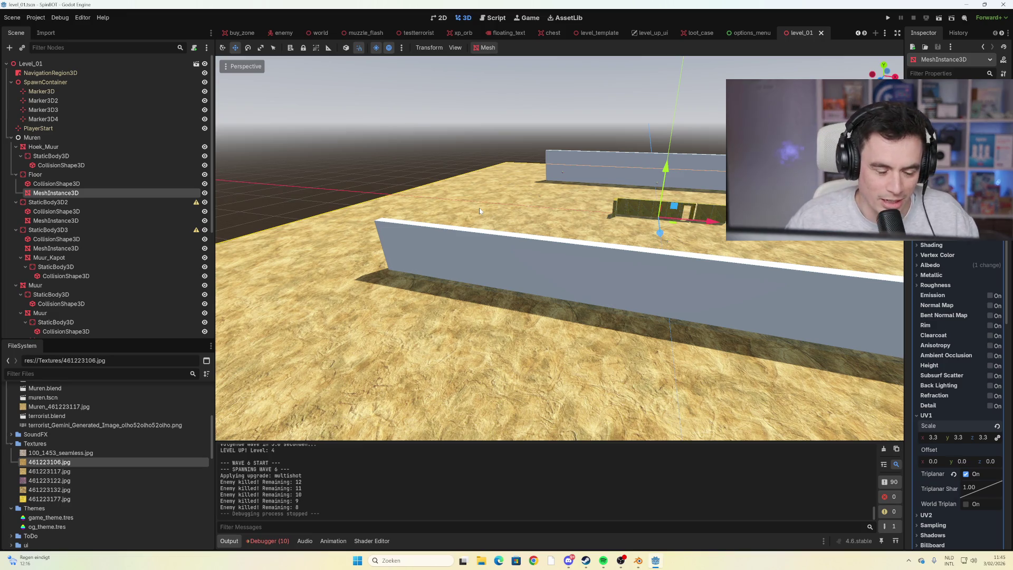
drag(572, 193, 443, 201)
scroll(443, 201, up, 5)
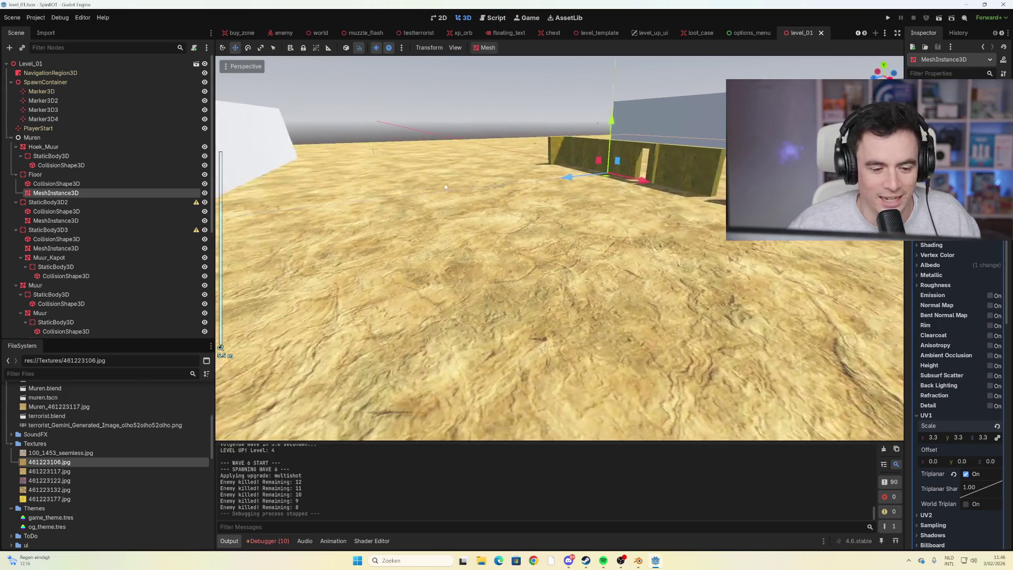
scroll(443, 189, up, 10)
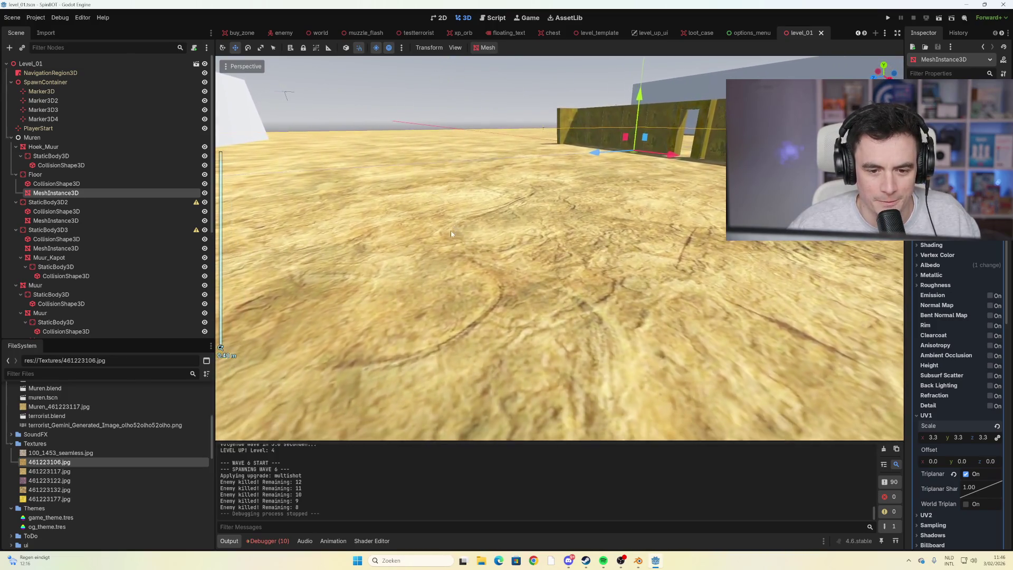
key(f)
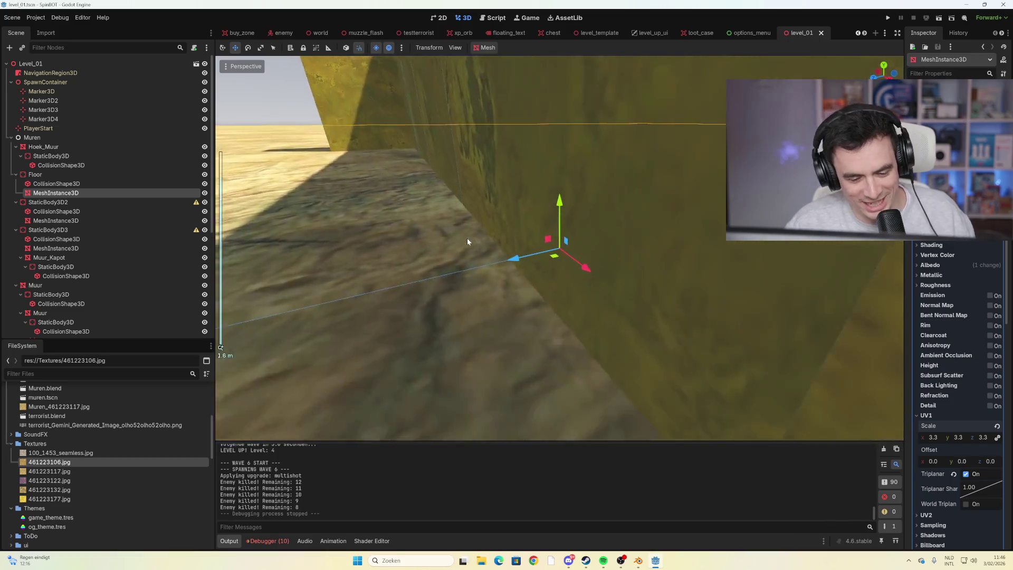
mouse_move(428, 230)
mouse_down()
mouse_move(428, 217)
mouse_move(760, 256)
mouse_up()
scroll(520, 232, down, 10)
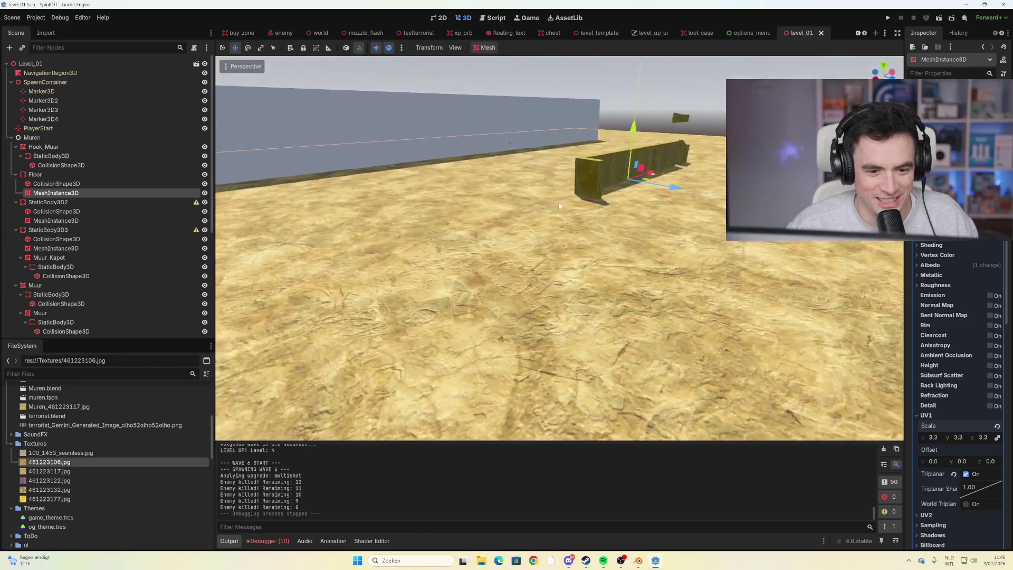
scroll(520, 233, up, 8)
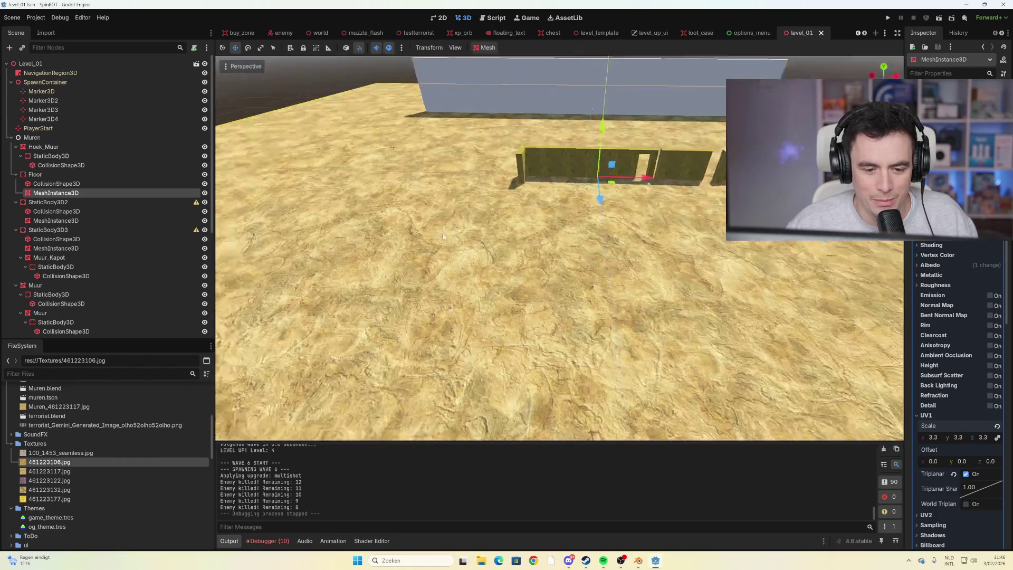
drag(443, 237, 439, 240)
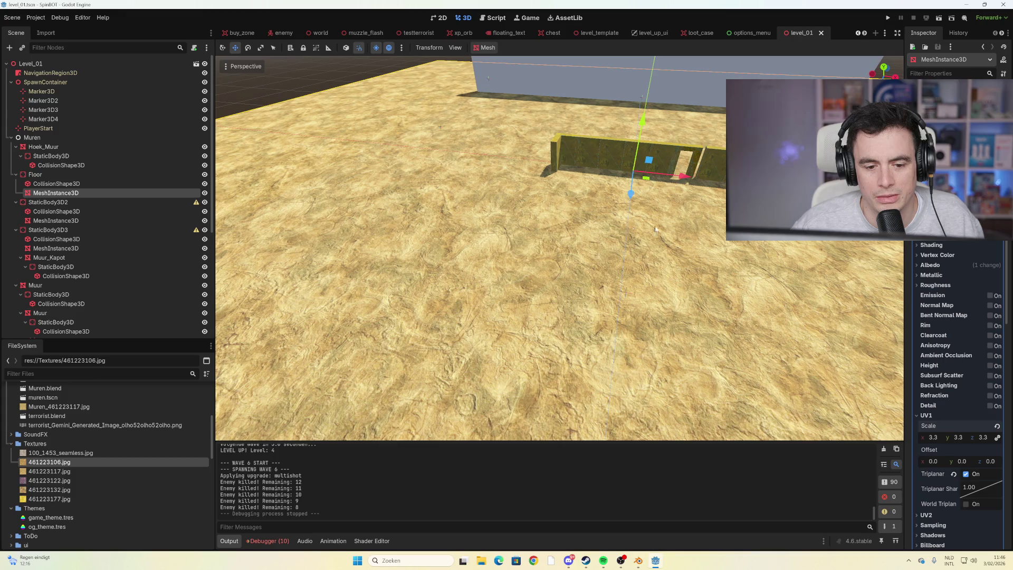
scroll(617, 227, up, 2)
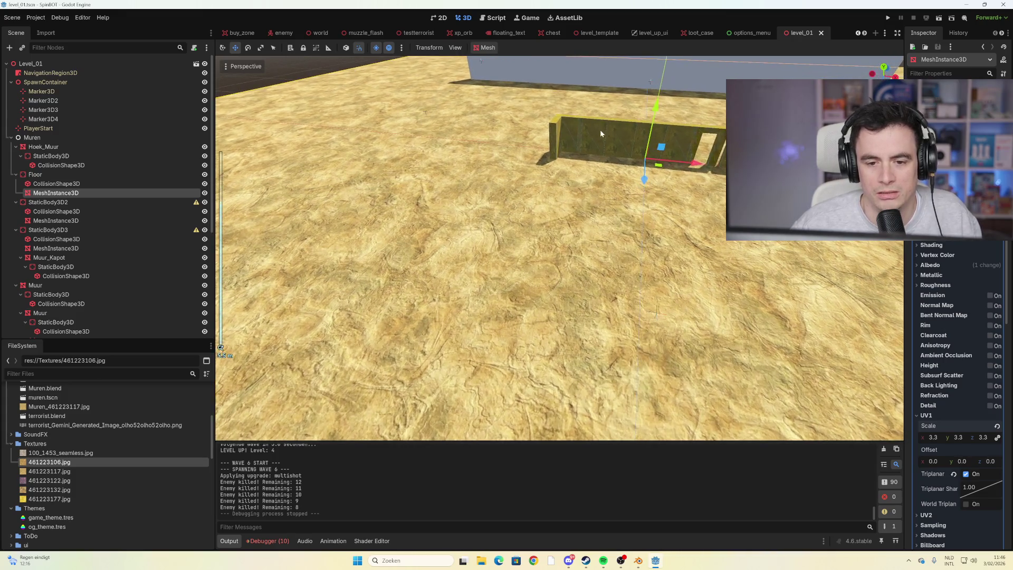
Select Muur wall pieces, trial-move them 2 units along X, then undo the moves
click(601, 133)
click(641, 134)
click(628, 131)
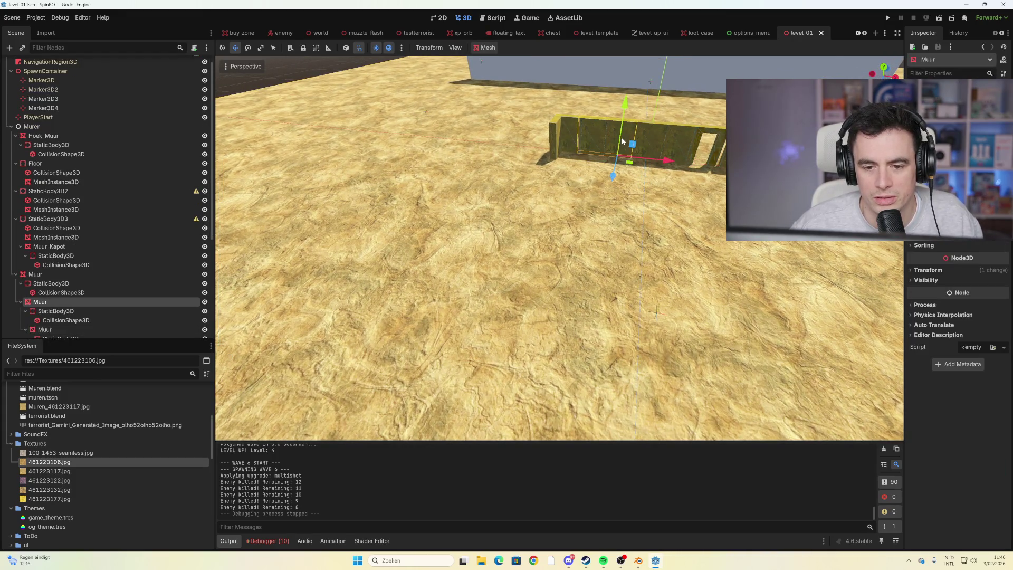
drag(623, 129, 623, 127)
mouse_move(667, 160)
mouse_down()
mouse_move(707, 166)
mouse_move(519, 128)
mouse_up()
click(560, 153)
click(485, 123)
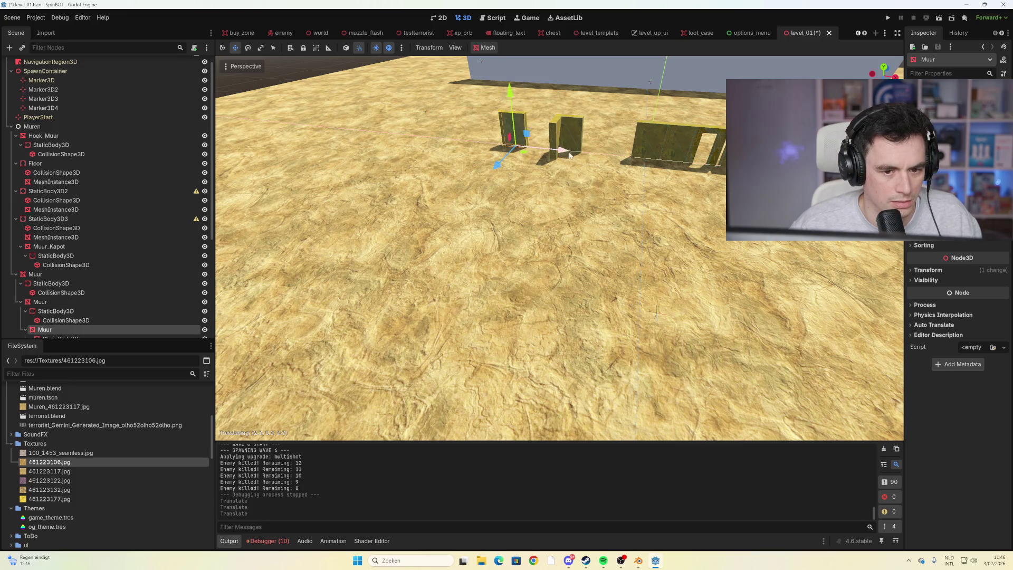
drag(537, 153, 521, 151)
key(ctrl+z)
key(ctrl+z)
key(ctrl+z)
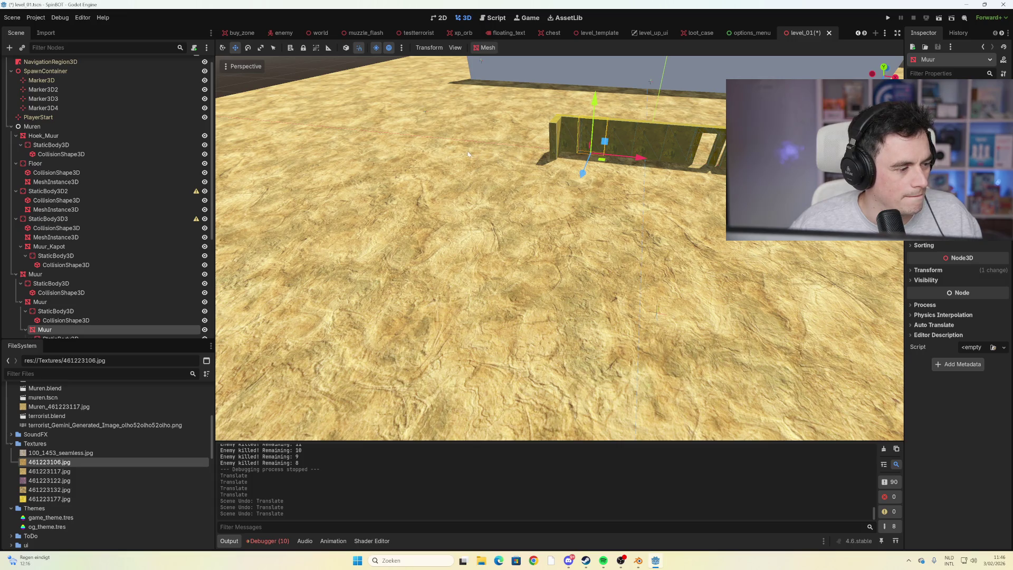
Orbit the view along the wall and select the floor mesh
scroll(444, 141, down, 5)
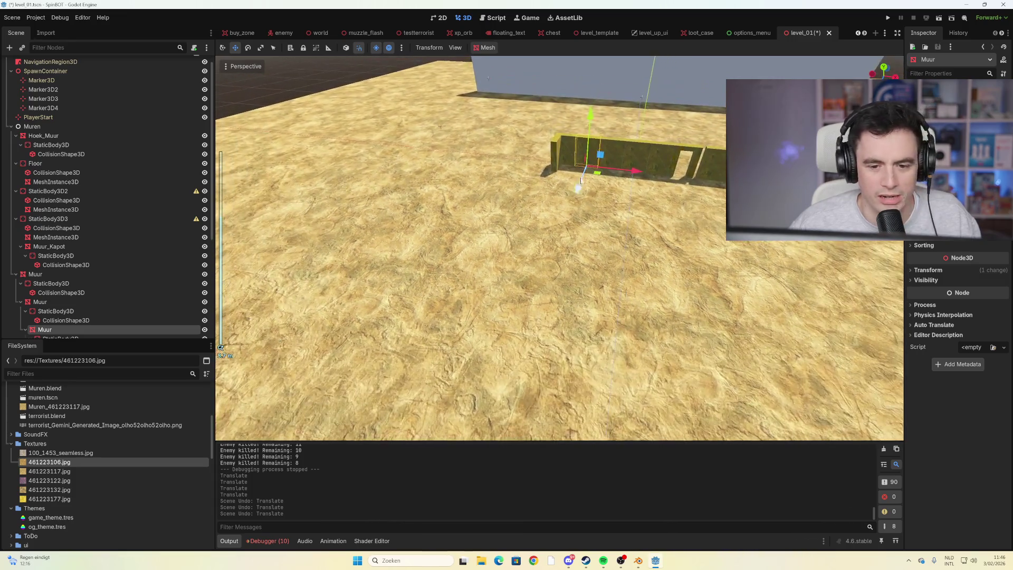
scroll(375, 221, up, 8)
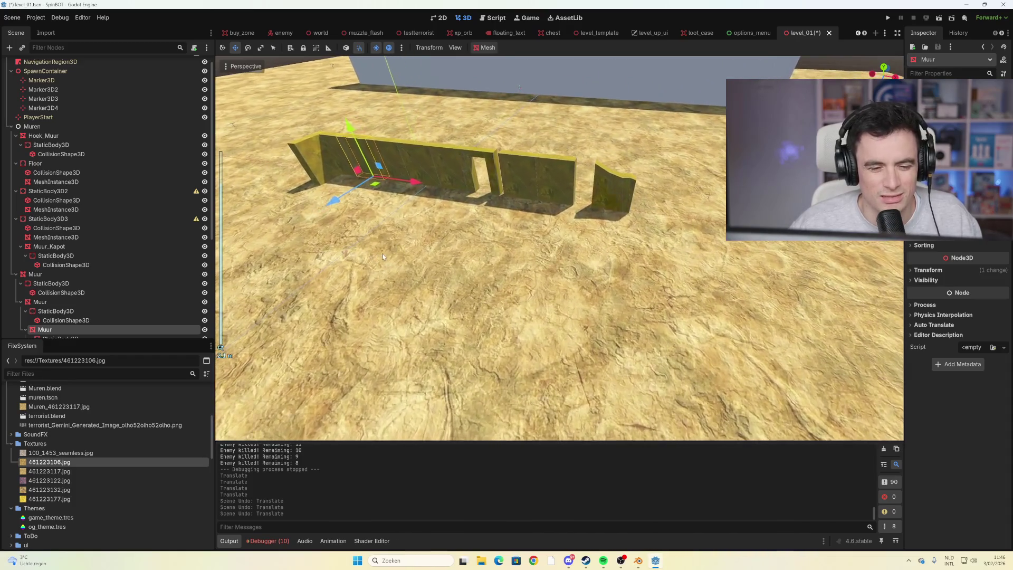
mouse_move(380, 243)
mouse_down()
mouse_move(471, 235)
mouse_move(460, 244)
mouse_move(475, 236)
mouse_move(479, 208)
mouse_move(415, 251)
mouse_move(413, 268)
mouse_up()
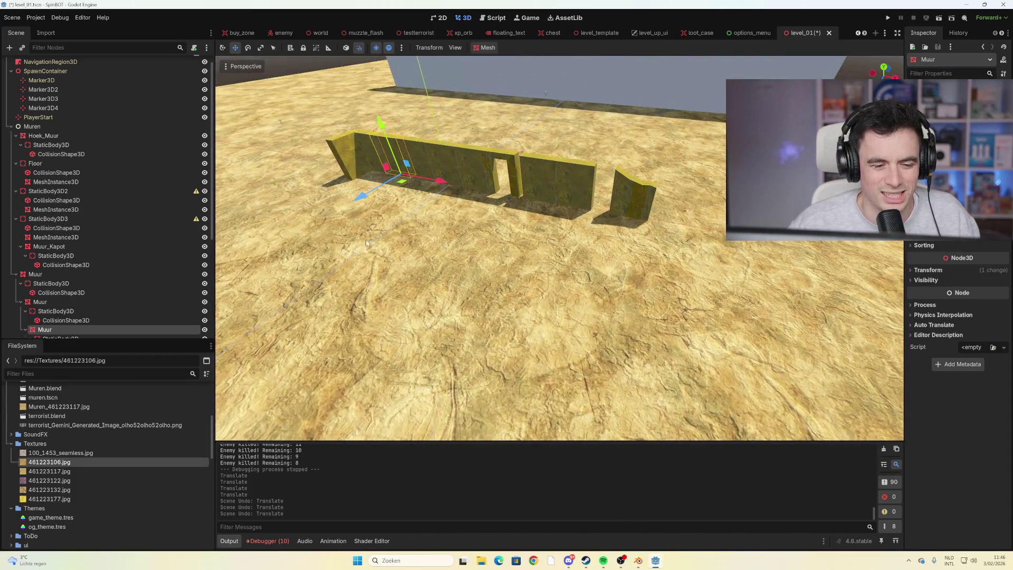
scroll(480, 212, down, 5)
click(414, 268)
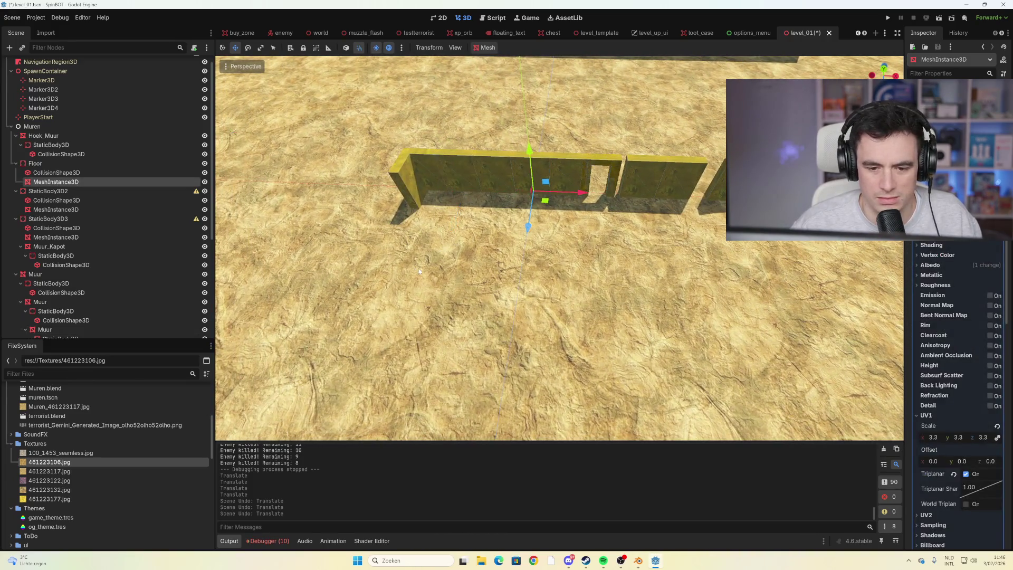
In the floor material's Shading, disable fog and specular occlusion, keeping ambient light and Burley diffuse
click(939, 245)
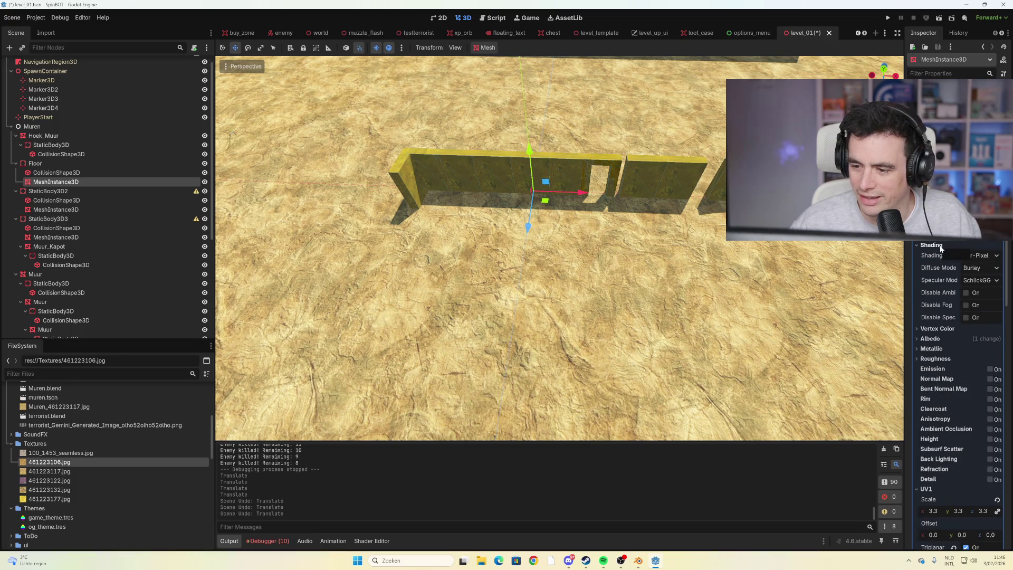
click(966, 293)
click(966, 292)
click(965, 292)
click(966, 293)
click(966, 292)
click(966, 294)
click(966, 305)
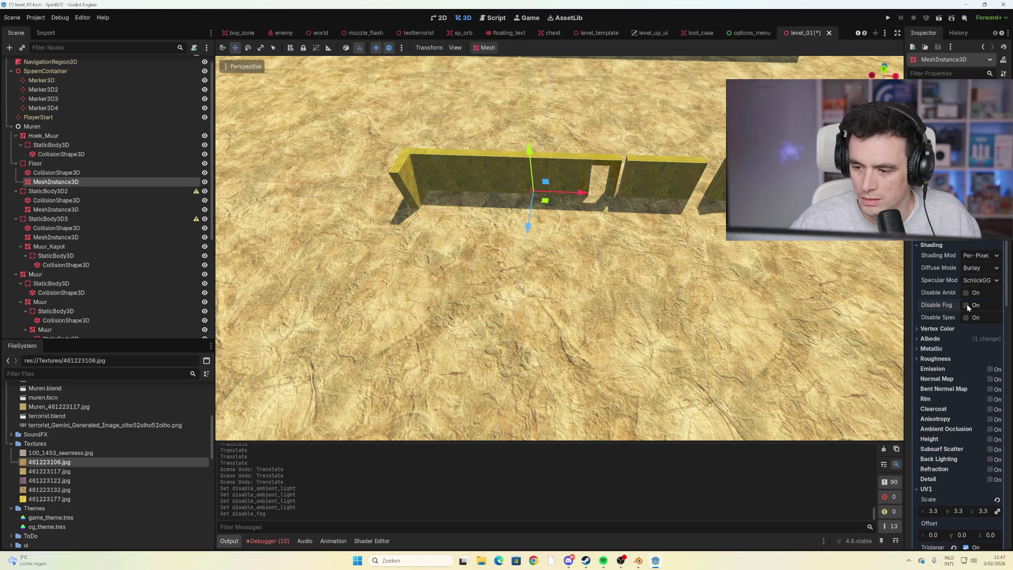
click(967, 318)
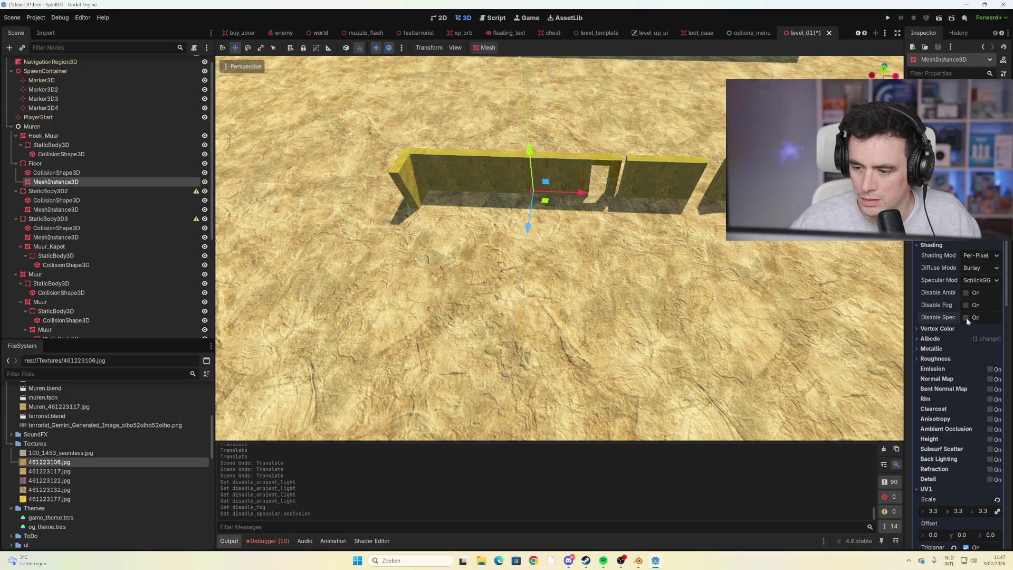
click(981, 268)
click(982, 268)
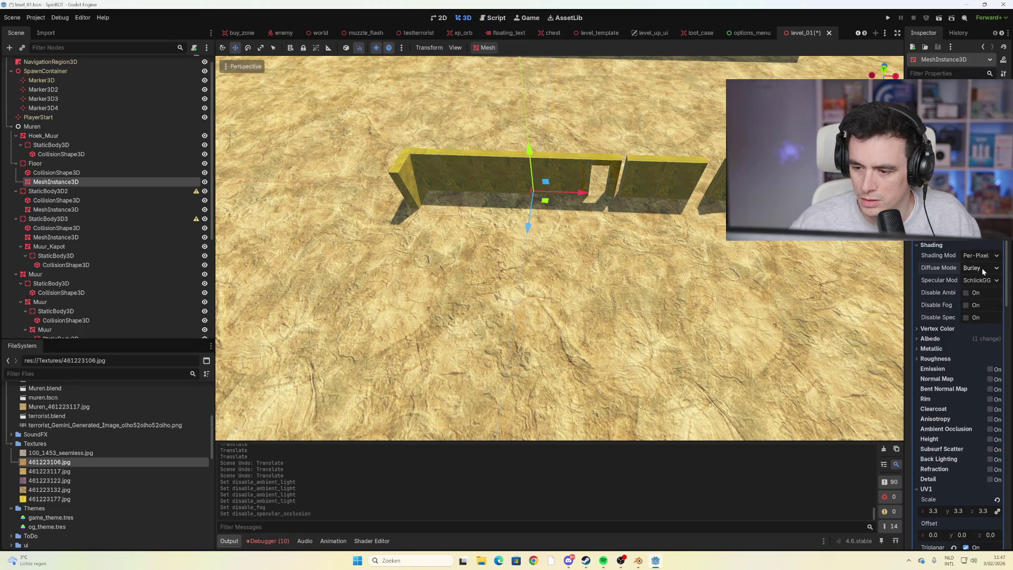
click(960, 243)
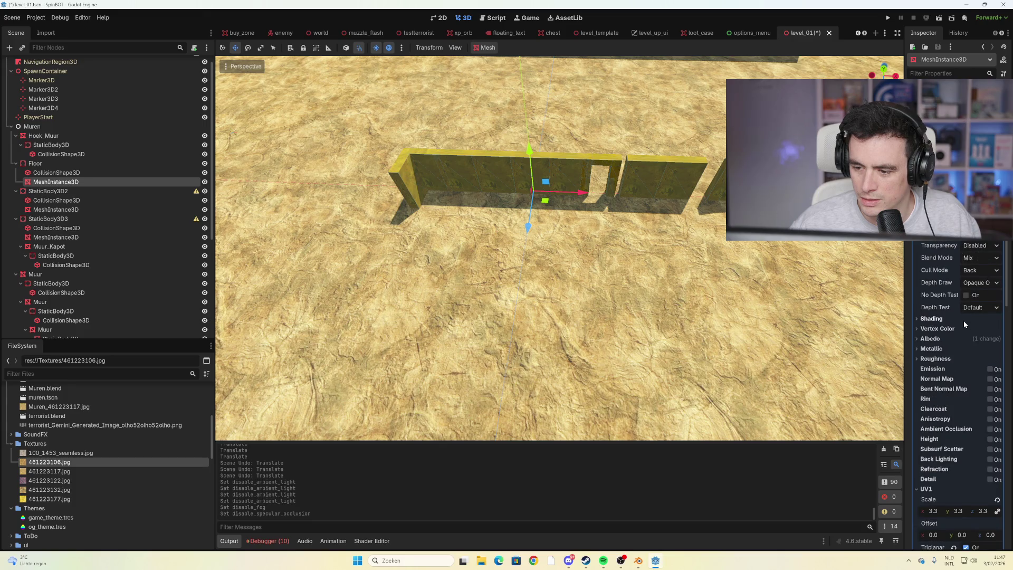
Set the floor material's specular to 0.0 and roughness to 1.0
click(957, 348)
scroll(956, 395, down, 2)
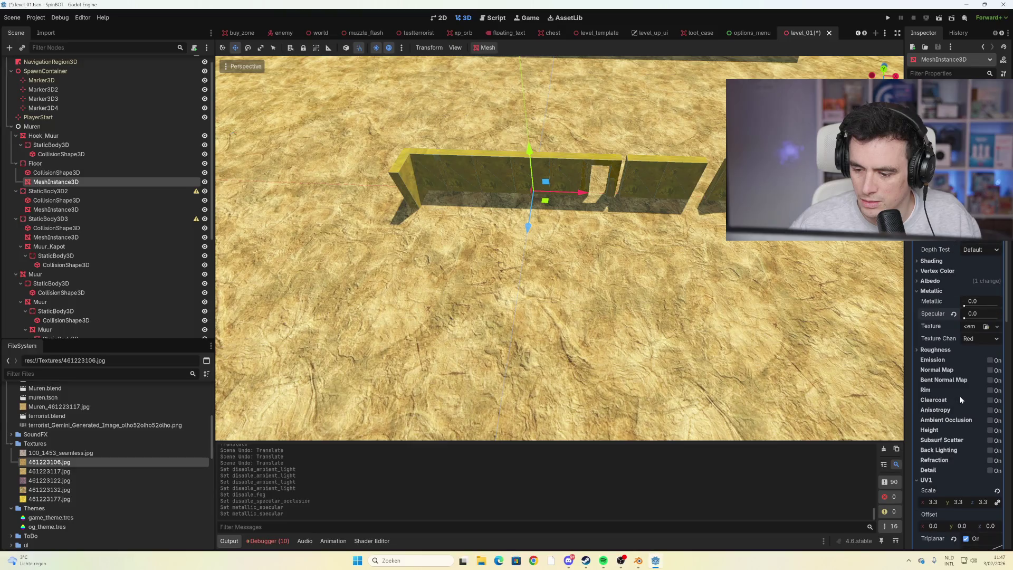
click(939, 349)
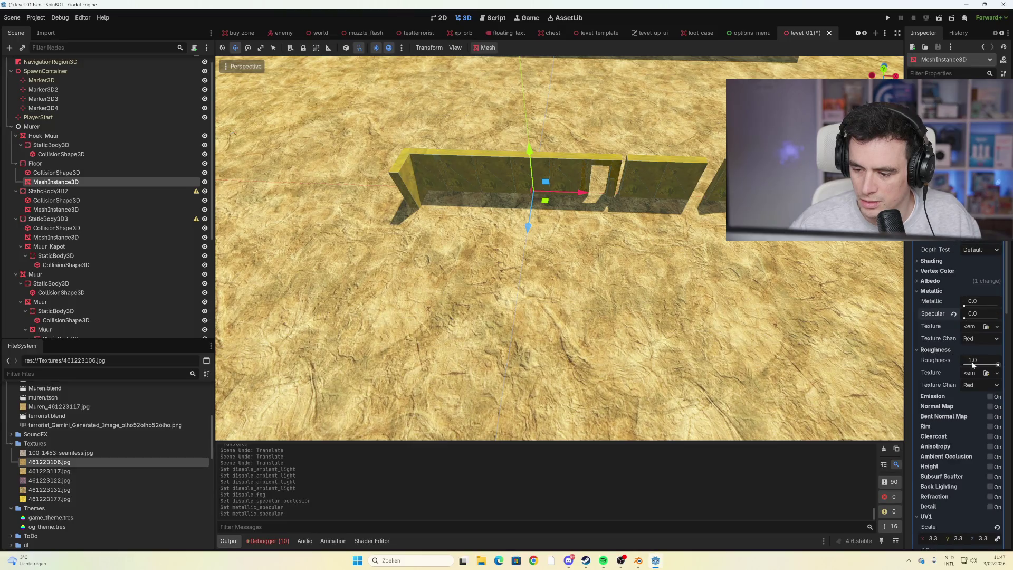
click(998, 365)
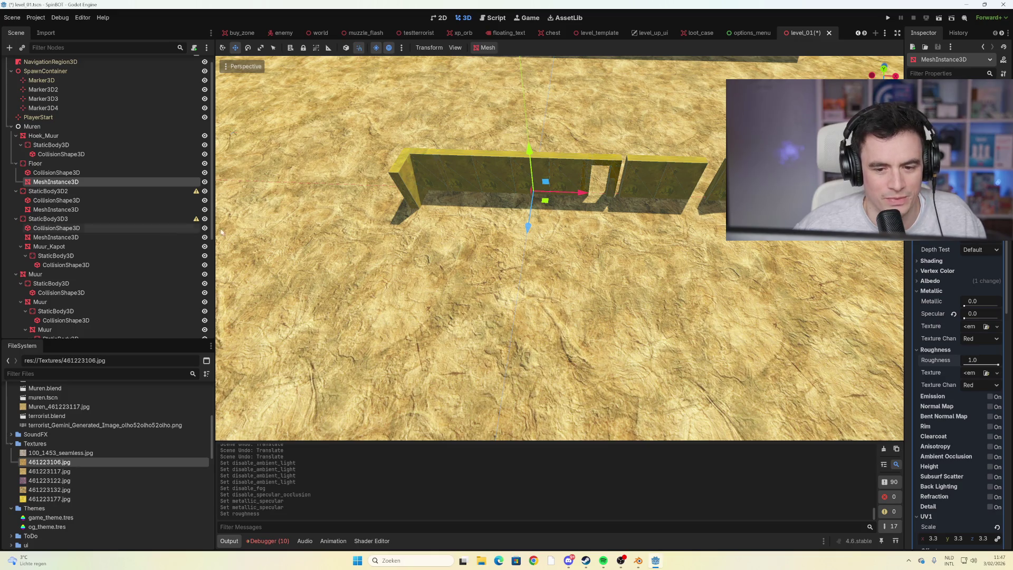
Slide the Deur_Gat door piece slightly along the X axis, then bring Muren.blend to the front
click(609, 165)
scroll(697, 181, up, 5)
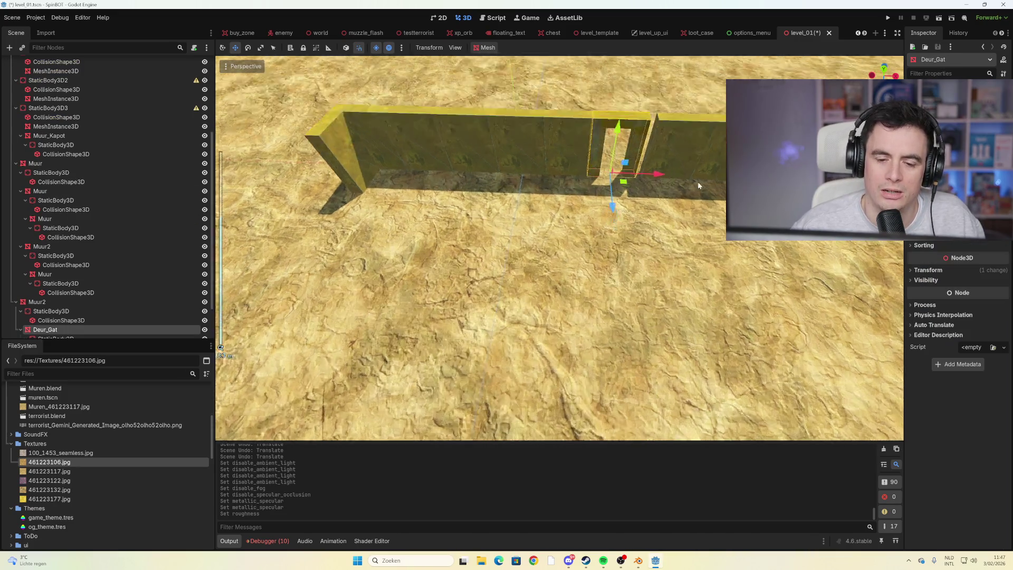
scroll(650, 200, down, 4)
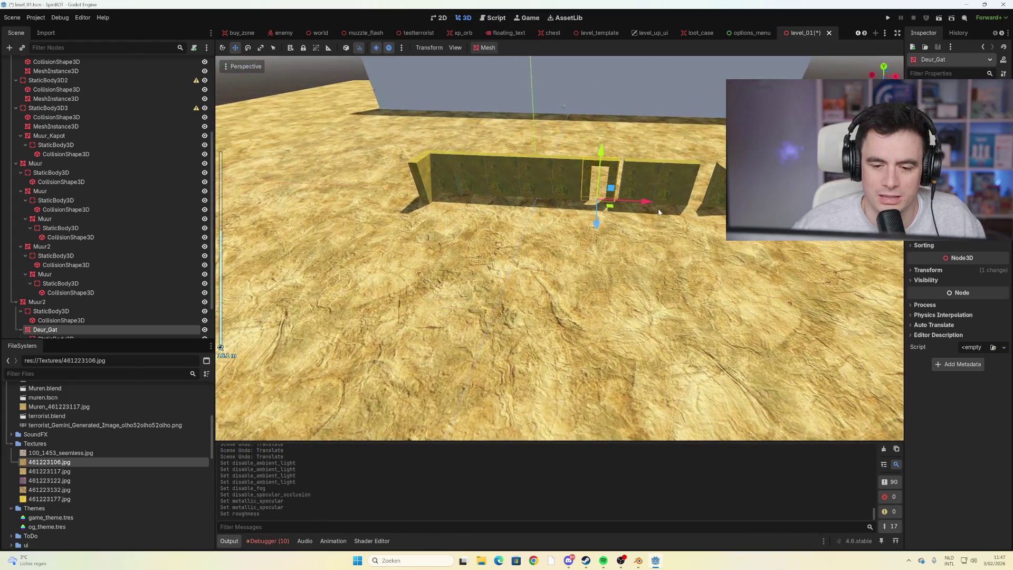
mouse_move(648, 201)
mouse_down()
mouse_move(665, 202)
mouse_move(657, 202)
mouse_up()
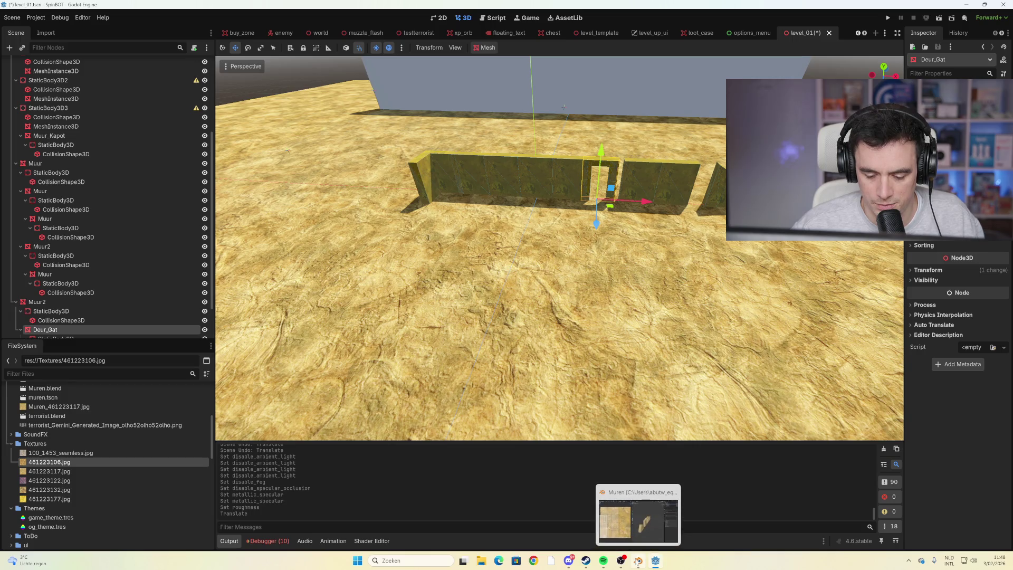
click(638, 560)
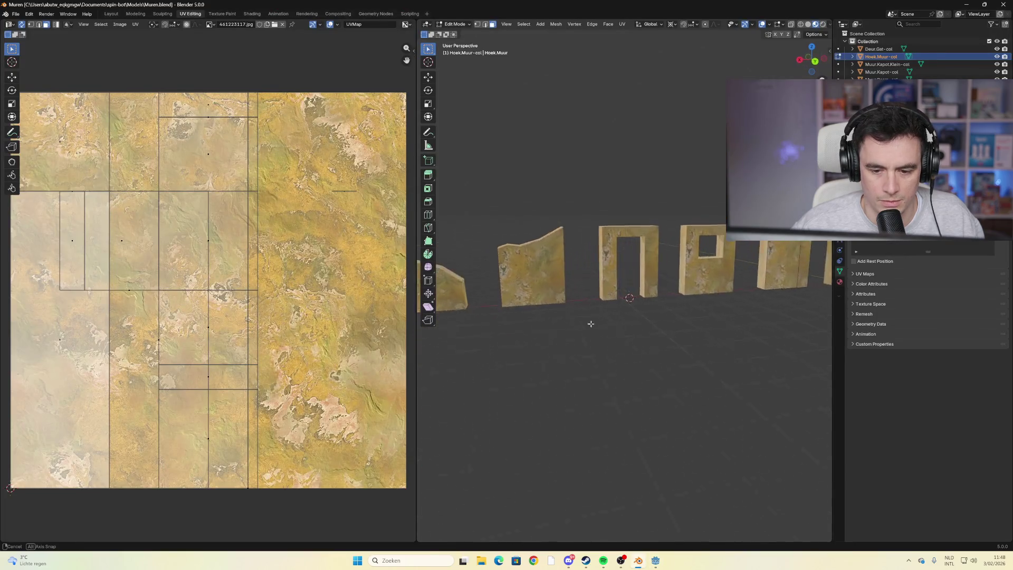
Leave Edit Mode, switch to the Modeling workspace and view the wall row from the front
scroll(701, 302, up, 5)
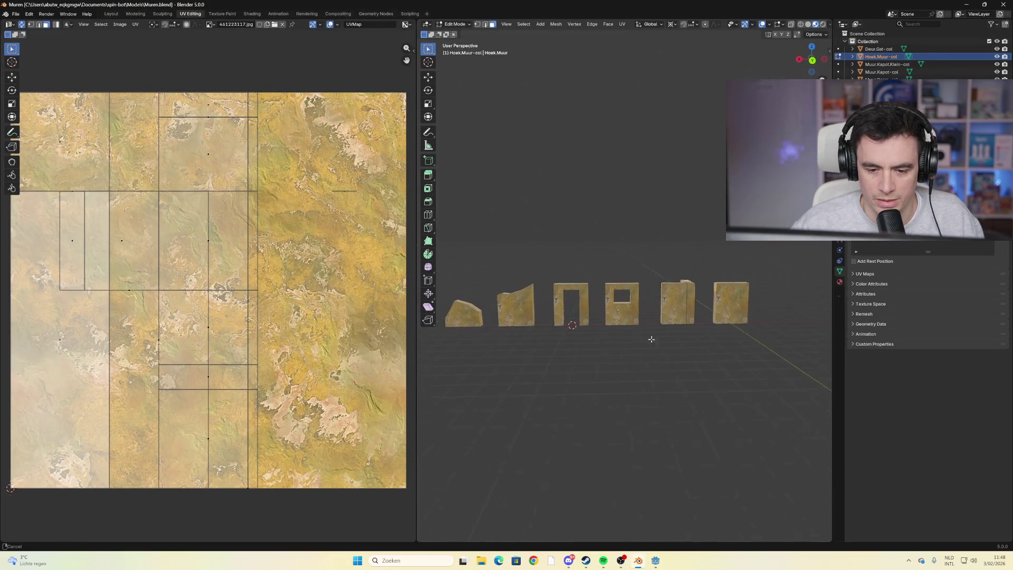
key(Tab)
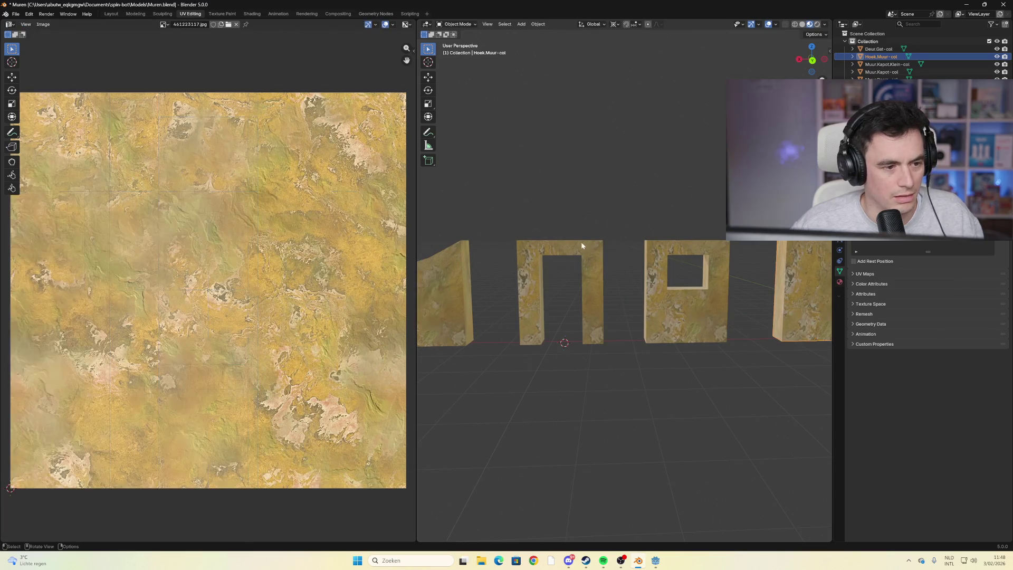
click(137, 15)
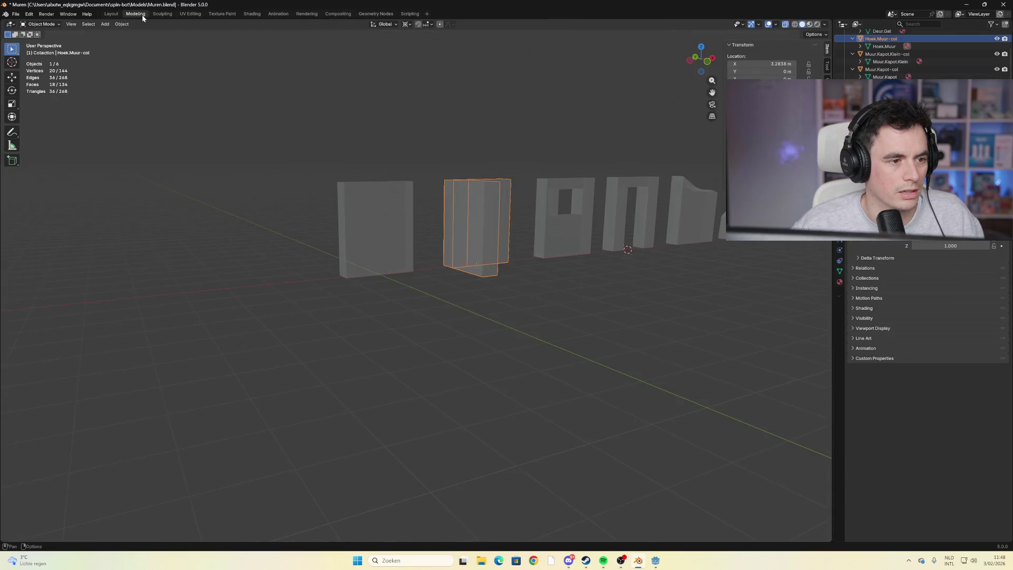
mouse_move(565, 211)
mouse_down()
mouse_move(618, 227)
mouse_move(502, 256)
mouse_up()
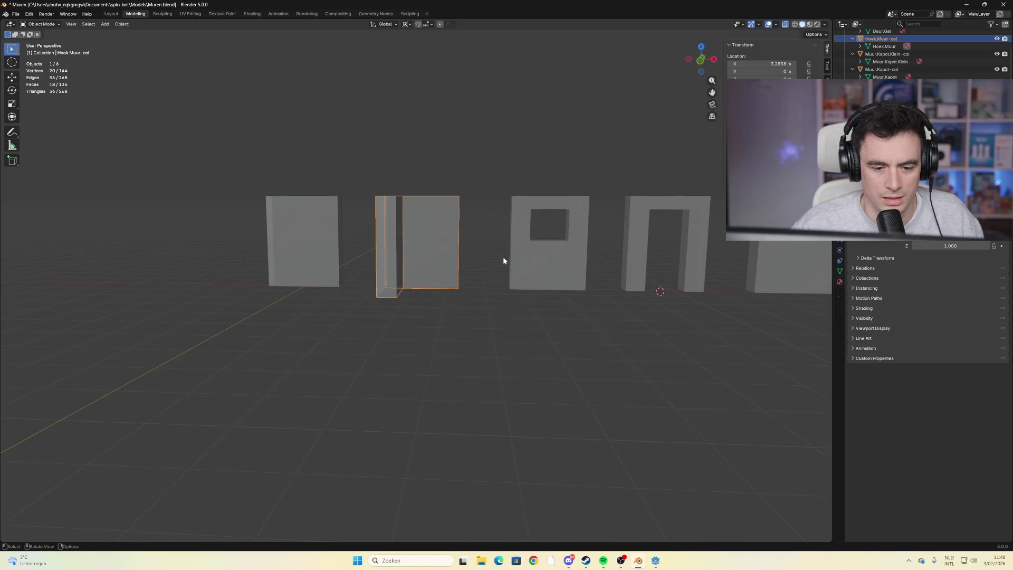
click(572, 283)
scroll(571, 283, up, 5)
mouse_move(619, 286)
mouse_down()
mouse_move(641, 277)
mouse_move(607, 287)
mouse_up()
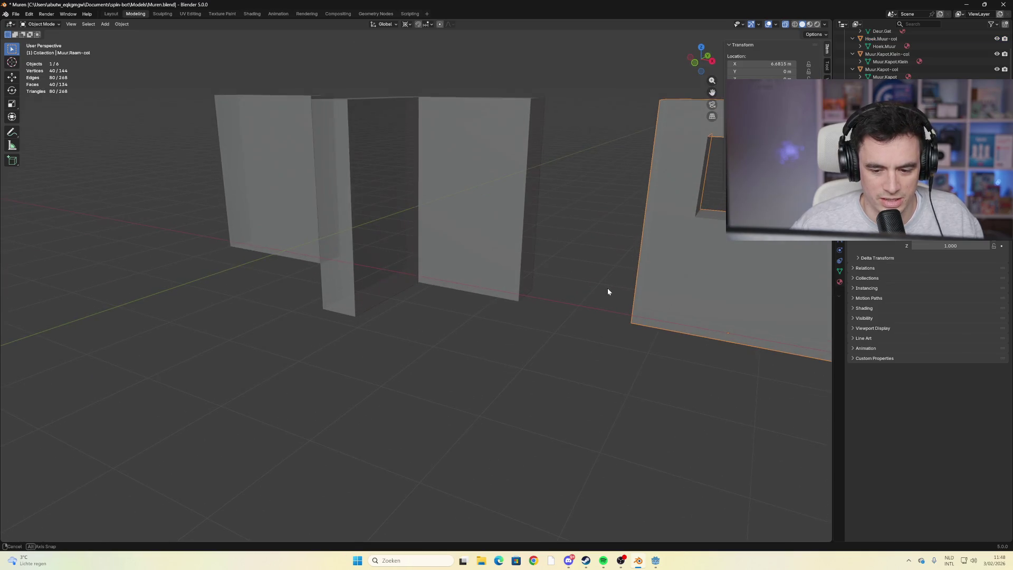
mouse_move(702, 305)
mouse_down()
mouse_move(657, 301)
mouse_move(714, 308)
mouse_move(530, 305)
mouse_up()
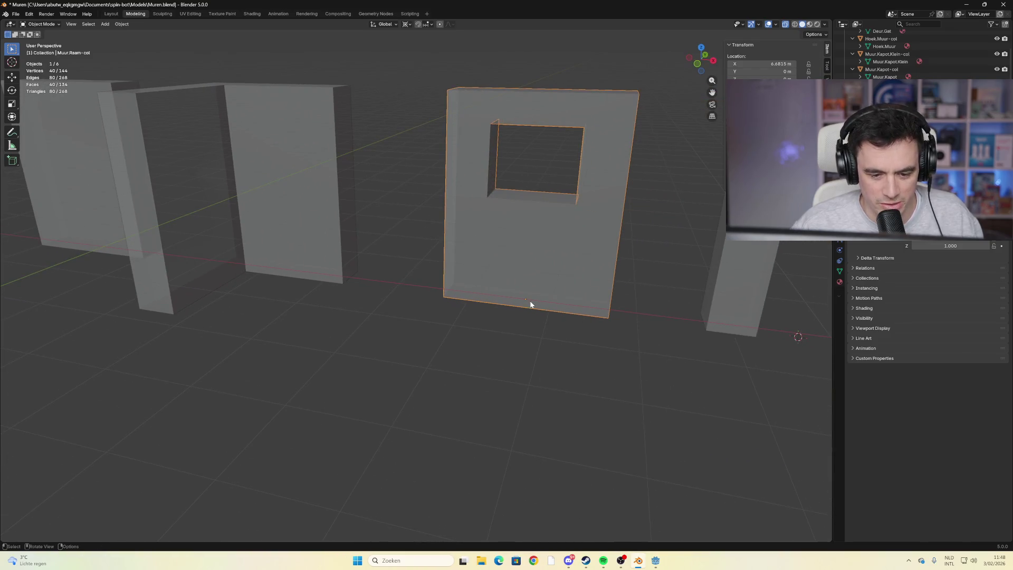
scroll(531, 298, down, 4)
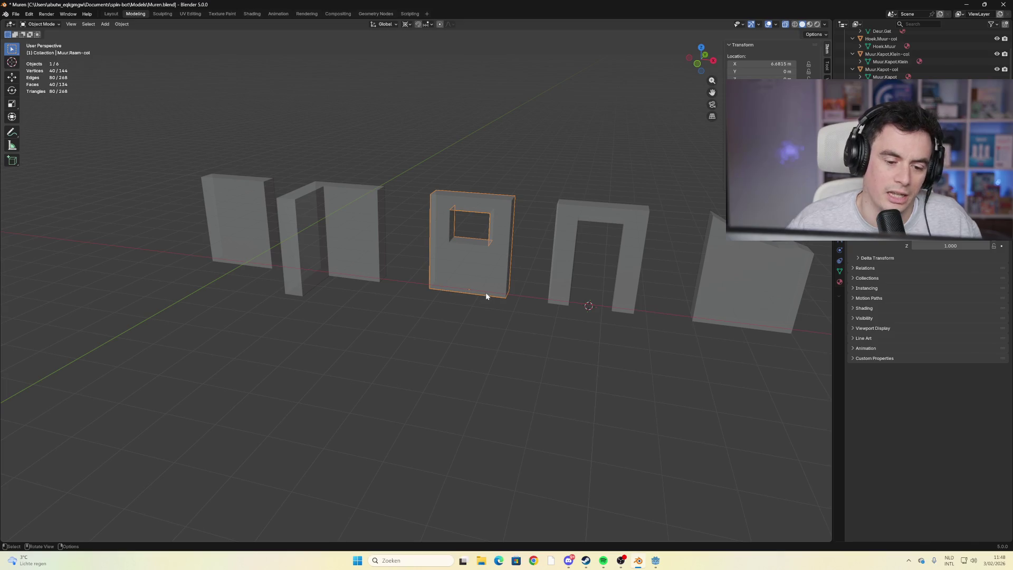
key(KP_2)
key(KP_2)
Select the Deur.Gat-col door-frame wall, centre it and zoom in on it
click(338, 271)
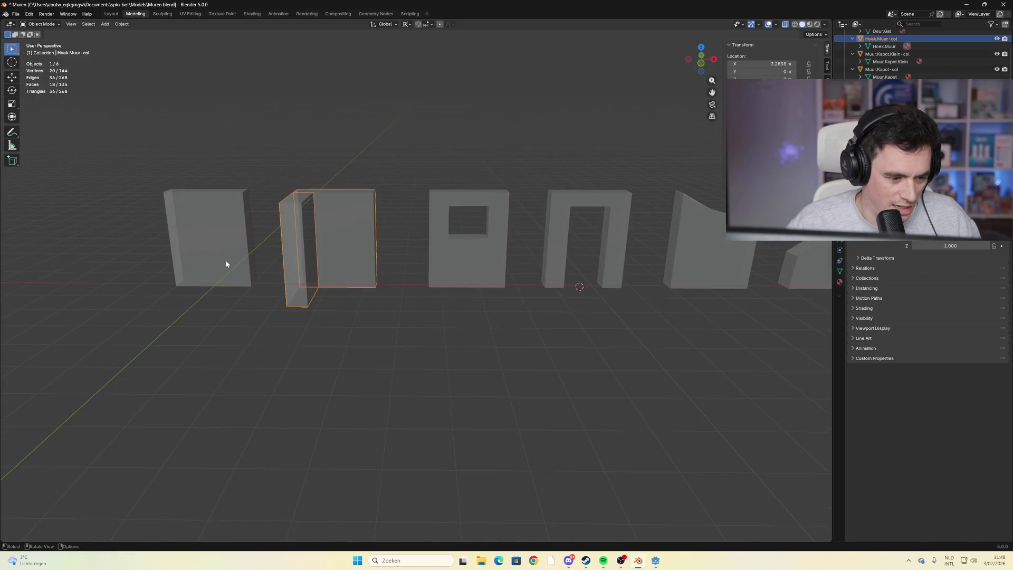
click(463, 266)
click(716, 277)
scroll(734, 303, down, 1)
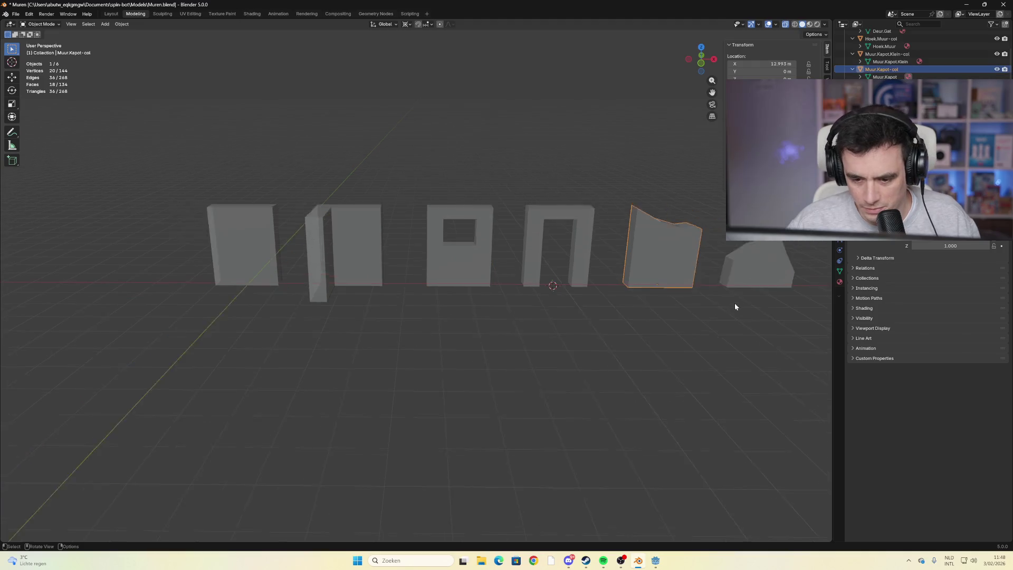
scroll(734, 302, down, 1)
click(686, 272)
click(607, 266)
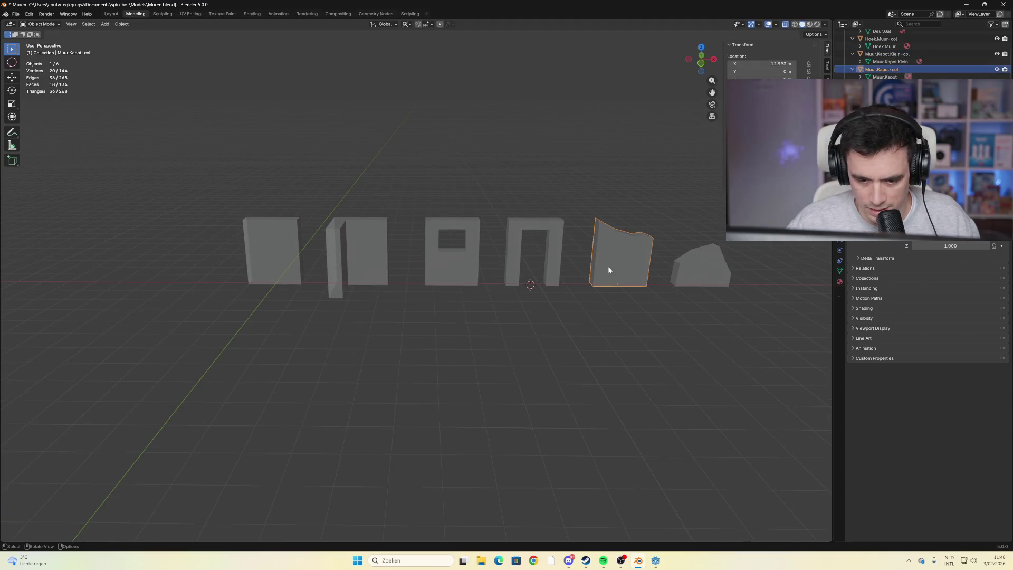
click(462, 279)
click(372, 272)
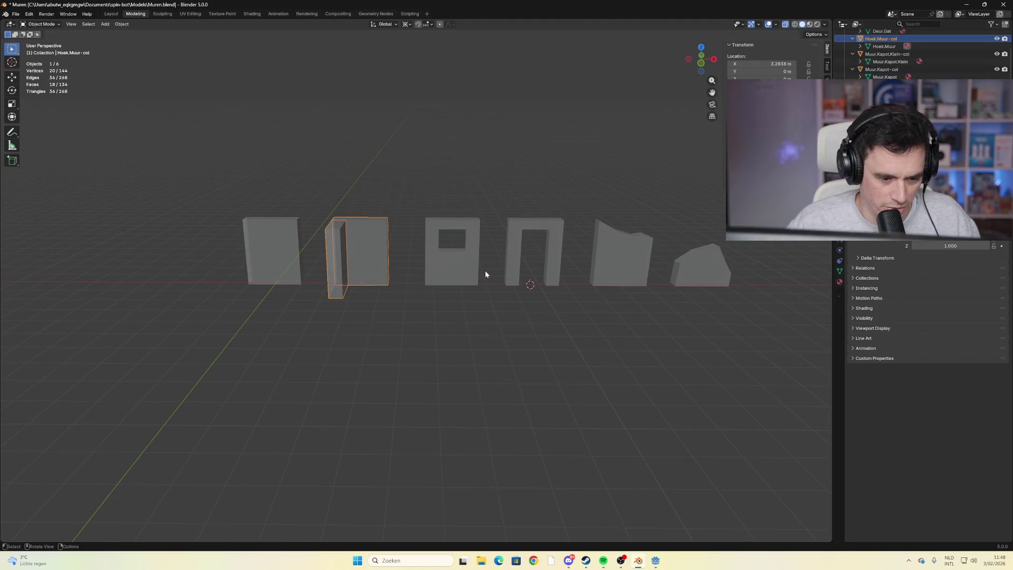
click(515, 270)
drag(602, 270, 431, 259)
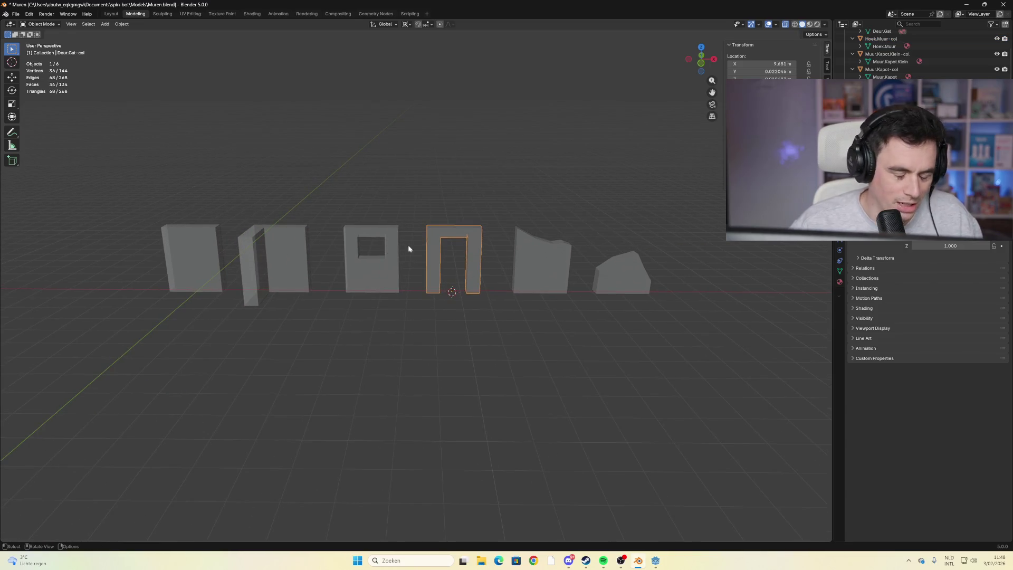
scroll(409, 248, up, 2)
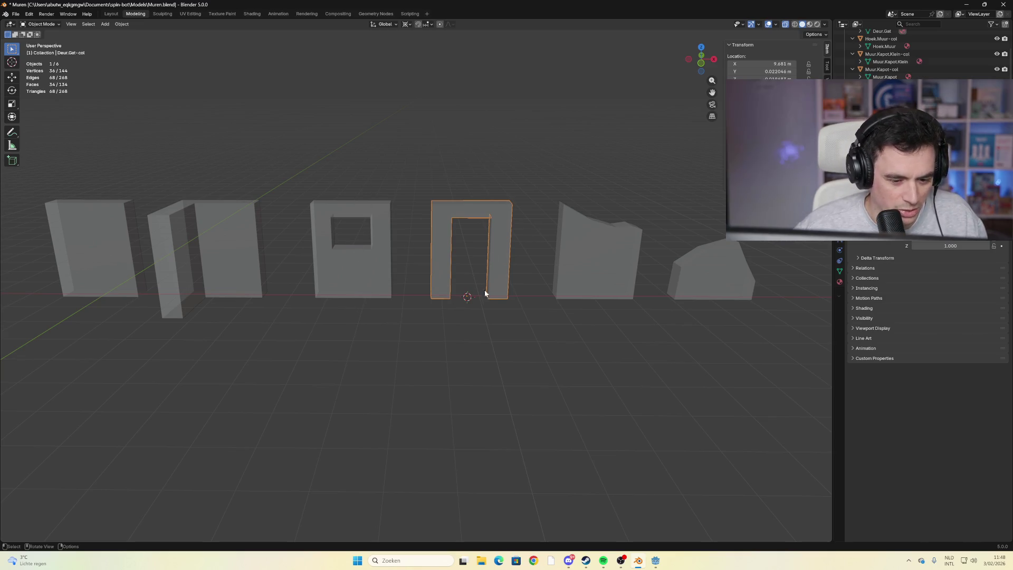
key(shift)
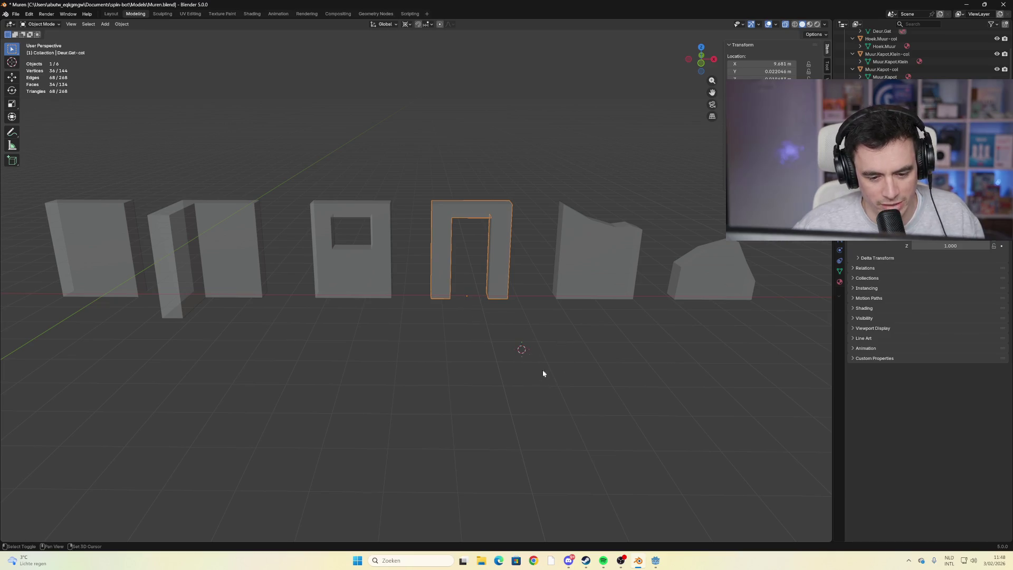
scroll(476, 290, up, 5)
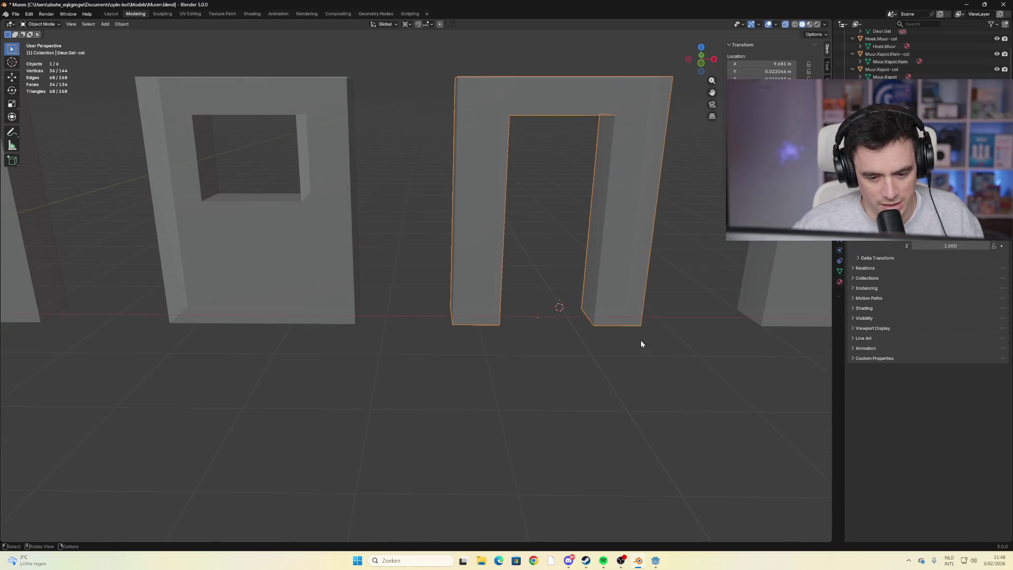
Reset the Deur.Gat-col door frame's origin with Set Origin > Geometry to Origin, then inspect the pillars
right_click(542, 322)
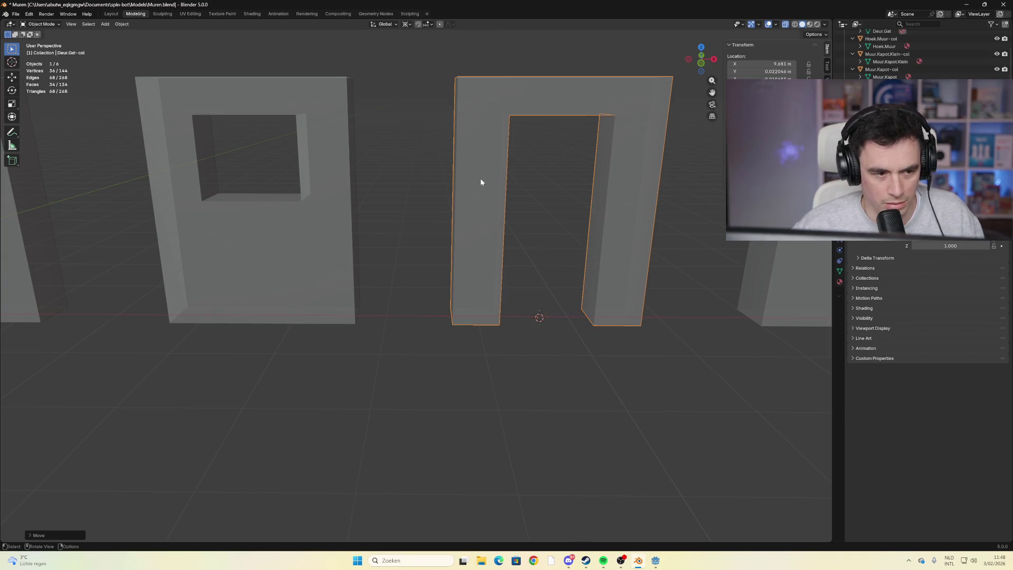
key(Tab)
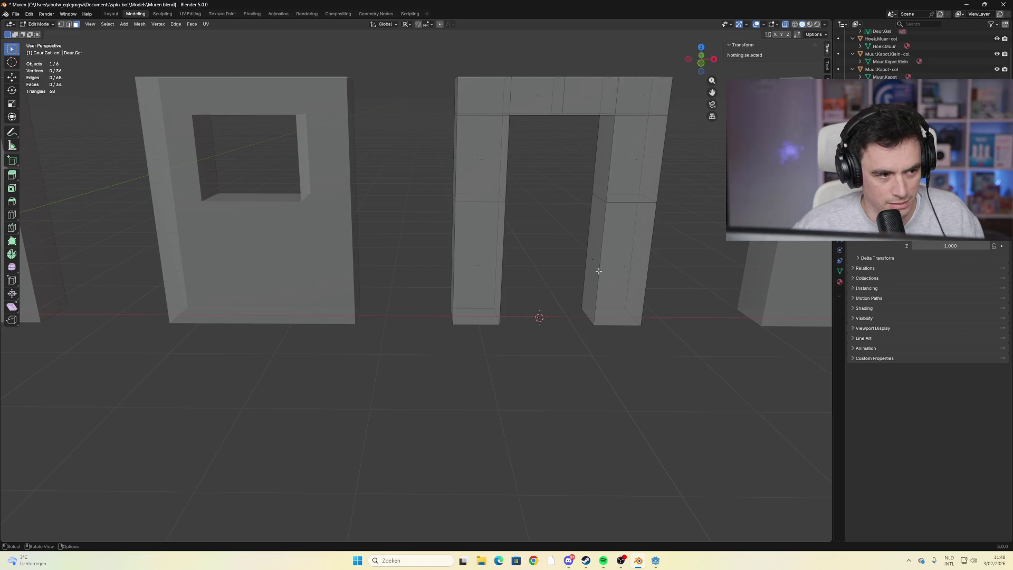
key(Tab)
right_click(535, 318)
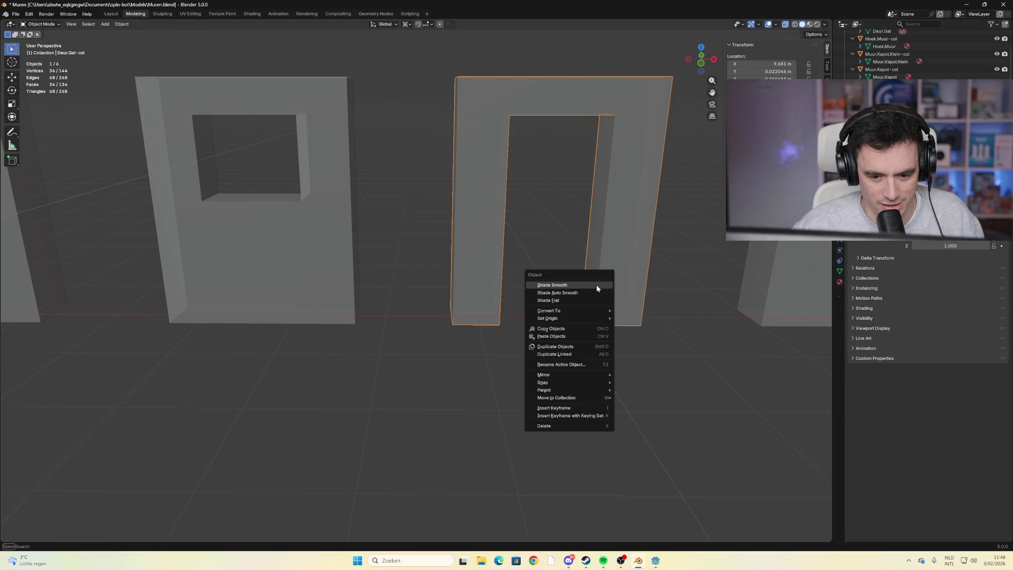
mouse_move(587, 317)
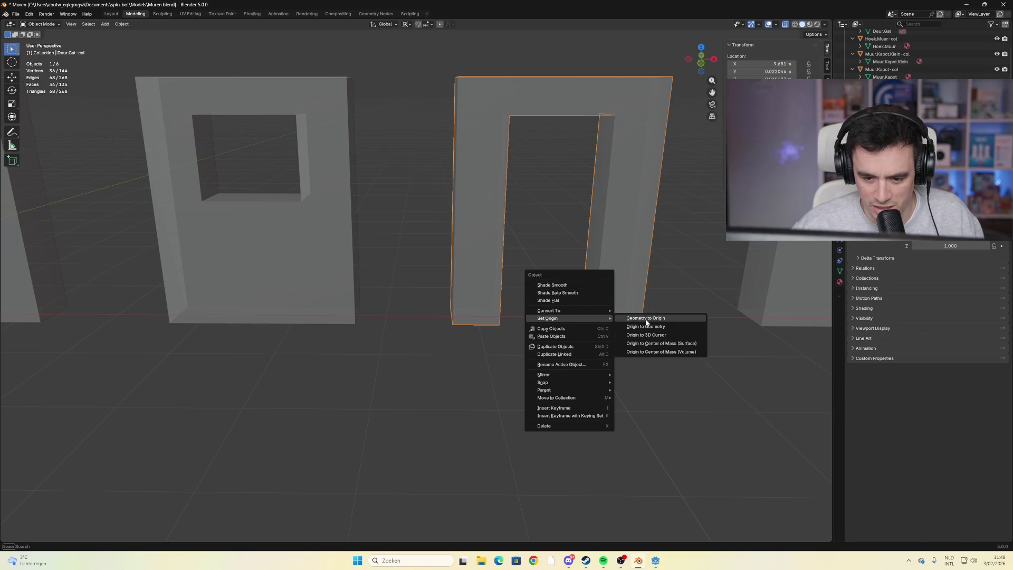
click(668, 337)
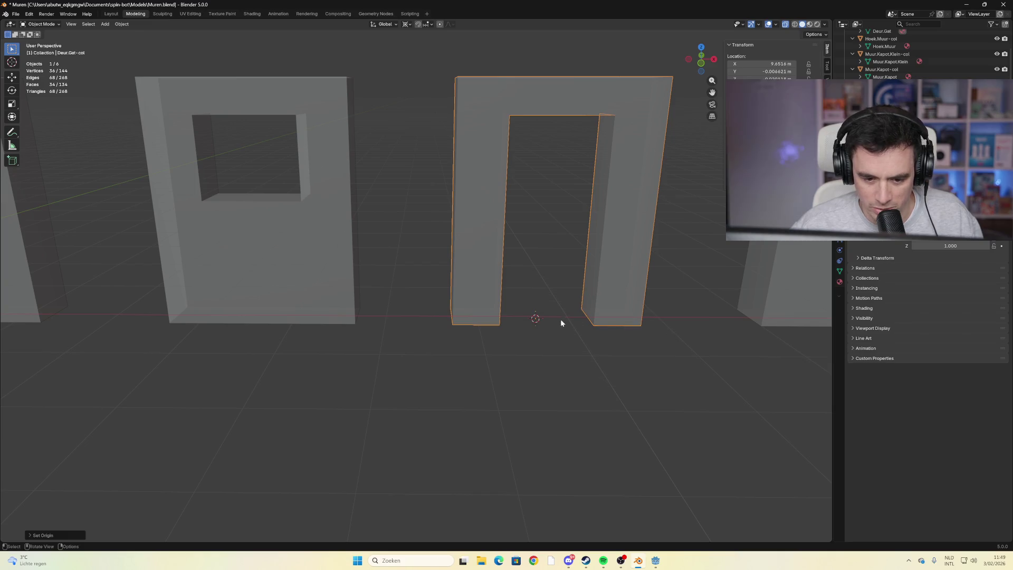
scroll(555, 322, up, 4)
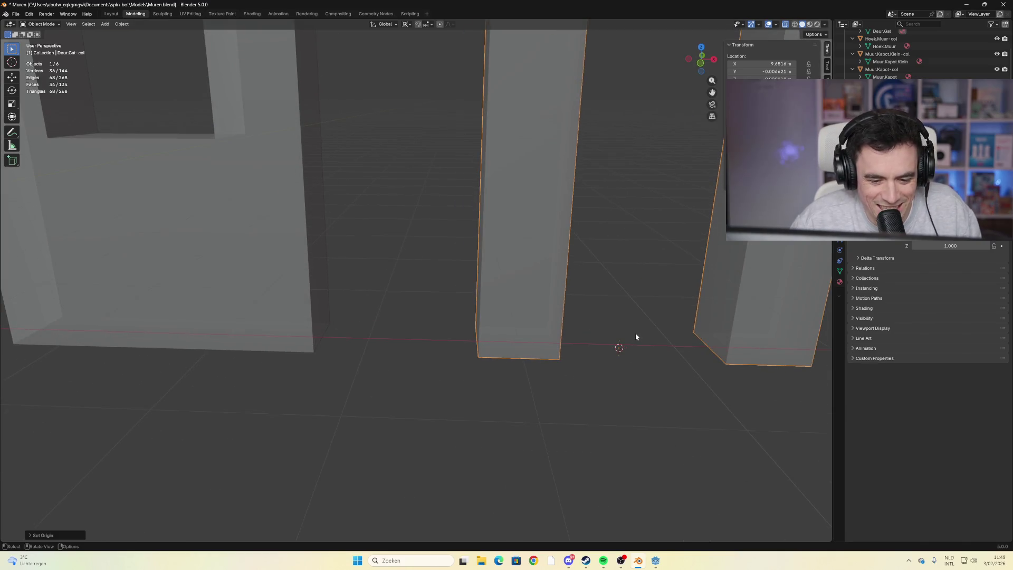
drag(514, 338, 474, 334)
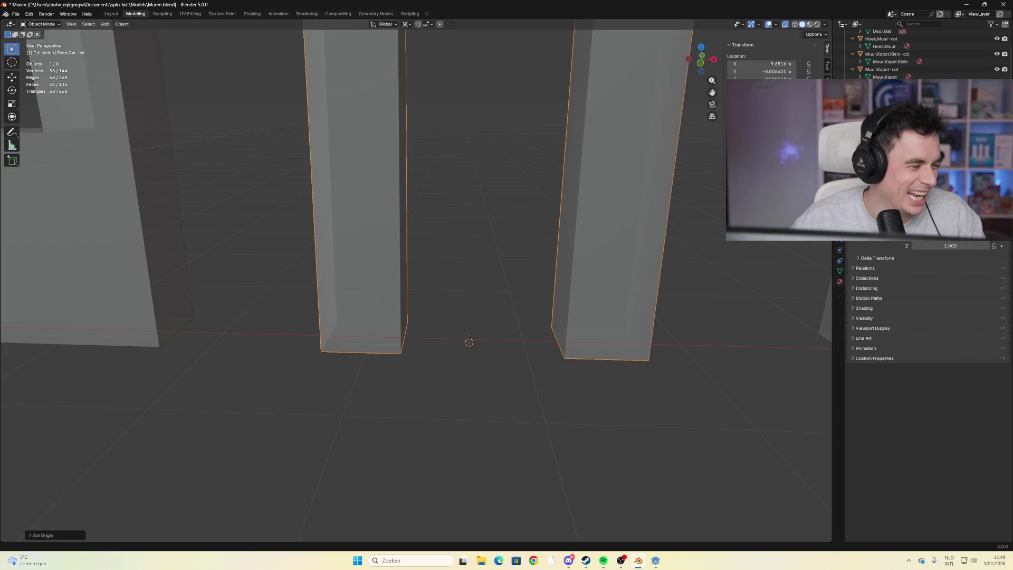
scroll(522, 322, down, 6)
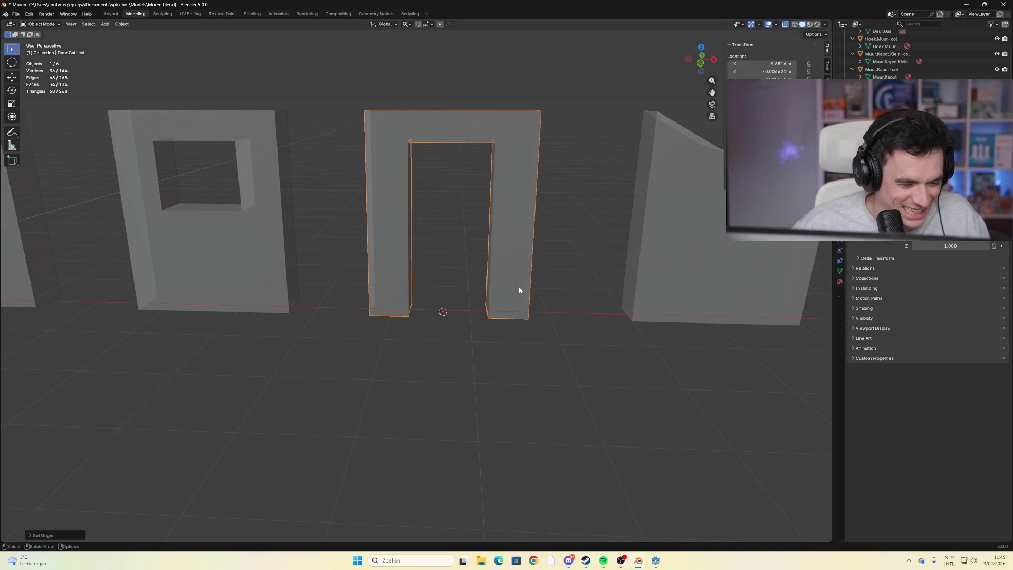
scroll(514, 287, up, 3)
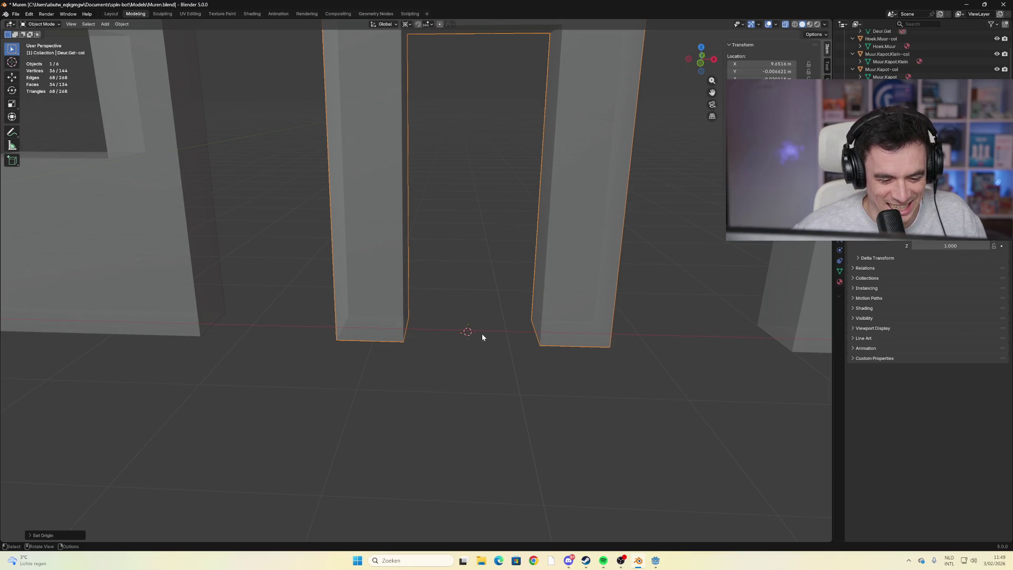
Move the Deur.Gat-col origin to the 3D cursor and orbit out over the wall row
right_click(465, 334)
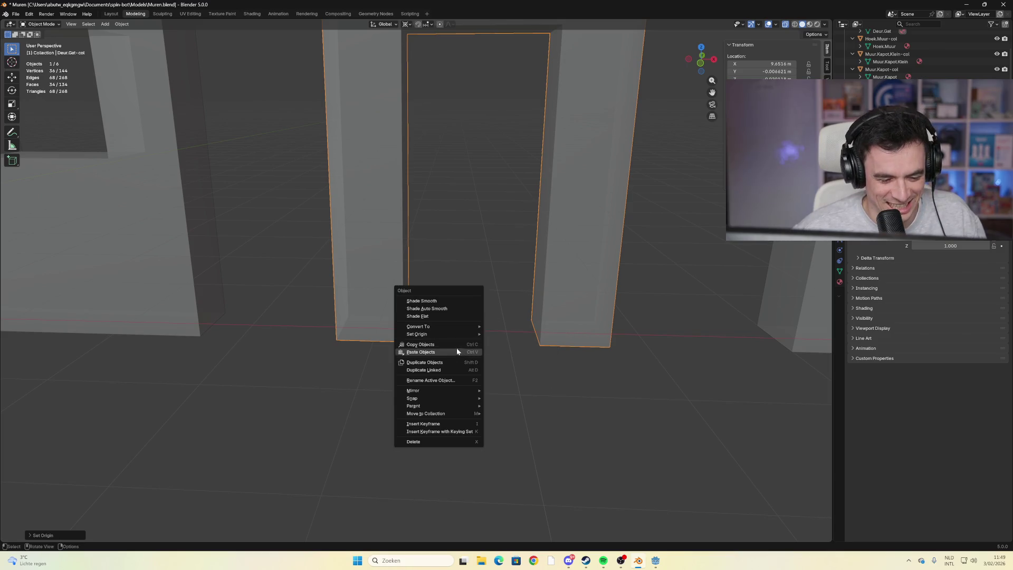
mouse_move(464, 327)
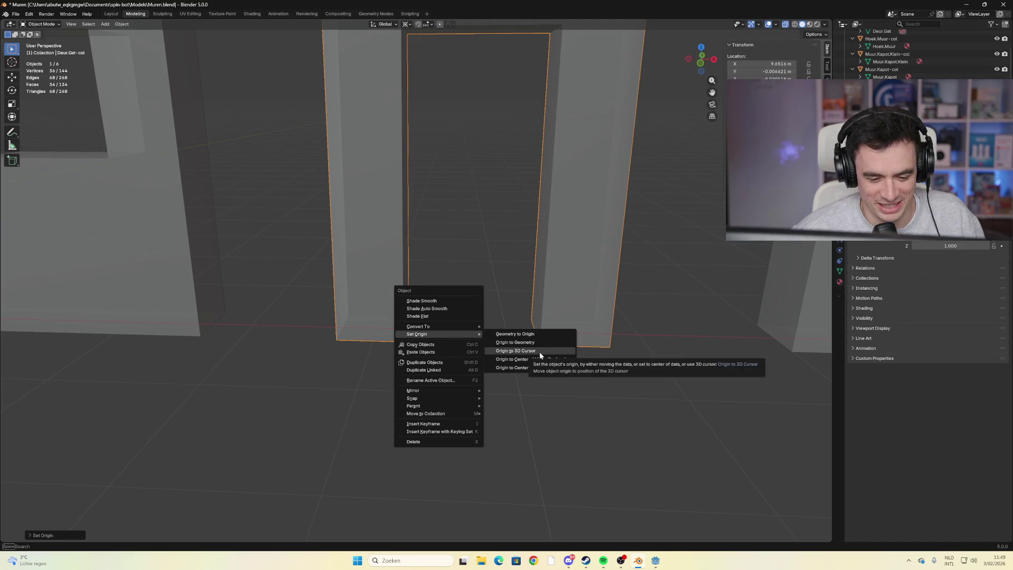
click(539, 351)
mouse_move(481, 321)
mouse_down()
mouse_move(511, 204)
mouse_move(460, 280)
mouse_move(457, 321)
mouse_move(477, 346)
mouse_move(501, 293)
mouse_move(502, 220)
mouse_move(501, 335)
mouse_move(456, 293)
mouse_move(380, 272)
mouse_move(391, 286)
mouse_move(429, 242)
mouse_up()
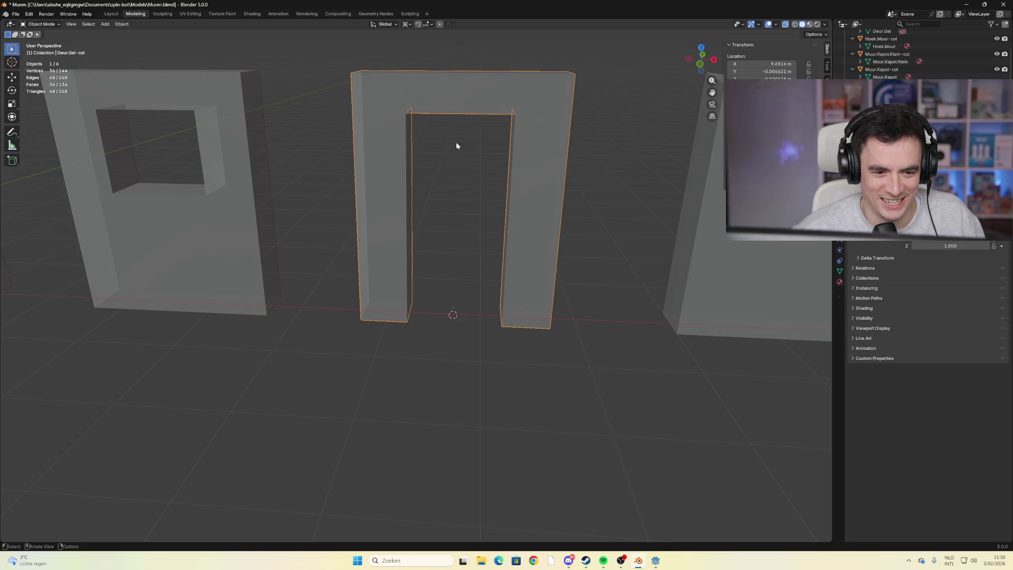
scroll(474, 254, down, 5)
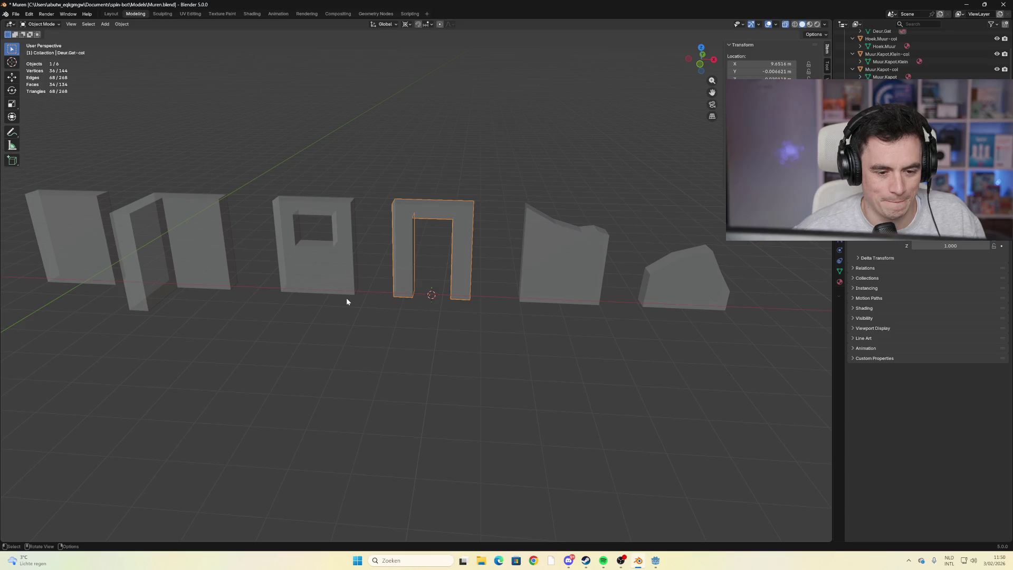
scroll(414, 266, up, 2)
scroll(248, 229, down, 5)
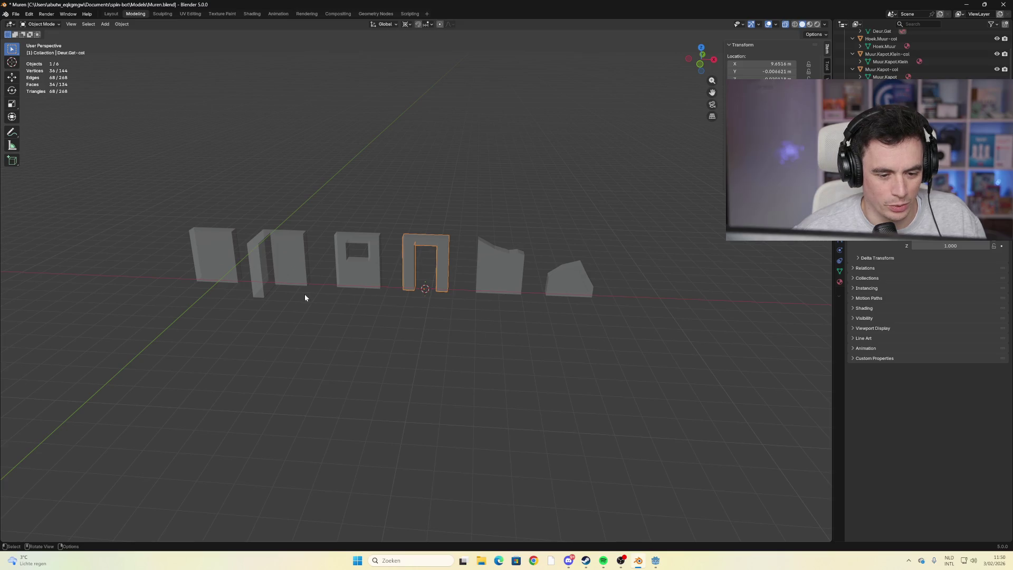
scroll(304, 295, up, 2)
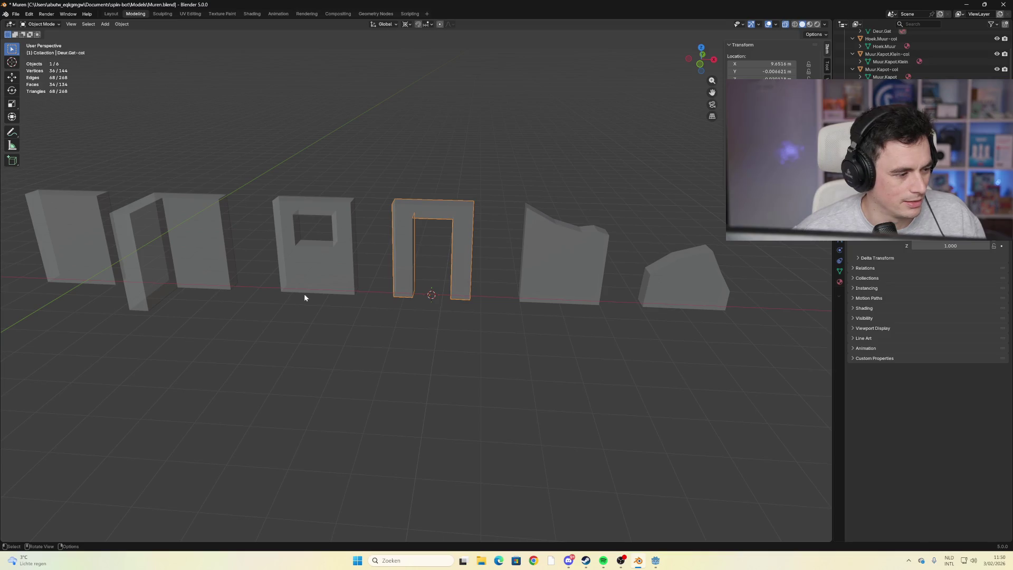
scroll(445, 229, up, 4)
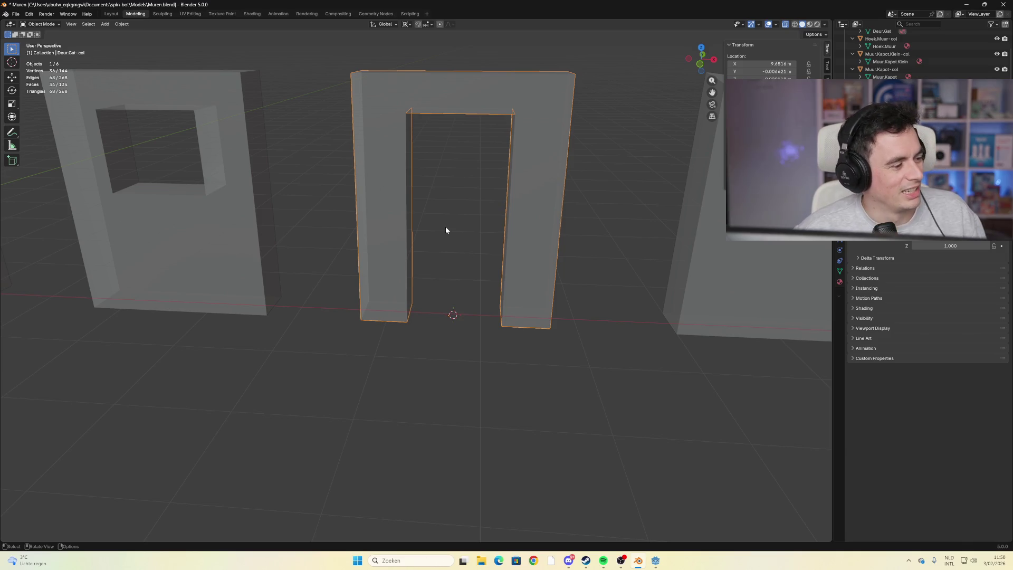
scroll(483, 235, down, 3)
scroll(482, 238, down, 5)
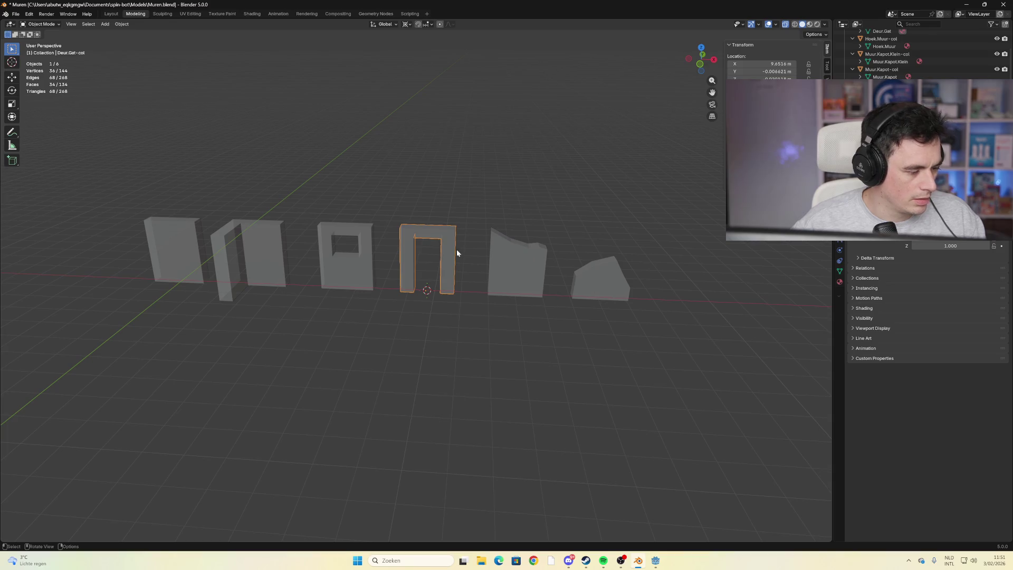
key(alt+a)
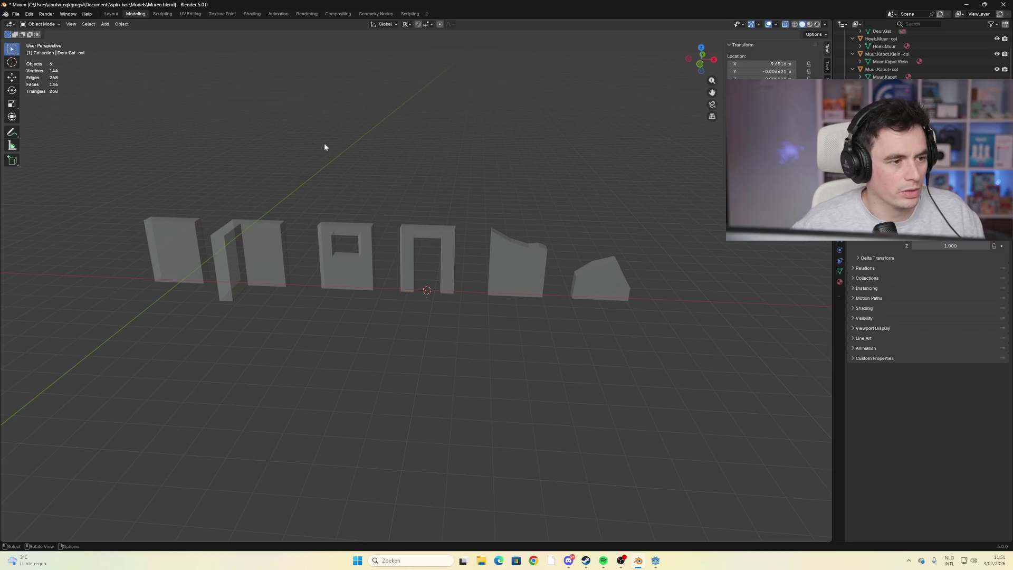
In Edit Mode on the doorway wall, select the bottom faces of both pillars
click(439, 242)
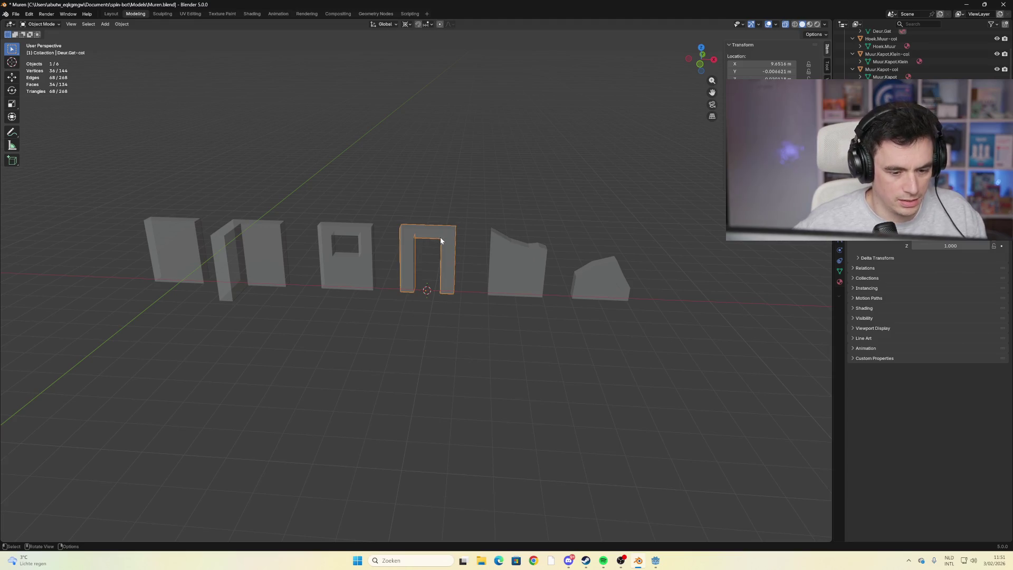
key(Tab)
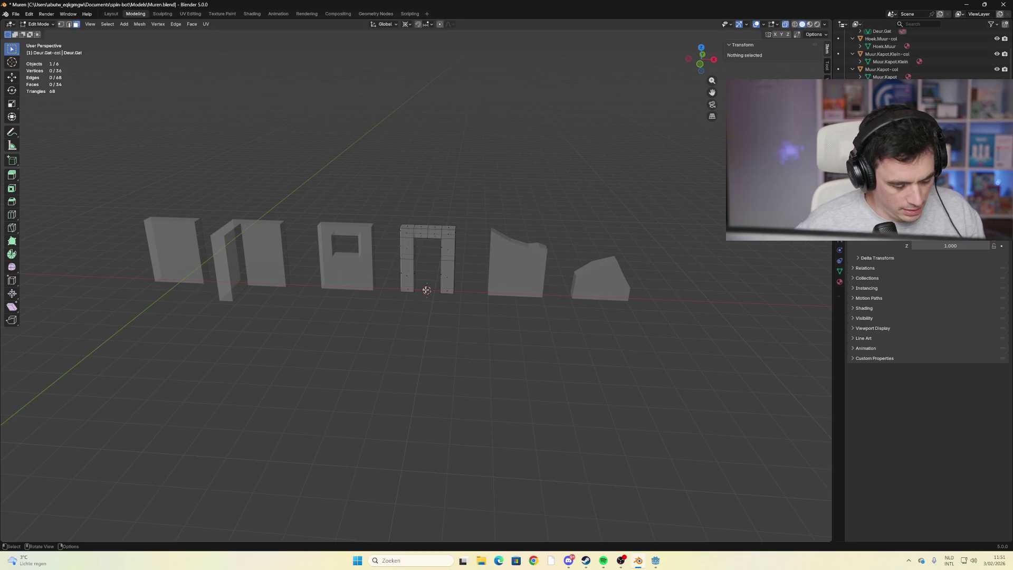
scroll(426, 290, up, 7)
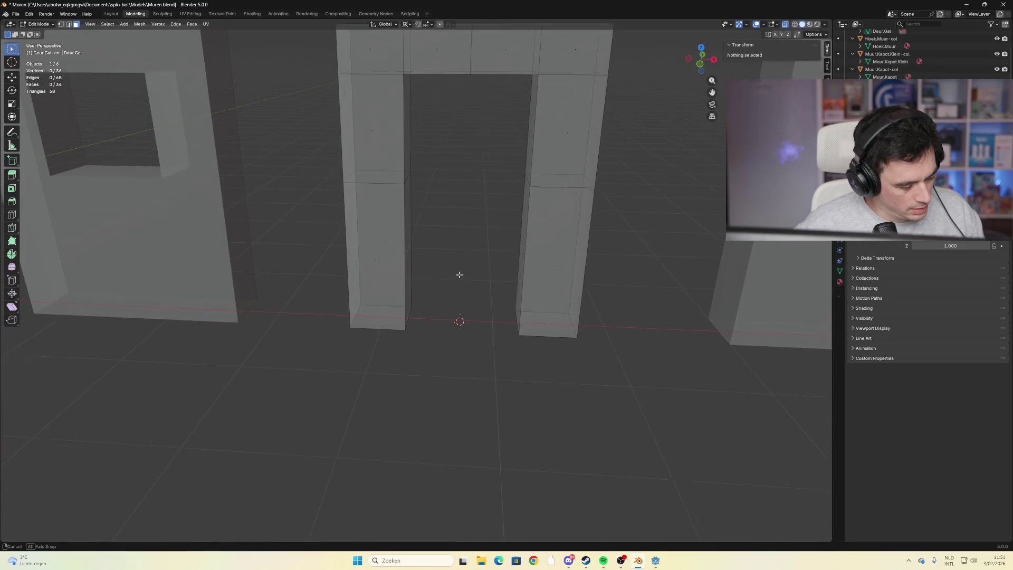
drag(459, 275, 464, 270)
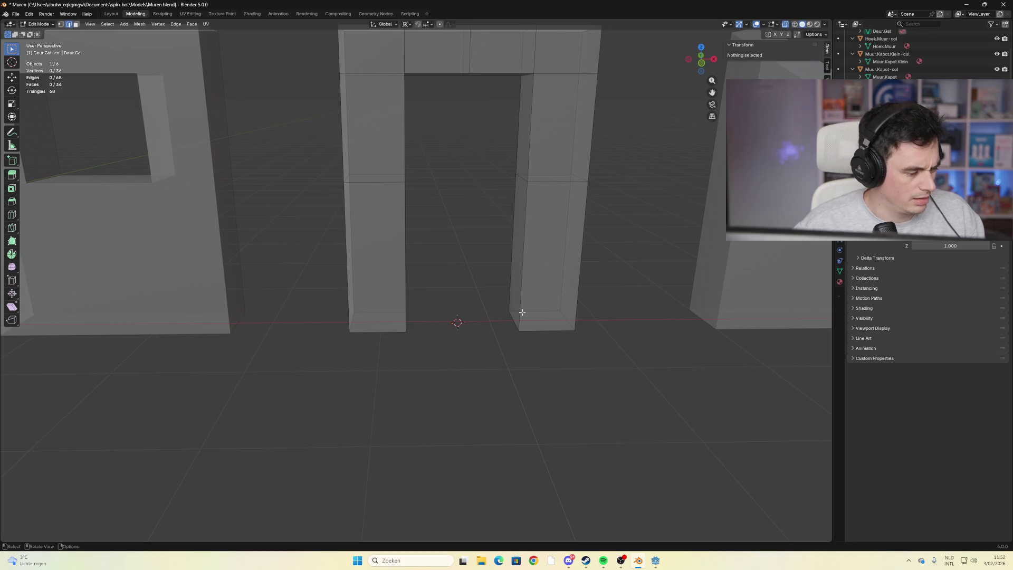
drag(522, 312, 519, 261)
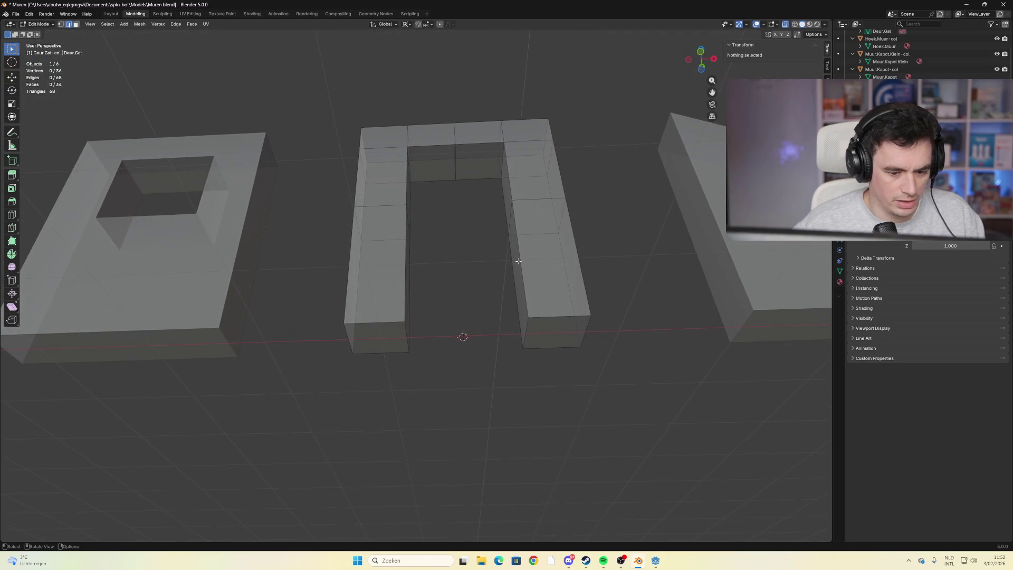
click(560, 346)
click(538, 333)
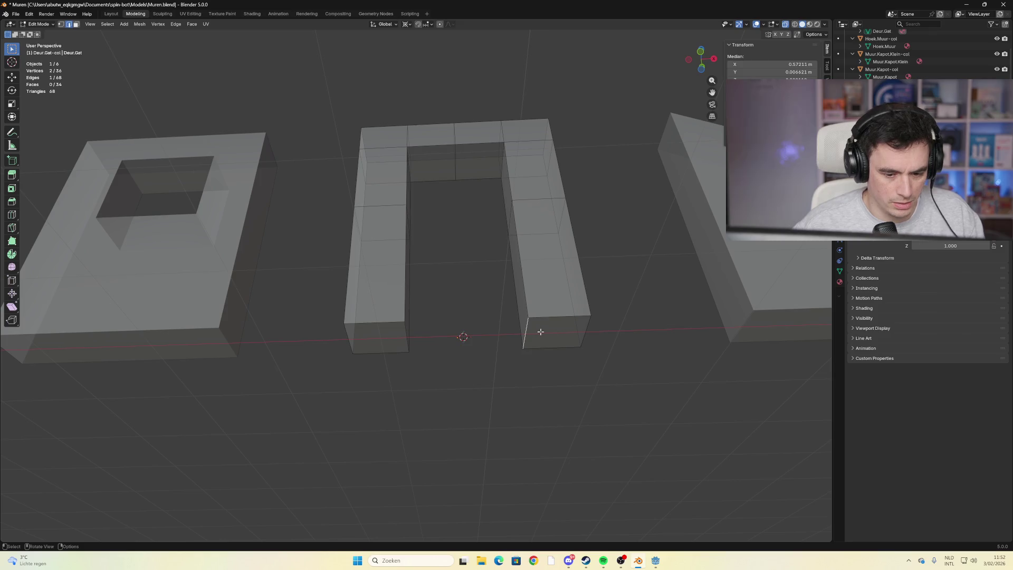
click(76, 29)
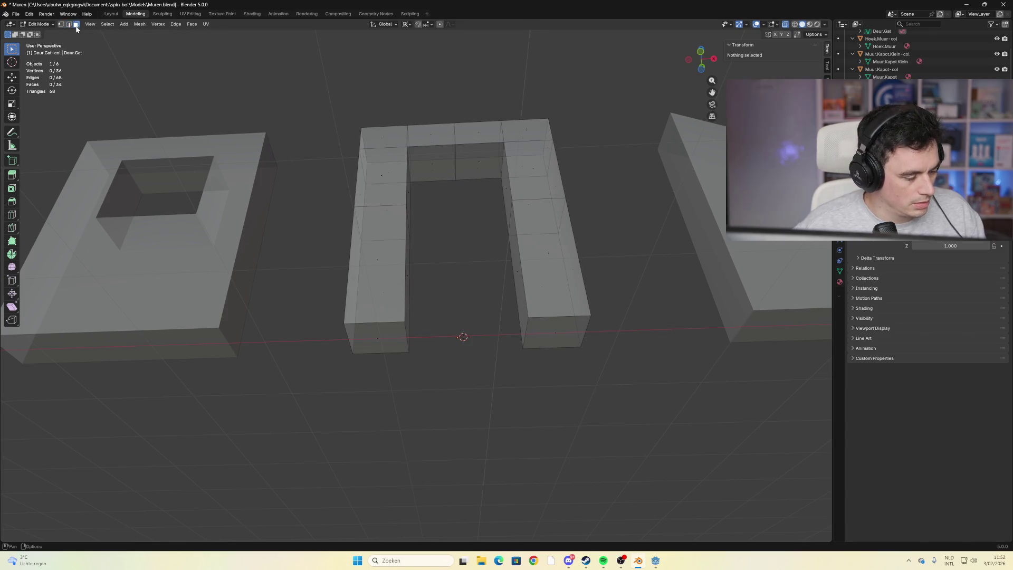
click(554, 328)
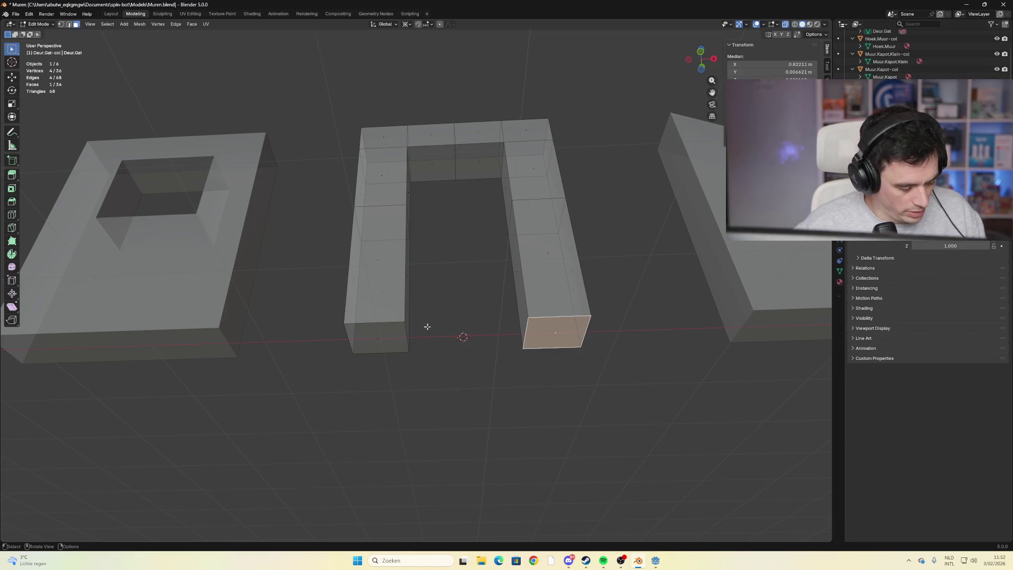
shift+click(405, 334)
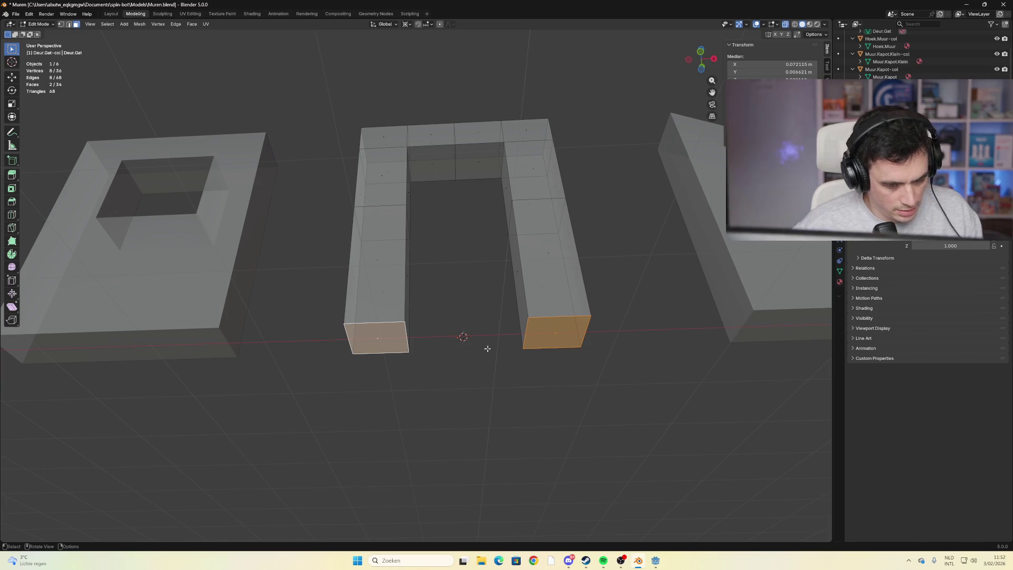
Snap the 3D cursor to the selected pillar bases with Cursor to Selected
key(shift+s)
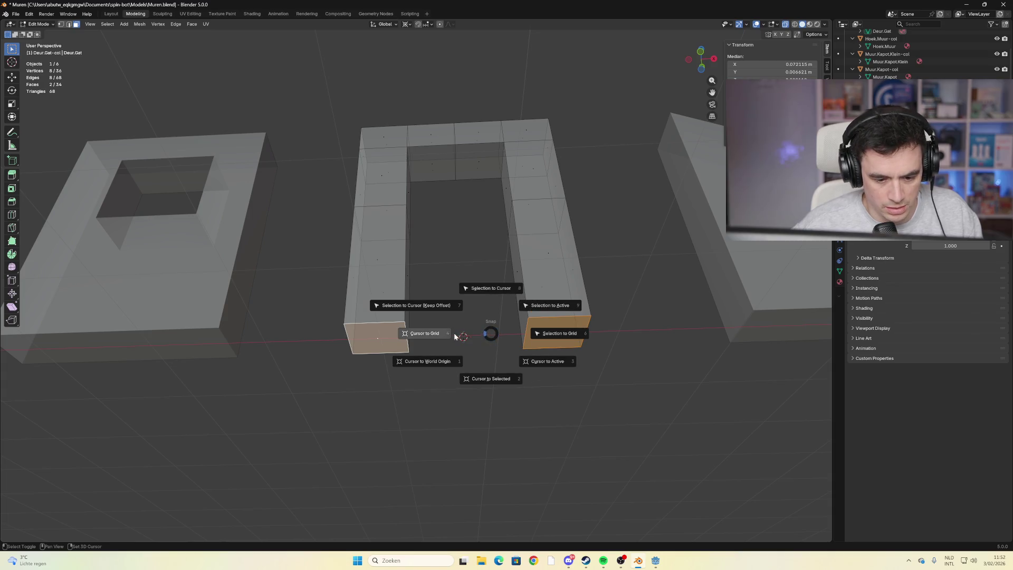
click(493, 379)
mouse_move(494, 380)
mouse_down()
mouse_move(503, 369)
mouse_move(511, 376)
mouse_up()
scroll(515, 388, down, 3)
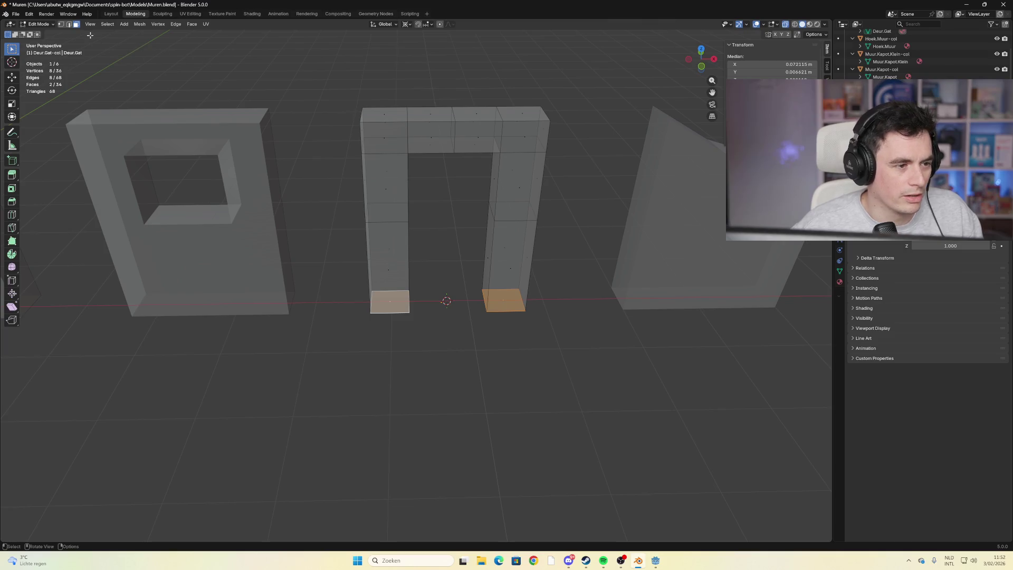
click(51, 25)
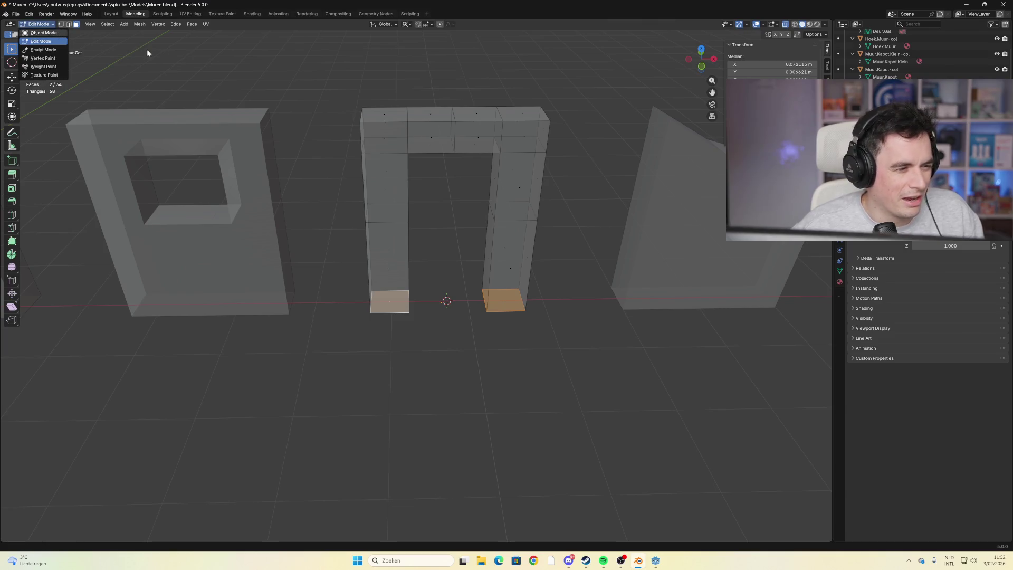
Back in Object Mode, set the doorway piece's origin to its geometry
click(58, 32)
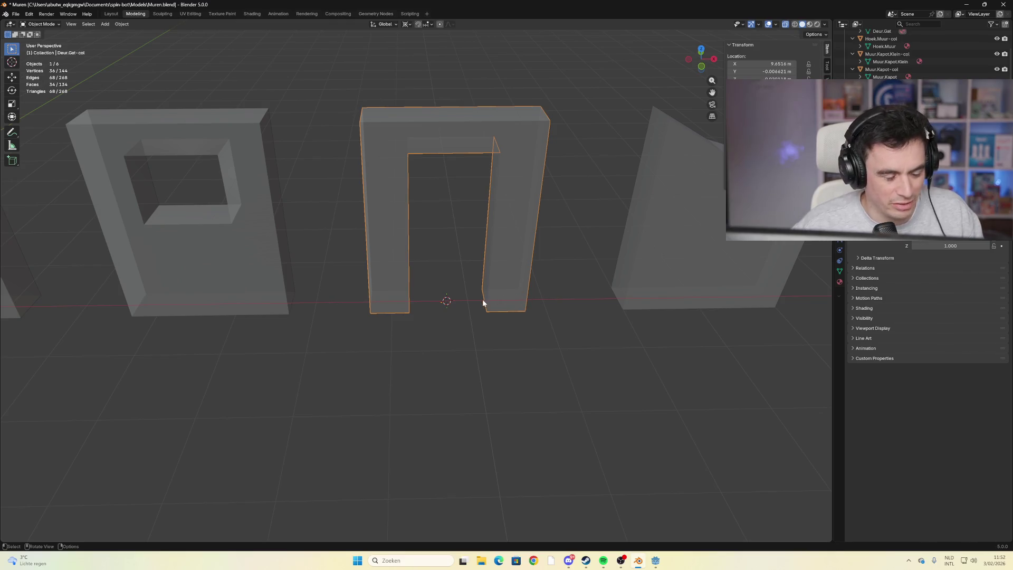
right_click(453, 301)
mouse_move(489, 294)
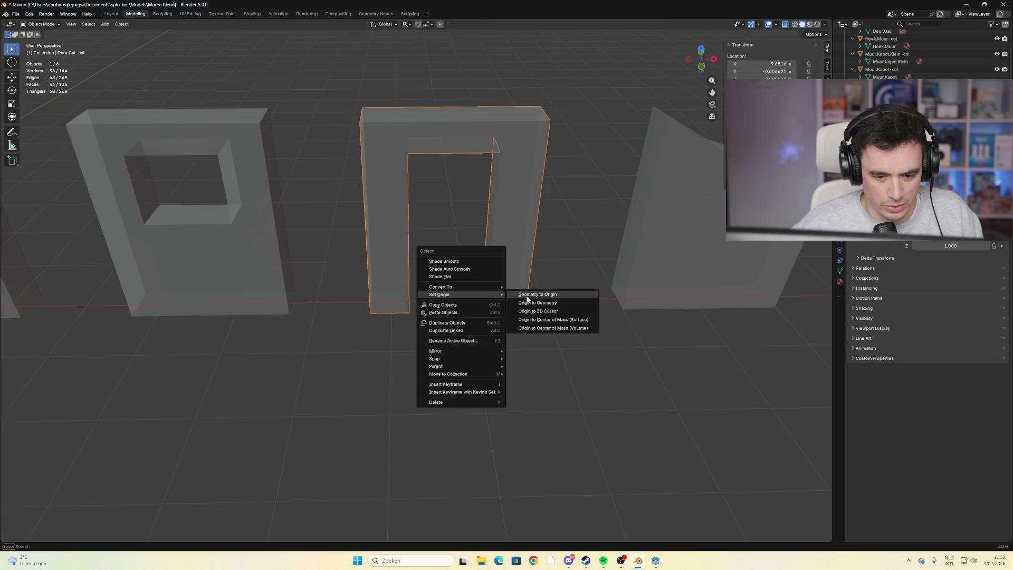
click(550, 311)
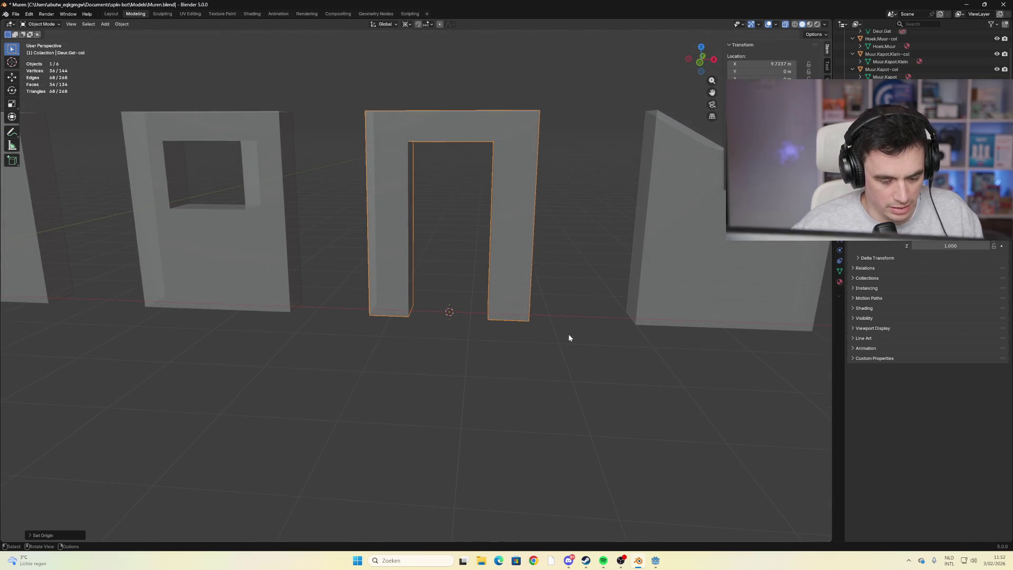
Save Muren.blend and return to the Godot editor
key(ctrl+s)
click(581, 310)
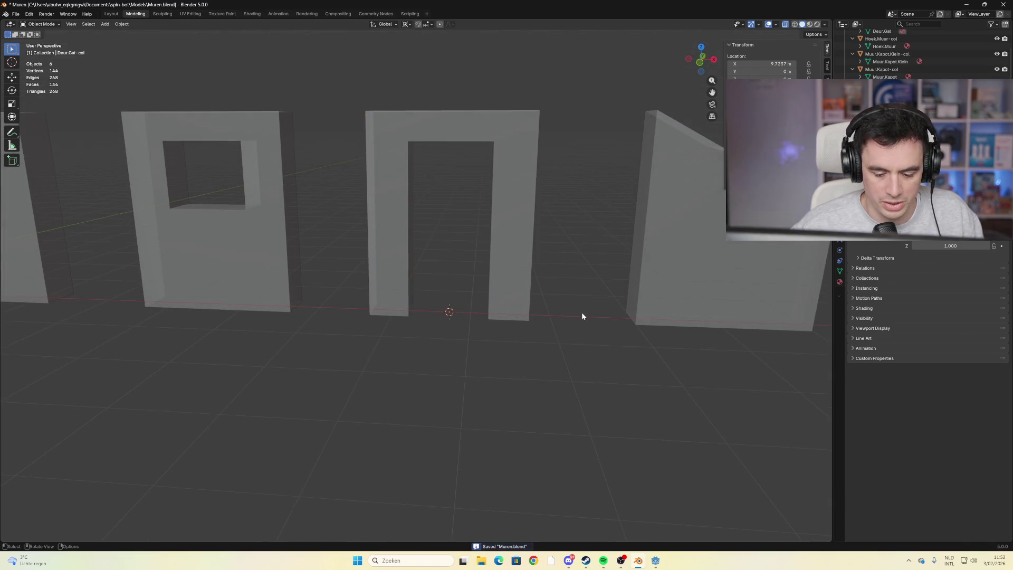
click(662, 561)
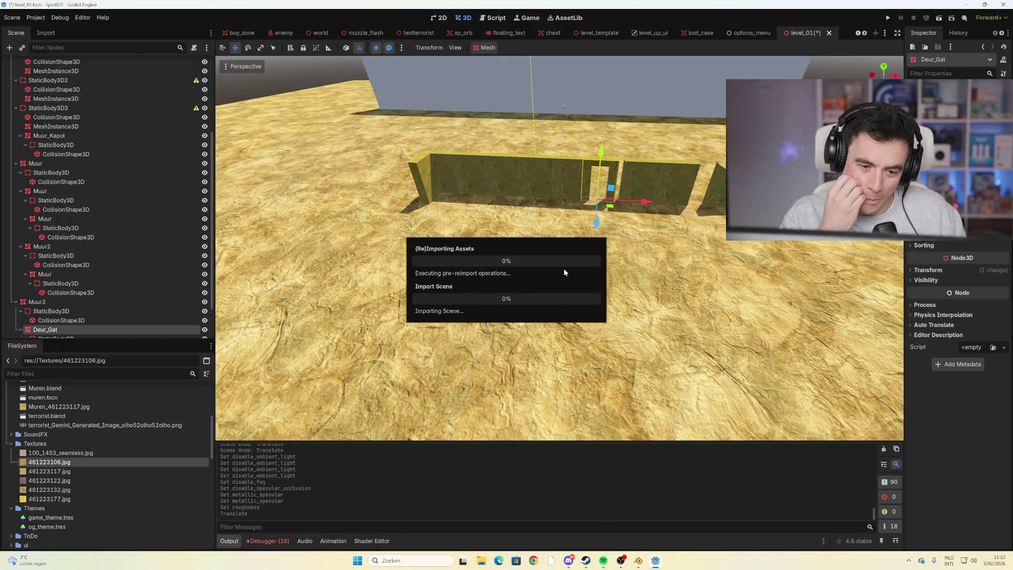
Select the Deur_Gat node in level_01 and delete it along with its children
scroll(716, 165, up, 3)
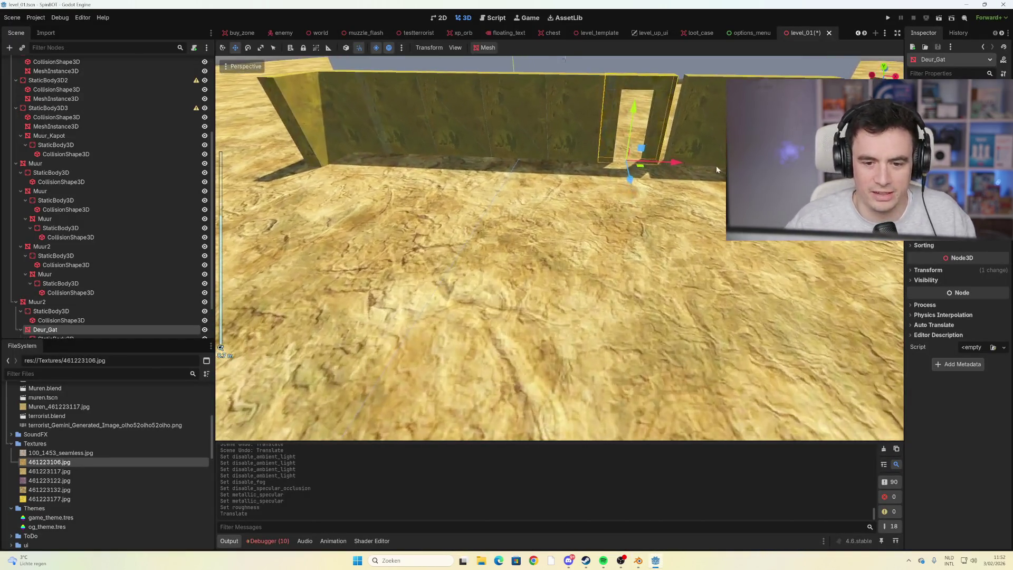
scroll(711, 165, down, 5)
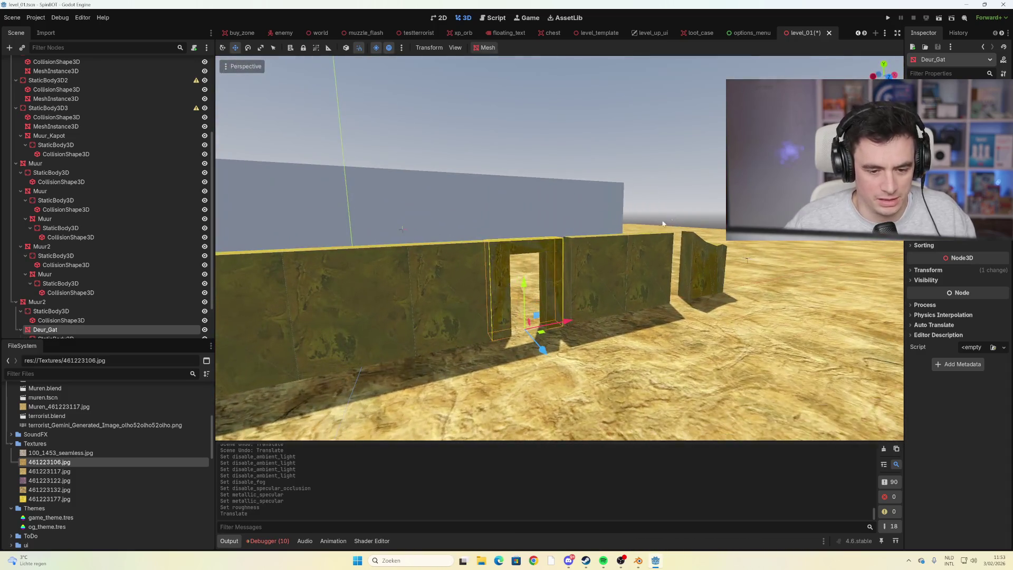
mouse_move(662, 224)
mouse_down()
mouse_move(599, 248)
mouse_move(523, 252)
mouse_up()
click(565, 255)
click(542, 267)
mouse_move(560, 320)
mouse_down()
mouse_move(552, 319)
mouse_move(561, 321)
mouse_up()
key(Delete)
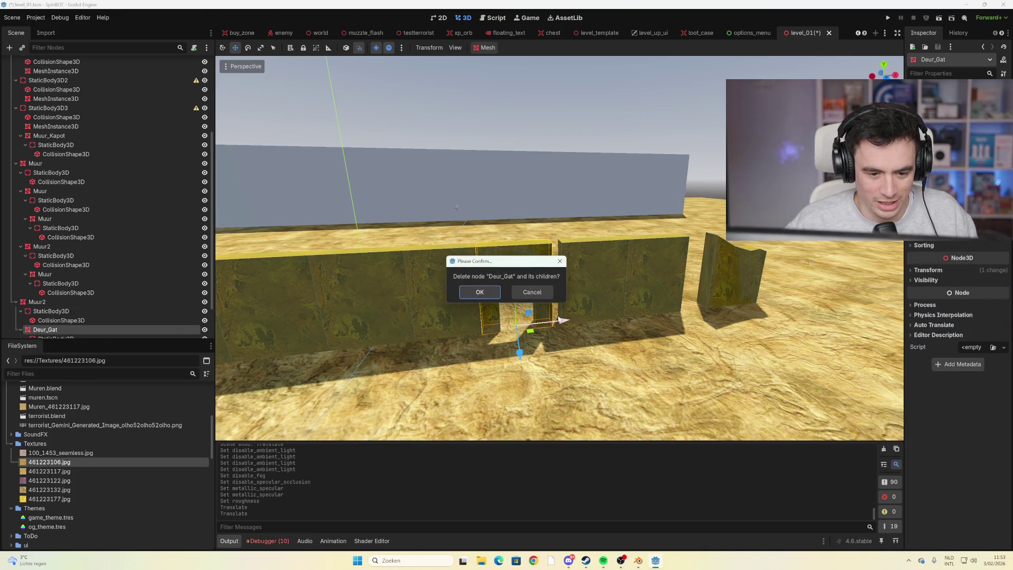
click(495, 294)
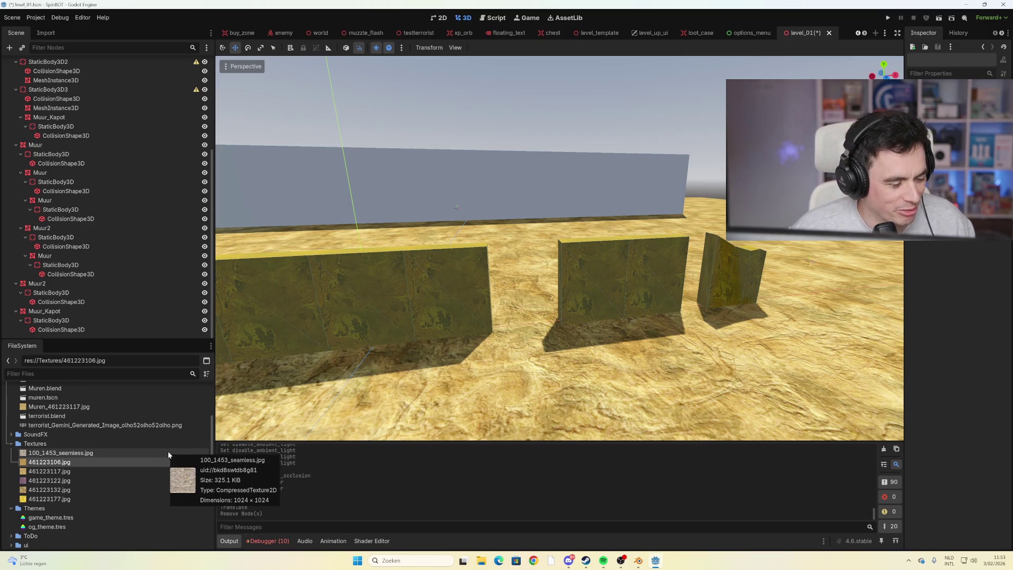
scroll(145, 453, up, 1)
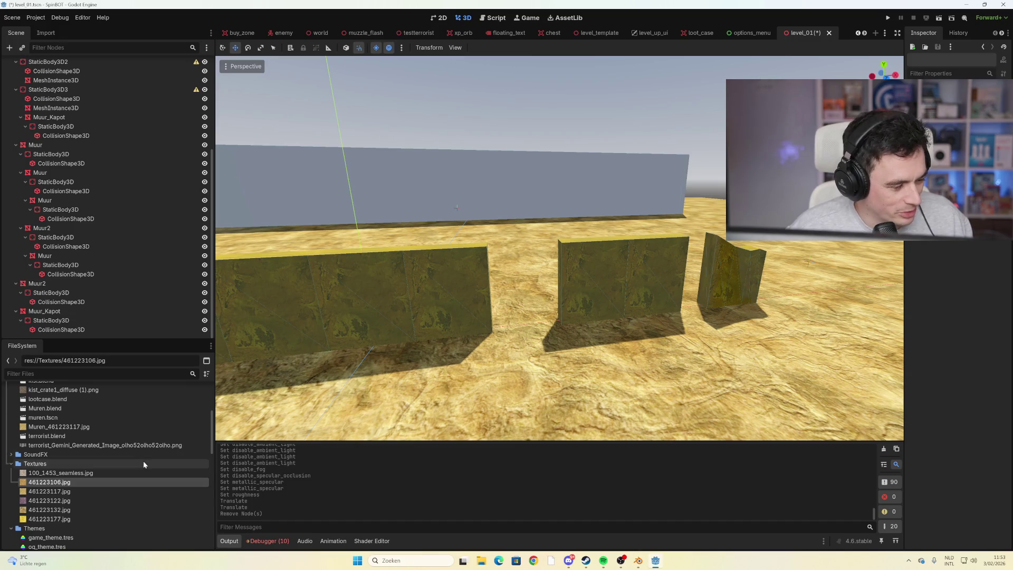
mouse_move(154, 425)
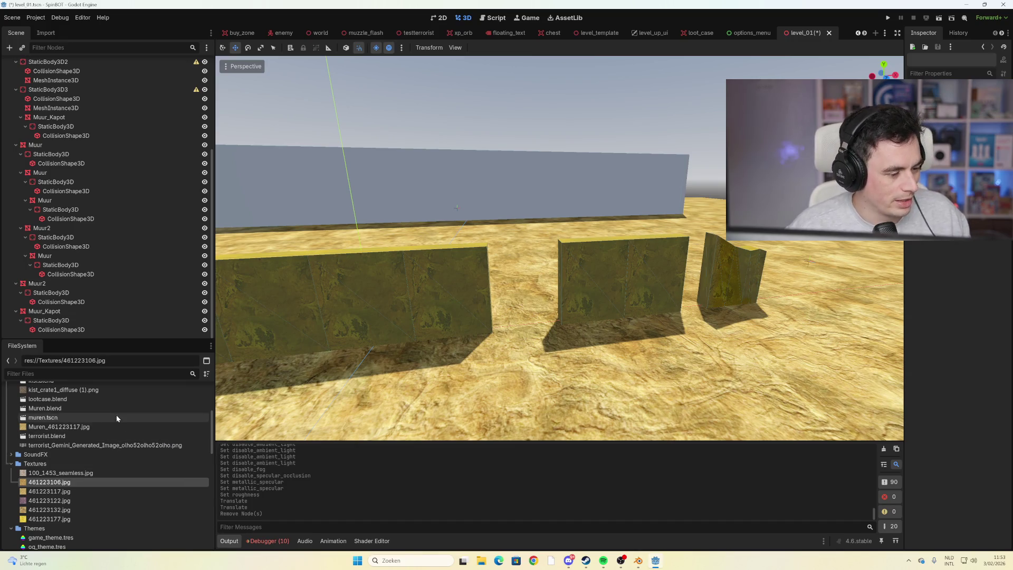
scroll(155, 422, up, 1)
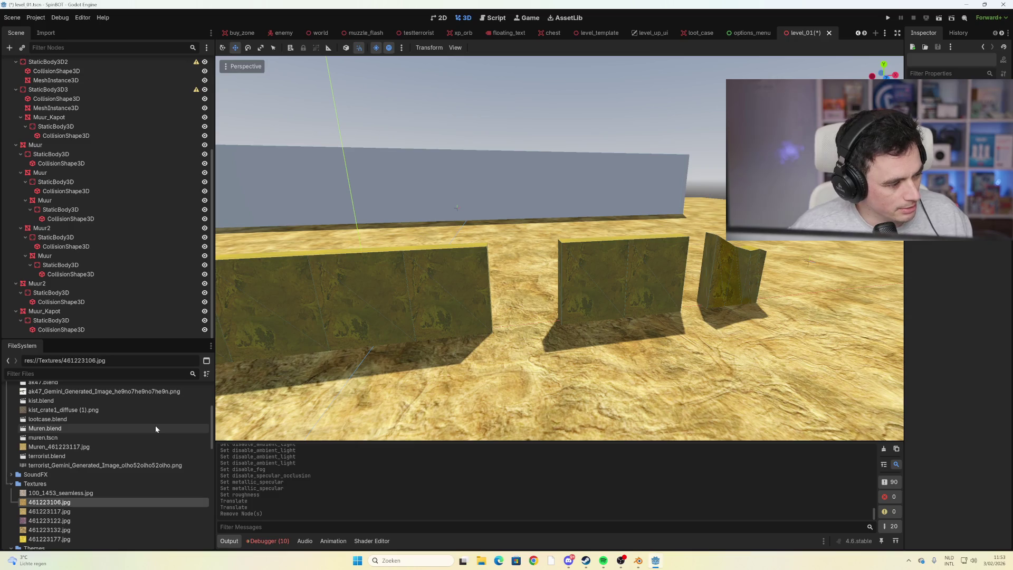
scroll(155, 426, up, 1)
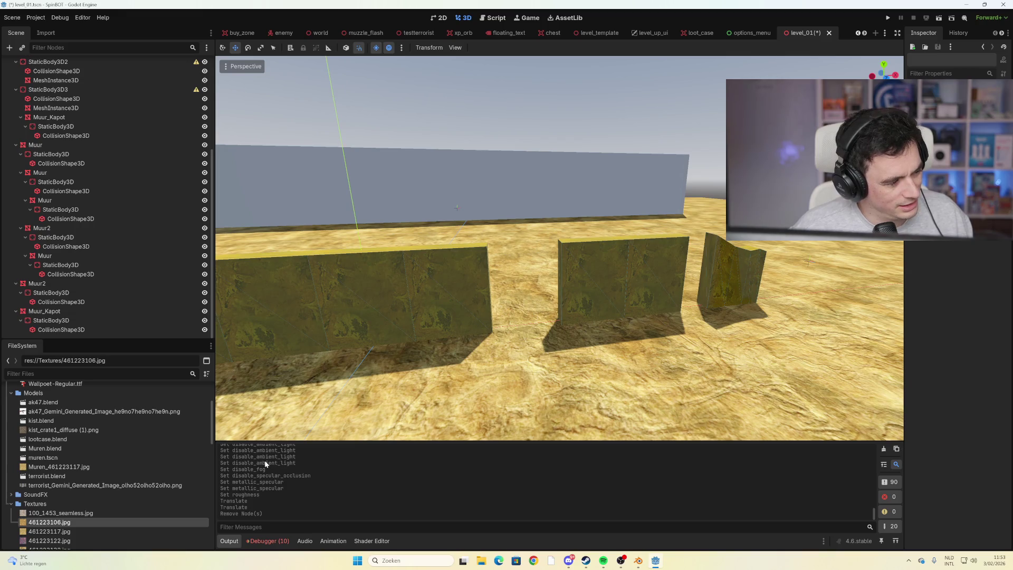
key(ctrl+z)
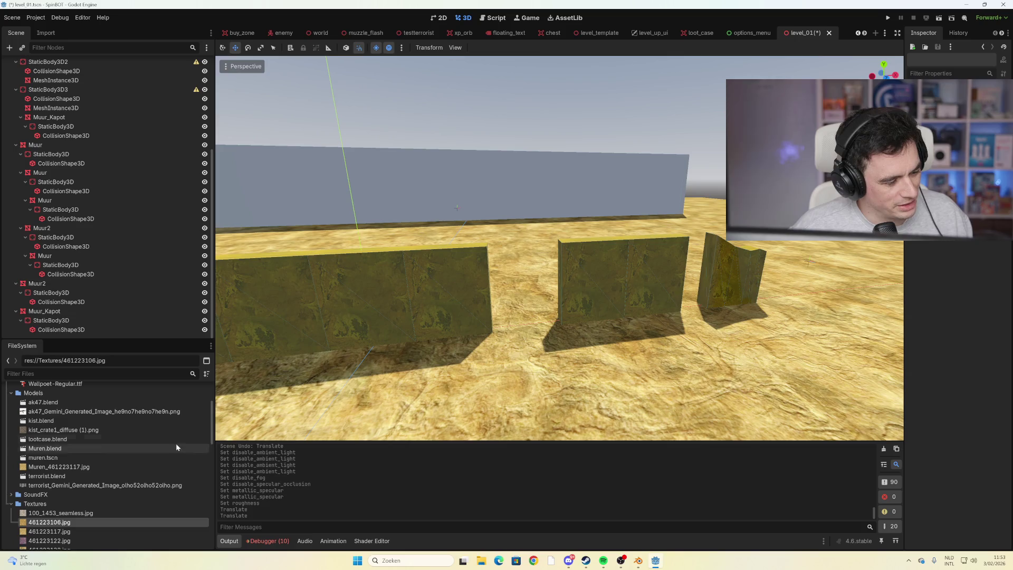
scroll(163, 442, up, 1)
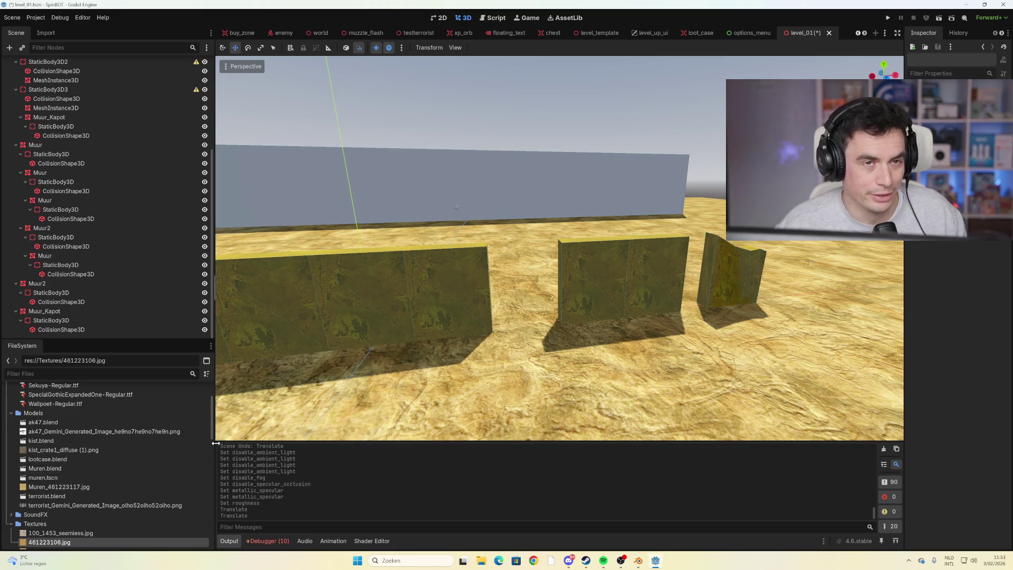
mouse_move(199, 452)
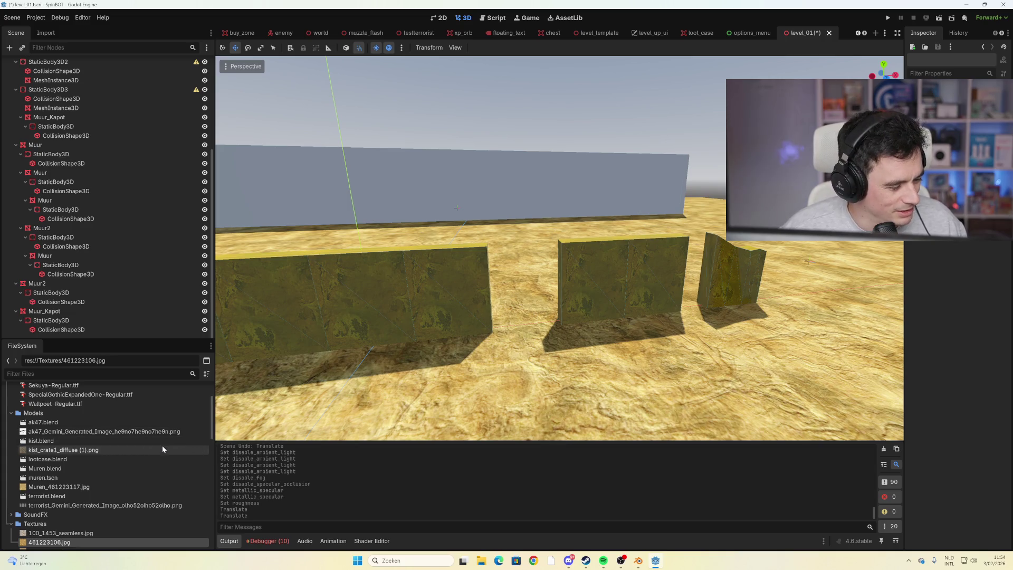
scroll(151, 451, down, 2)
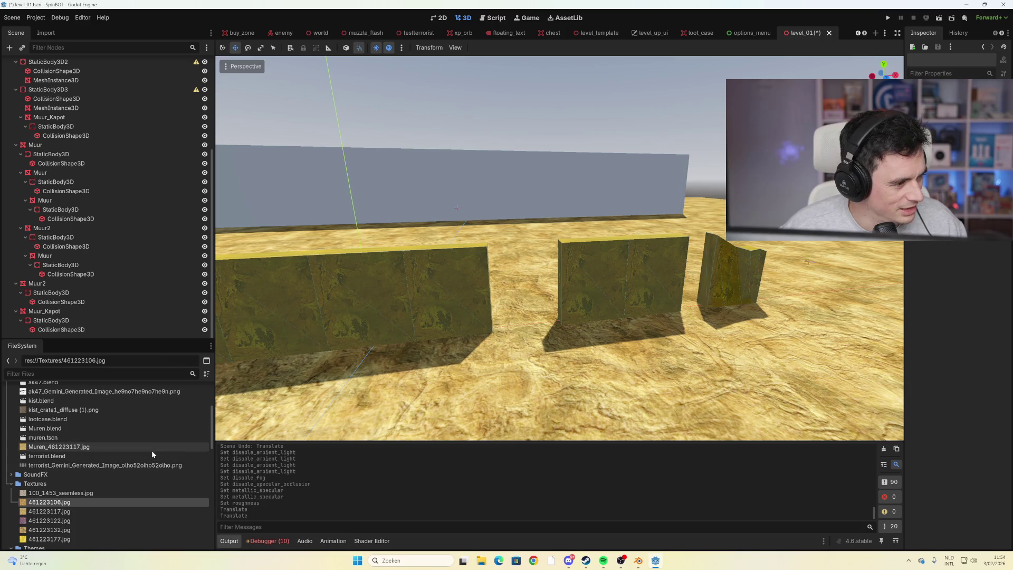
mouse_move(151, 454)
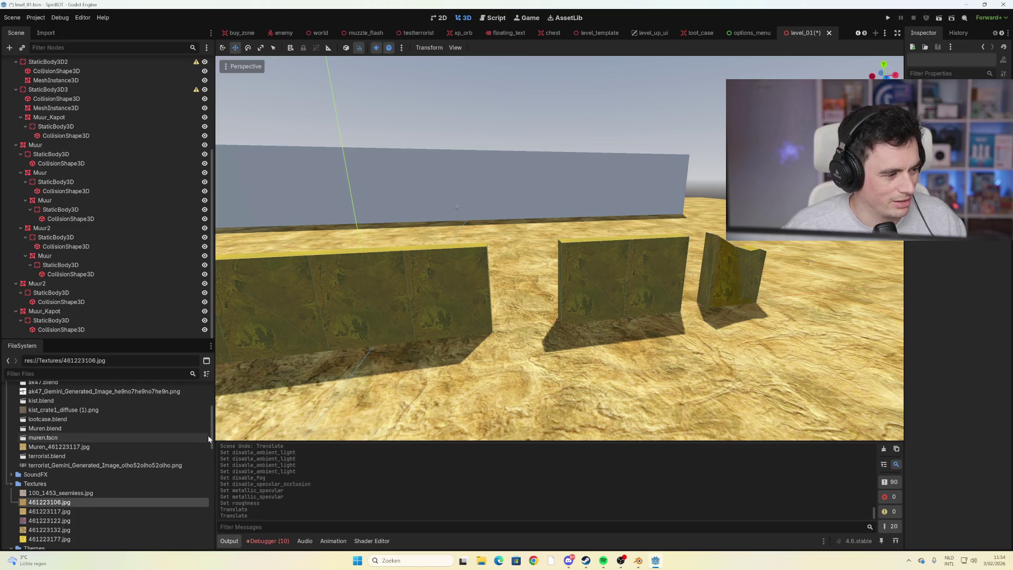
scroll(200, 441, down, 3)
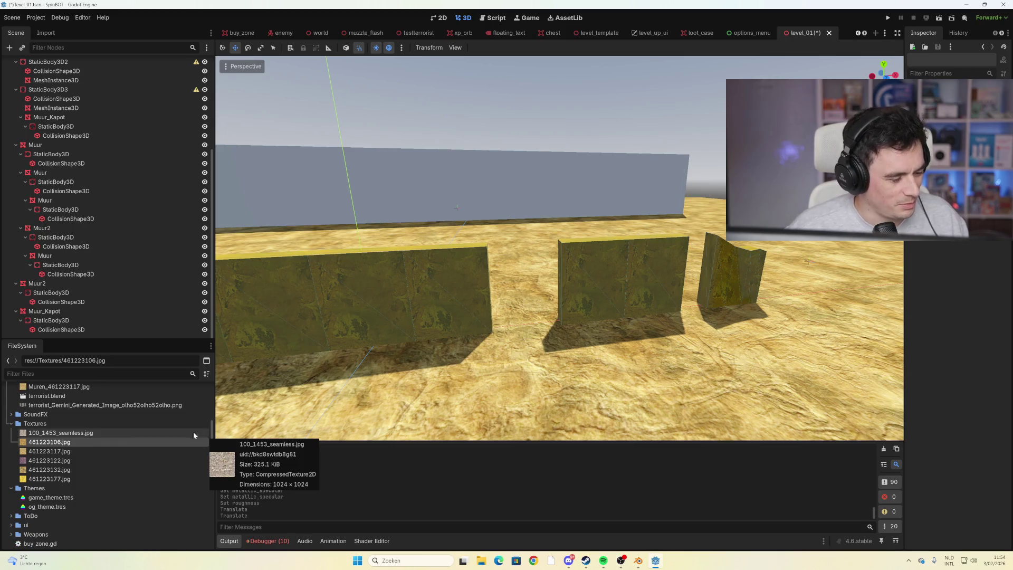
scroll(195, 428, up, 3)
scroll(193, 422, up, 4)
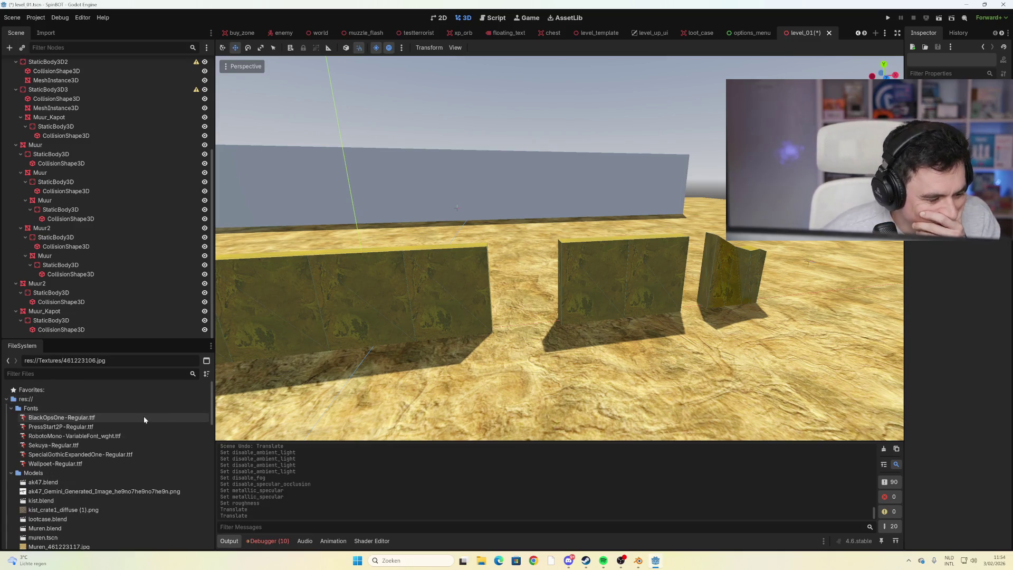
scroll(143, 416, down, 2)
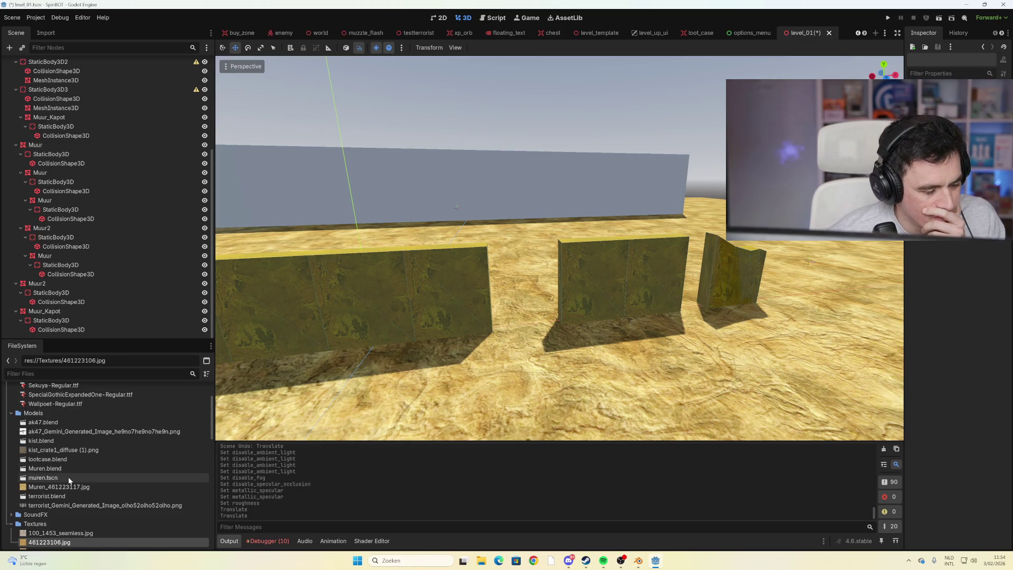
click(65, 443)
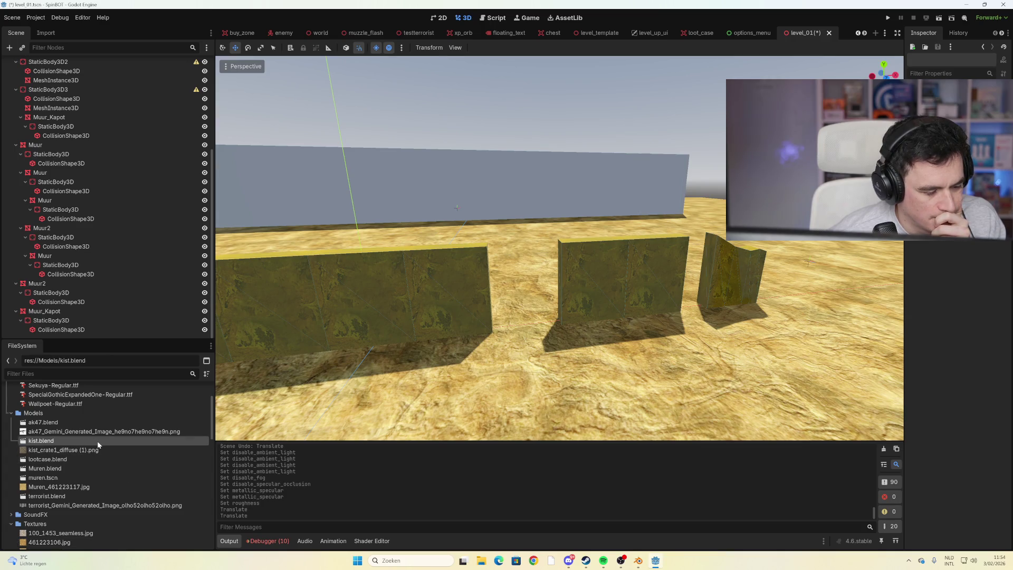
double_click(100, 478)
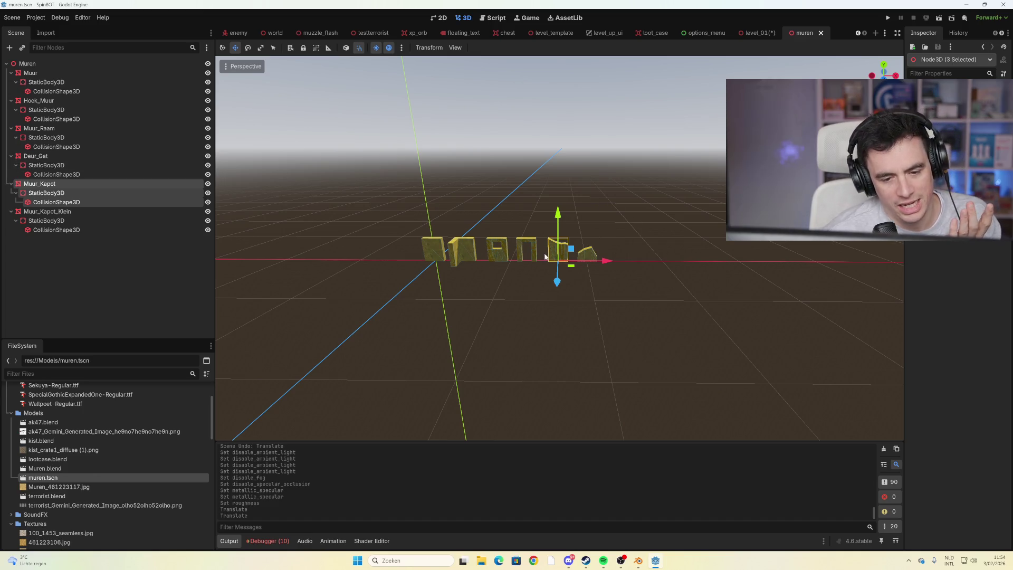
Open Muren.blend's Advanced Import Settings and inspect the Muur_Raam and Deur_Gat pieces
click(529, 248)
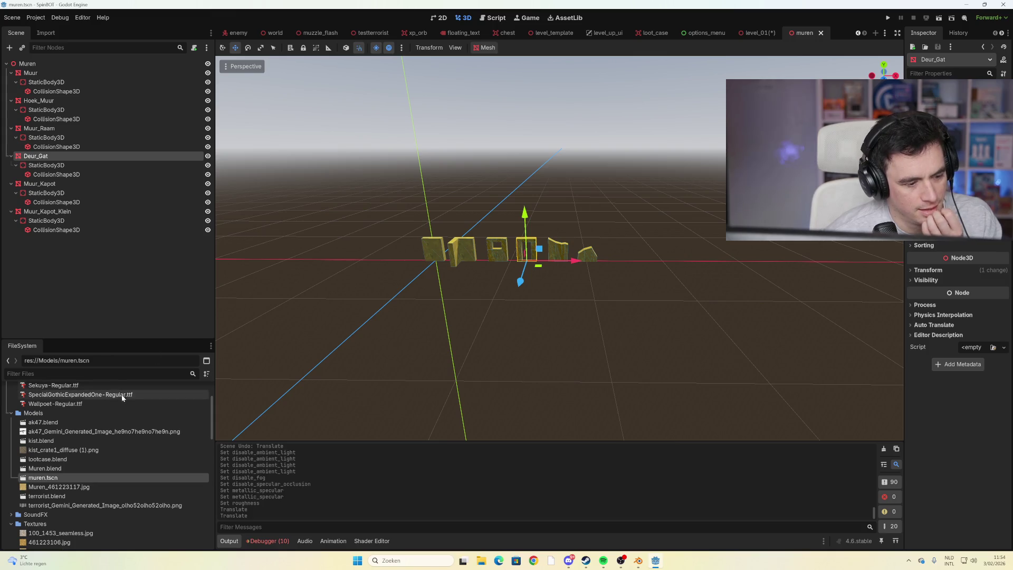
double_click(72, 468)
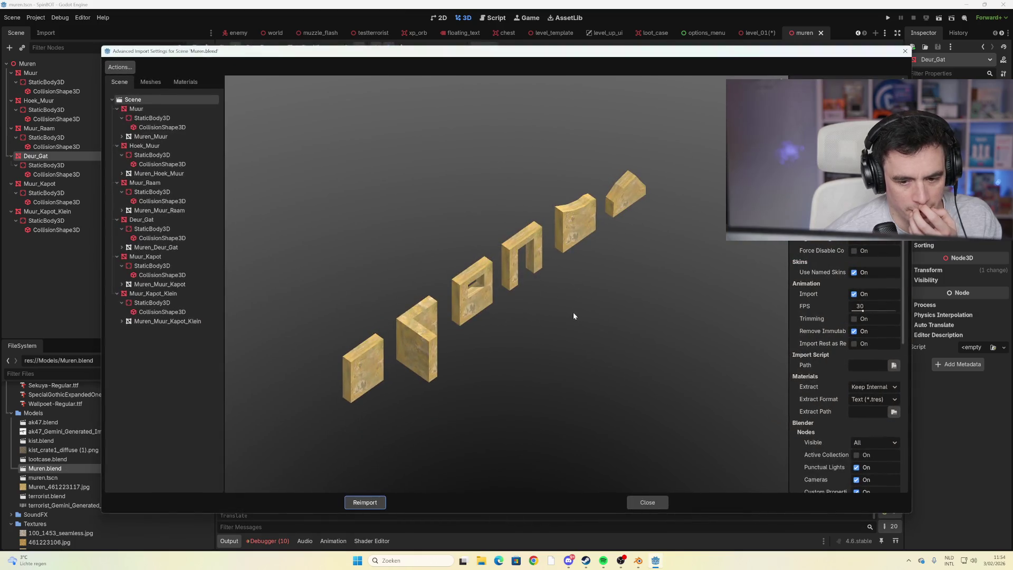
click(647, 502)
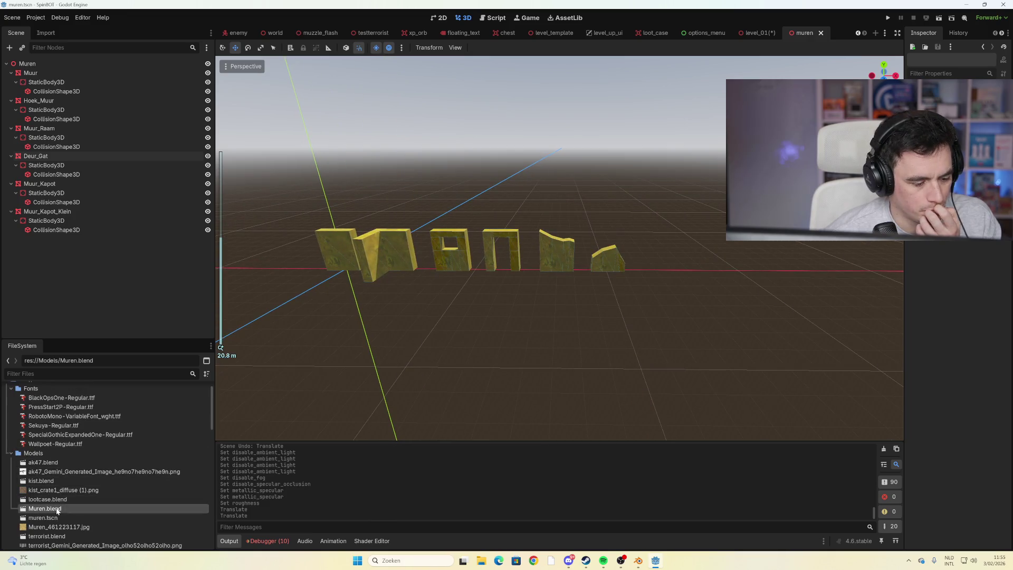
double_click(57, 509)
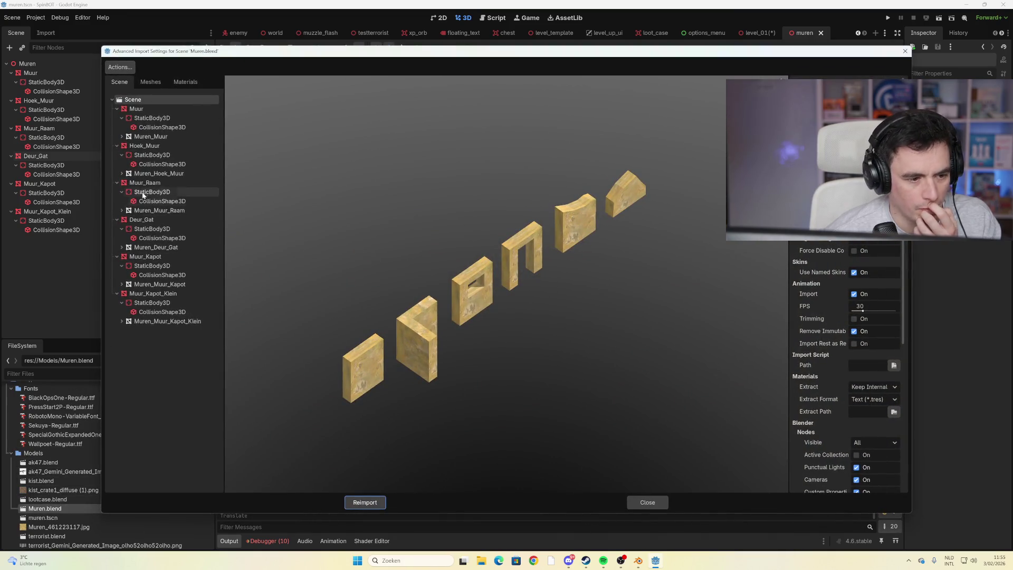
click(145, 183)
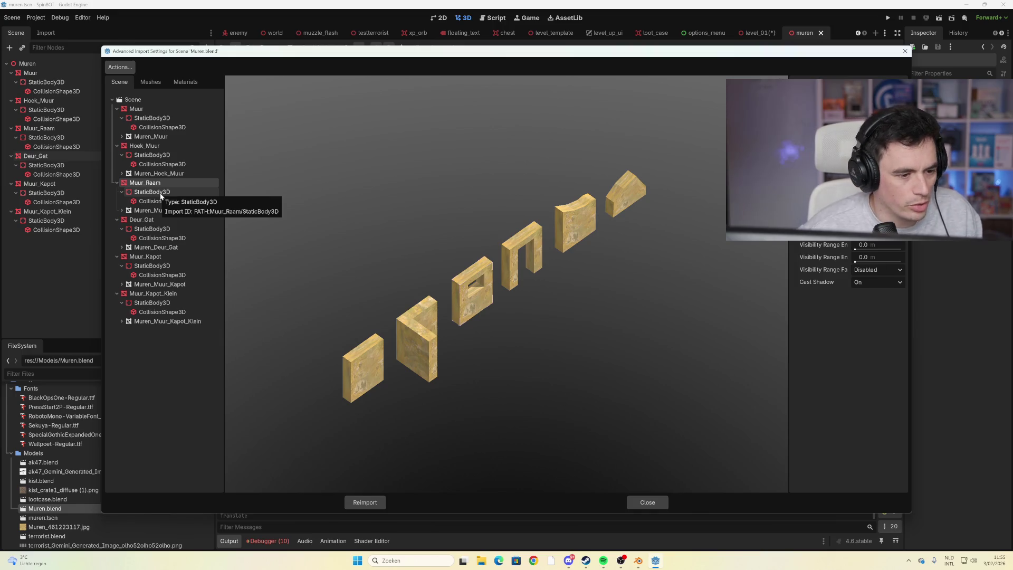
mouse_move(551, 238)
mouse_down()
mouse_move(531, 276)
mouse_move(553, 300)
mouse_up()
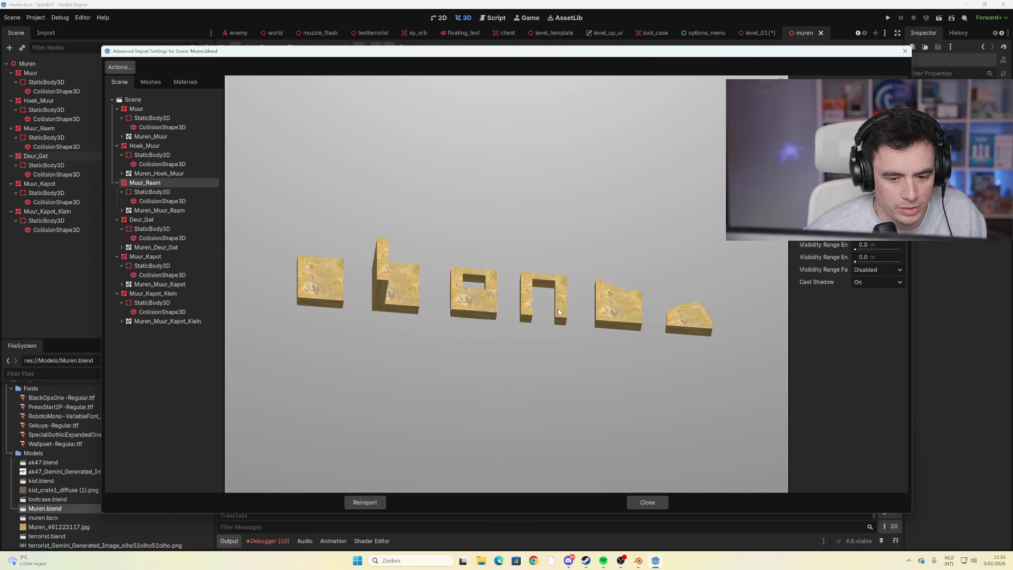
click(153, 220)
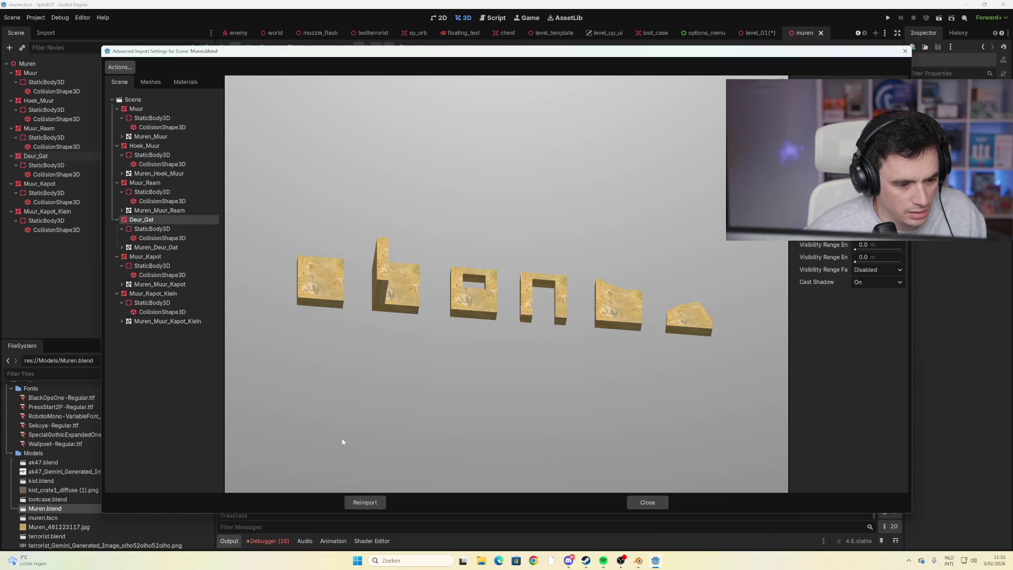
click(633, 503)
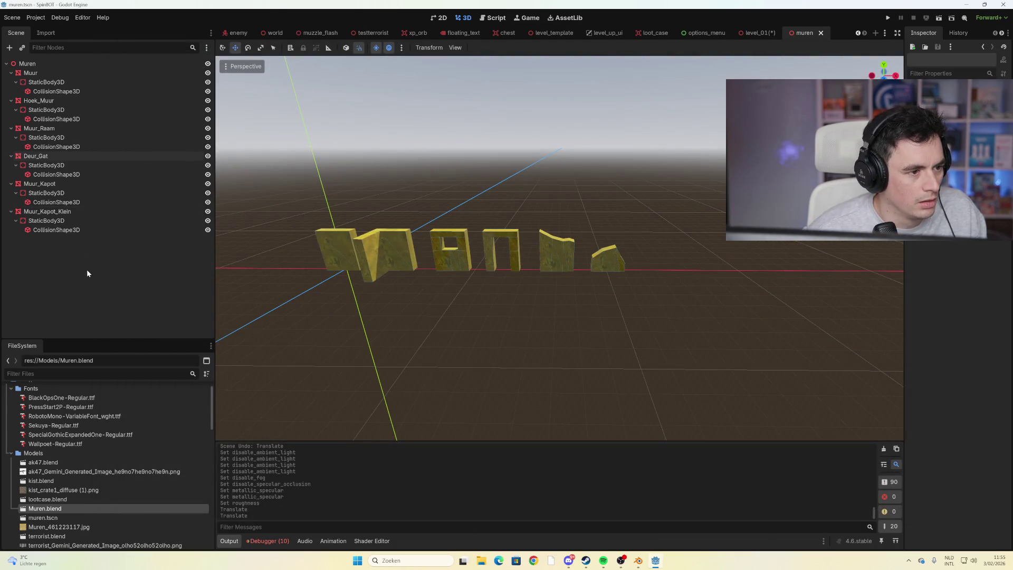
Undo the accidentally pasted Muur_Kapot2 copy
click(41, 63)
key(ctrl+v)
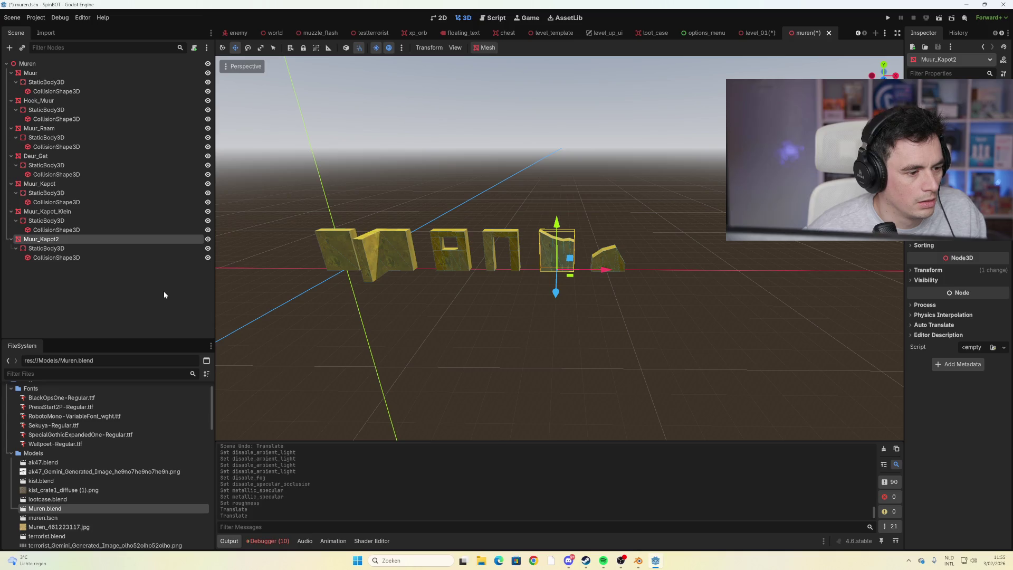
key(ctrl+z)
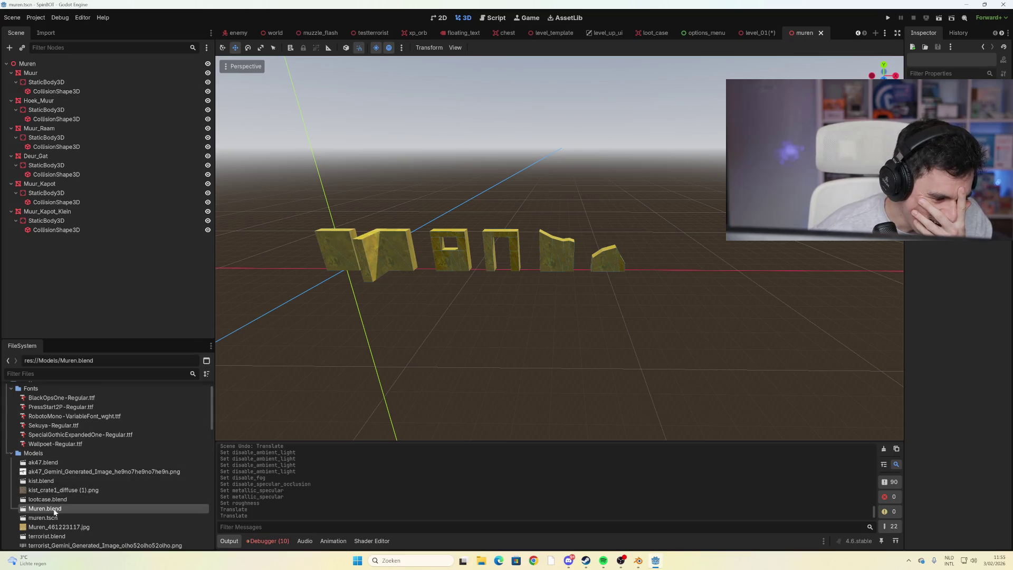
Reimport Muren.blend from its Advanced Import Settings
scroll(68, 511, down, 2)
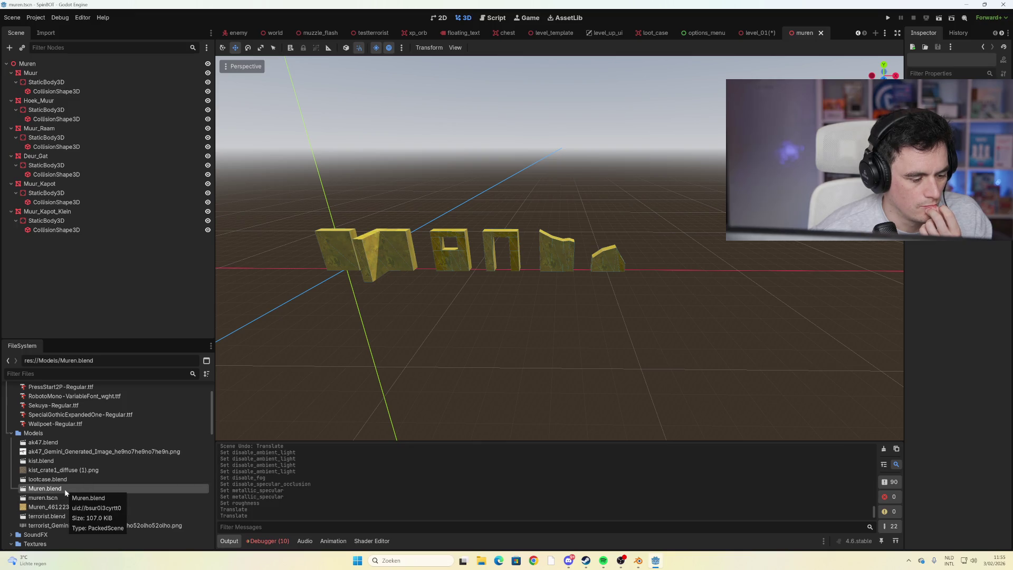
double_click(58, 489)
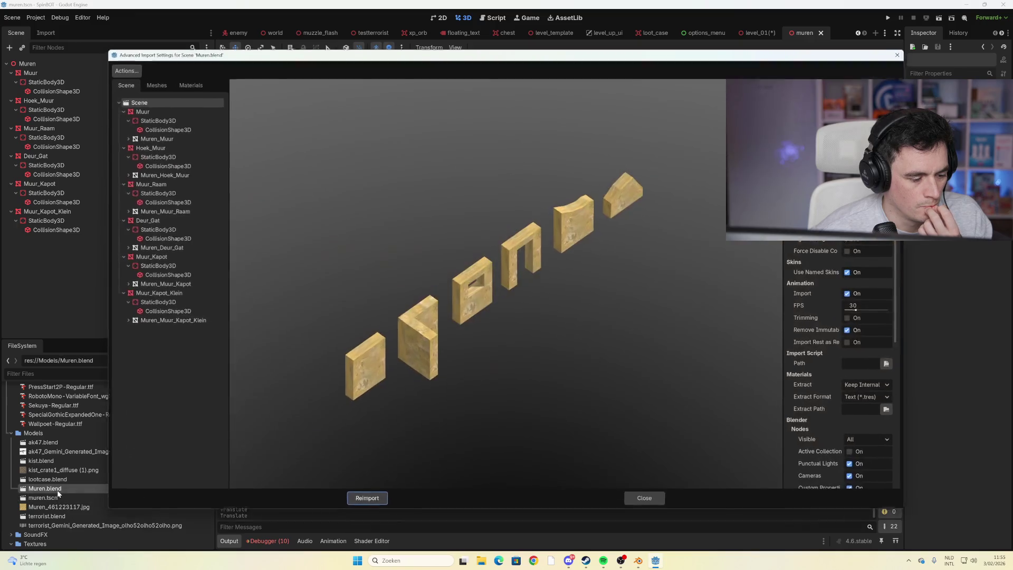
click(384, 503)
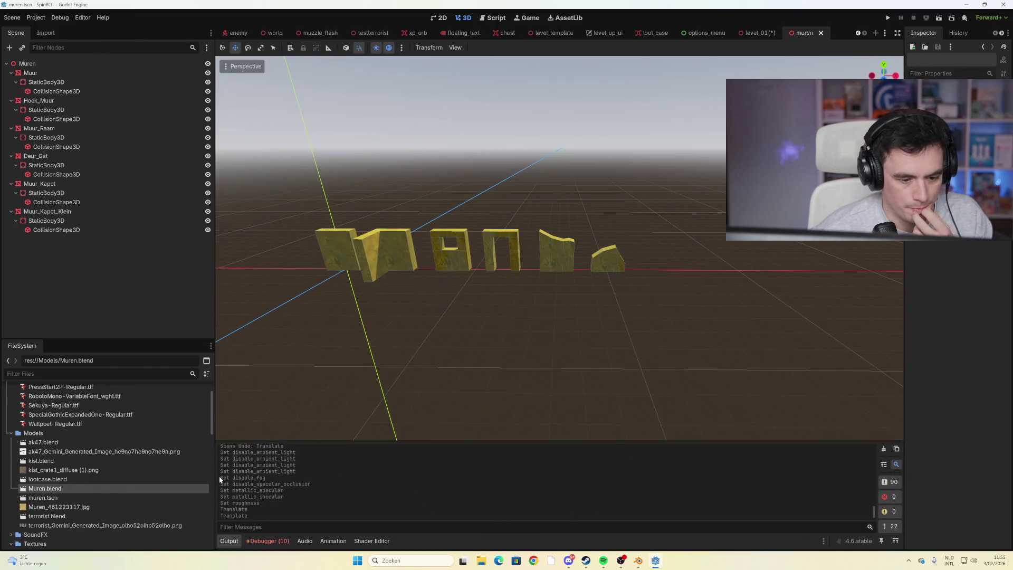
right_click(58, 486)
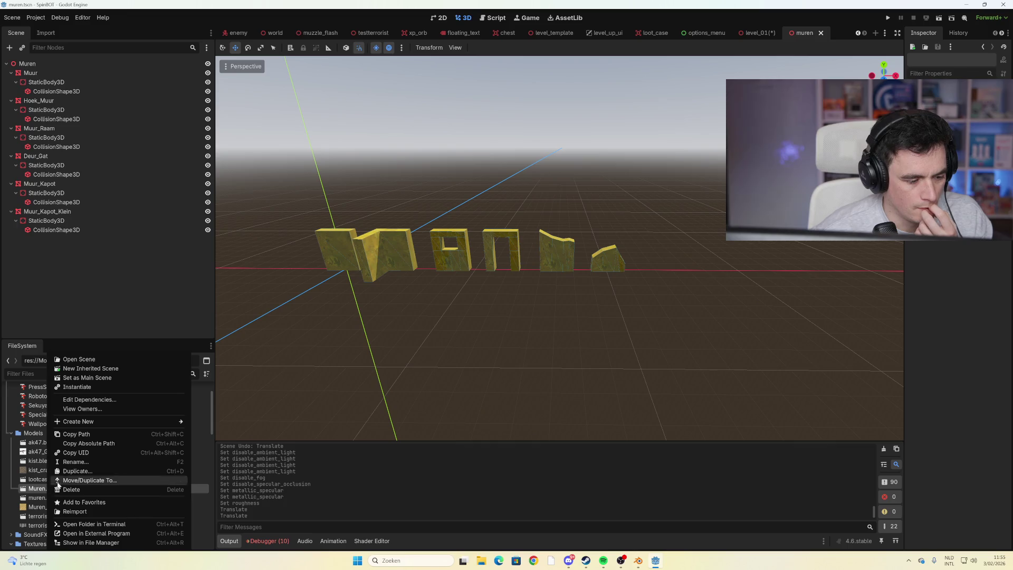
Create a new scene inheriting from Muren.blend and save it as muren.tscn
click(111, 369)
scroll(459, 335, down, 10)
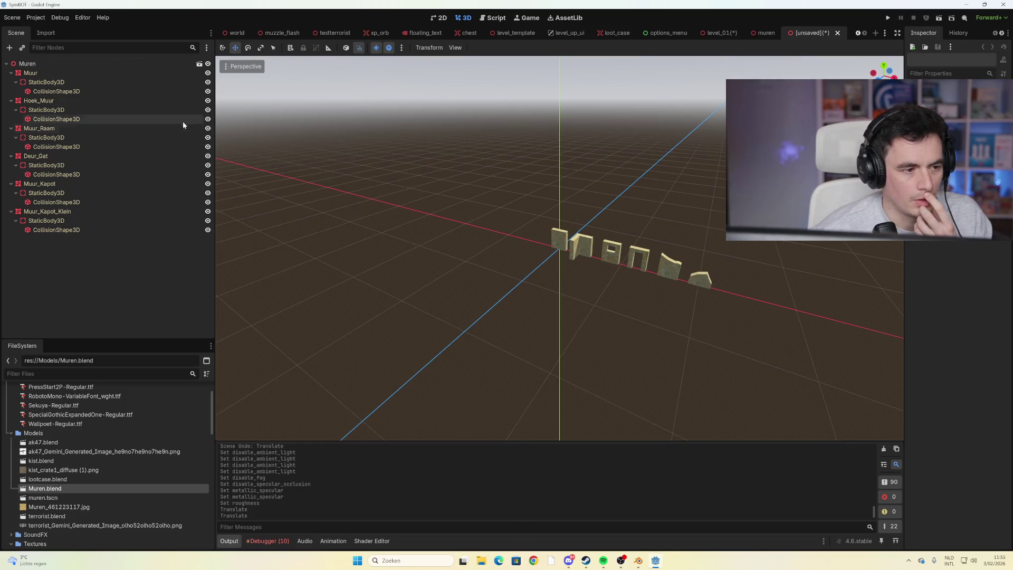
click(55, 62)
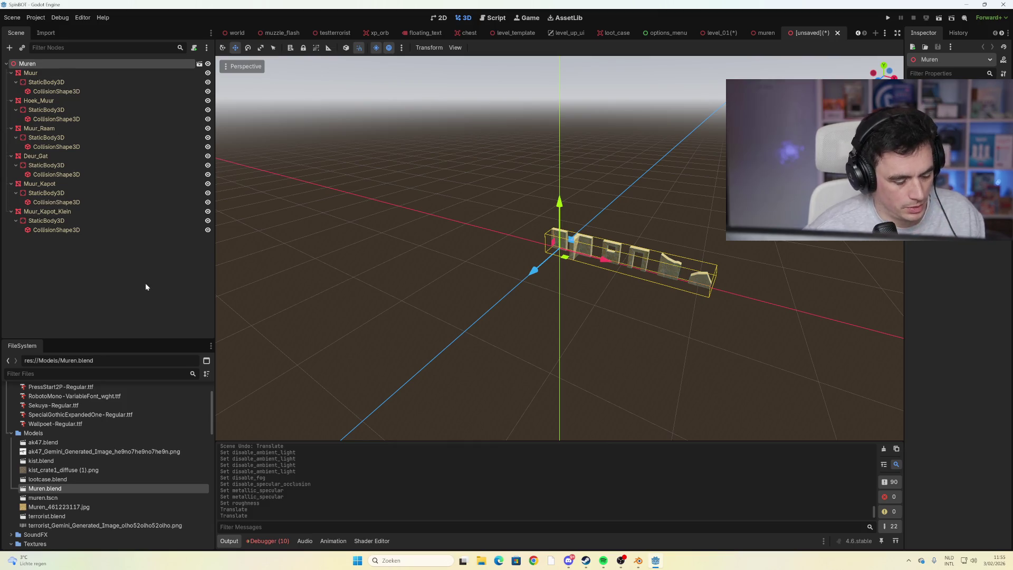
key(ctrl+s)
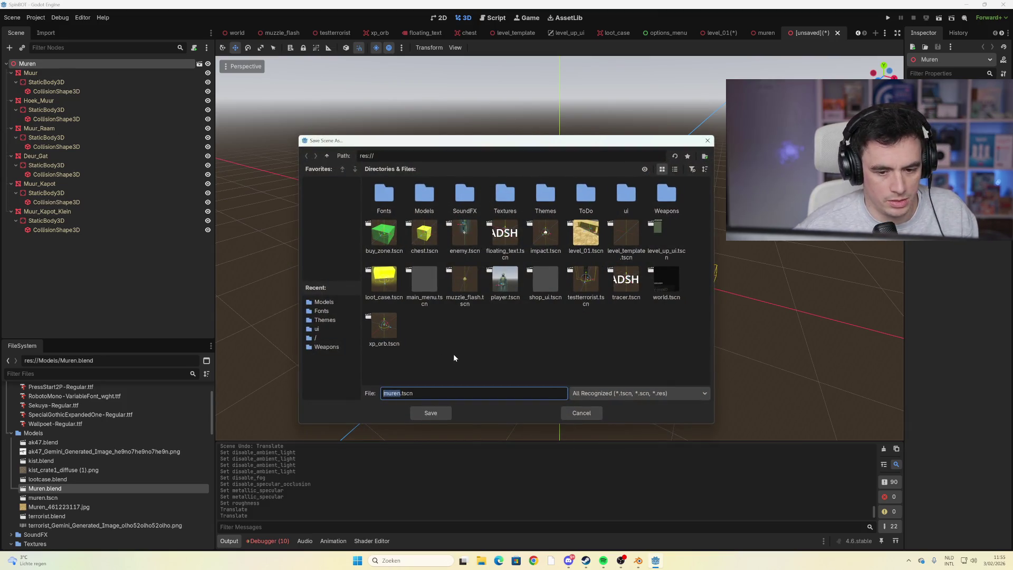
click(432, 413)
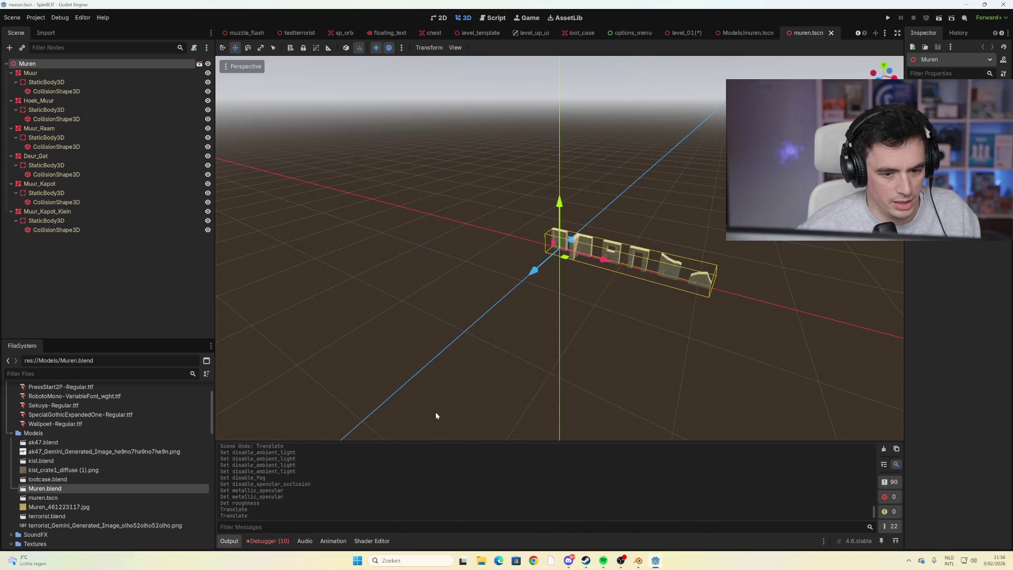
Clear the Muren root node's inheritance so the wall pieces become local
click(177, 270)
right_click(117, 62)
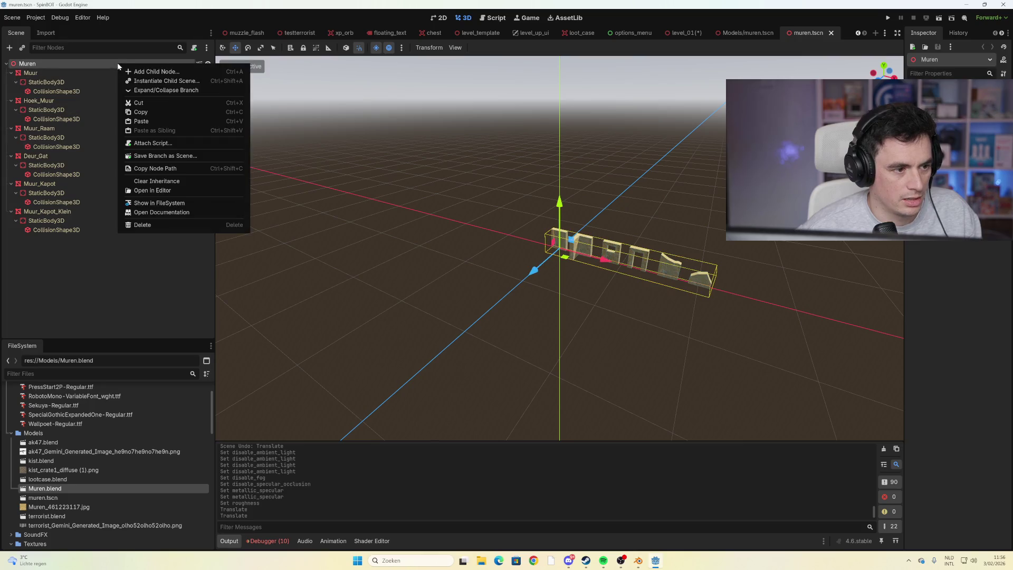
click(182, 181)
click(485, 293)
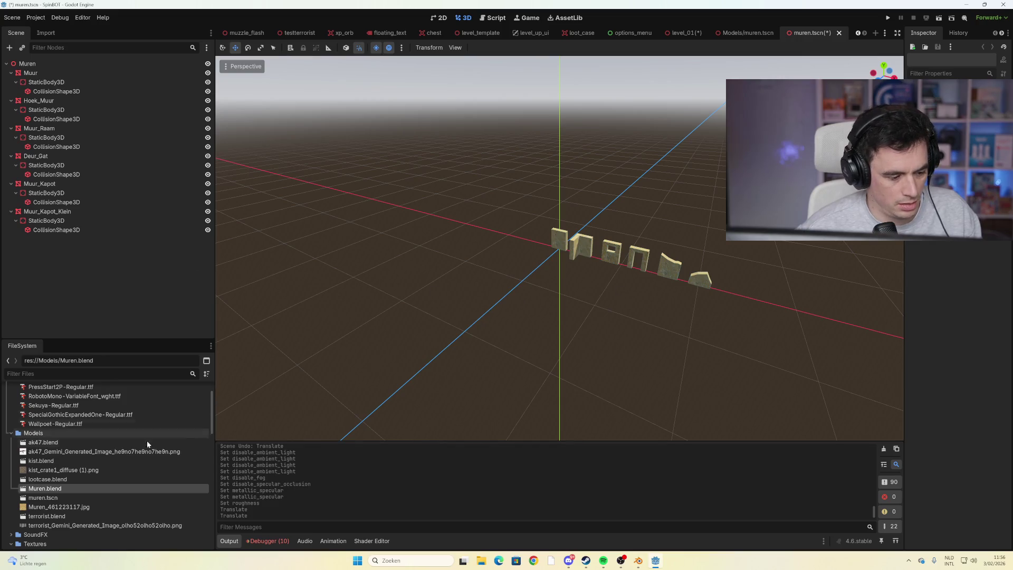
Compare level_01's Muur2 wall with the window and Deur_Gat door pieces in the new muren.tscn
click(61, 497)
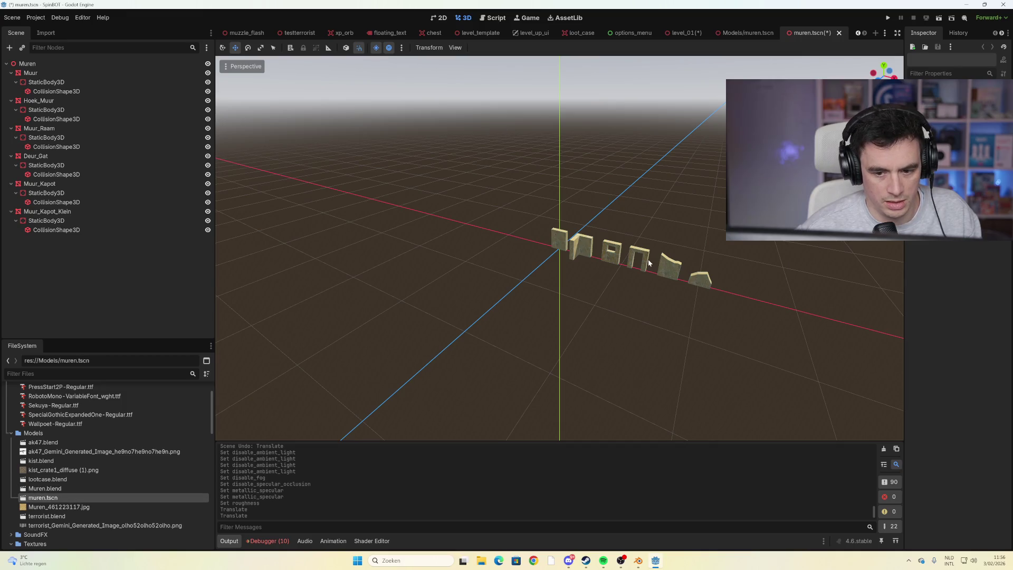
scroll(649, 263, up, 5)
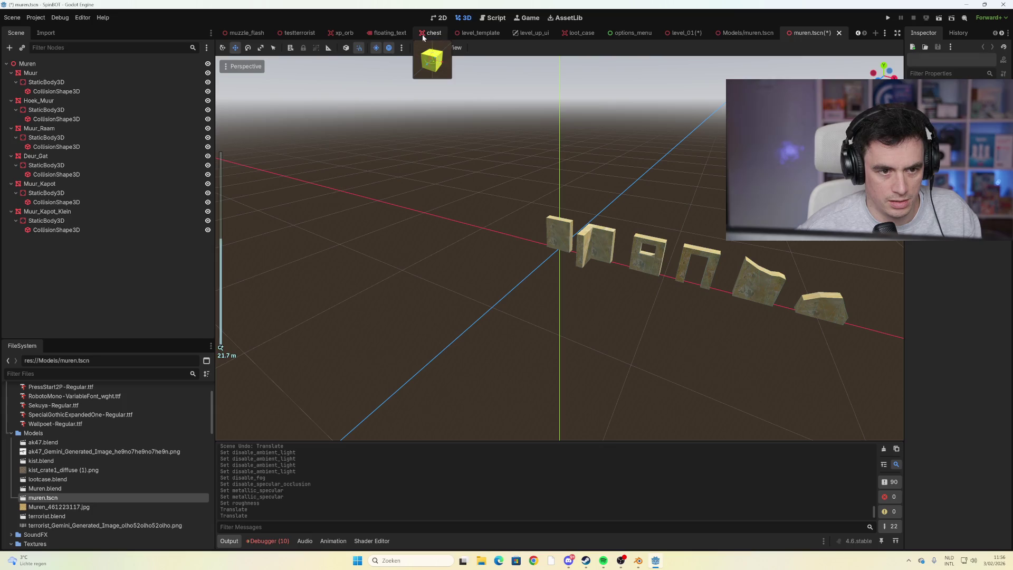
click(684, 34)
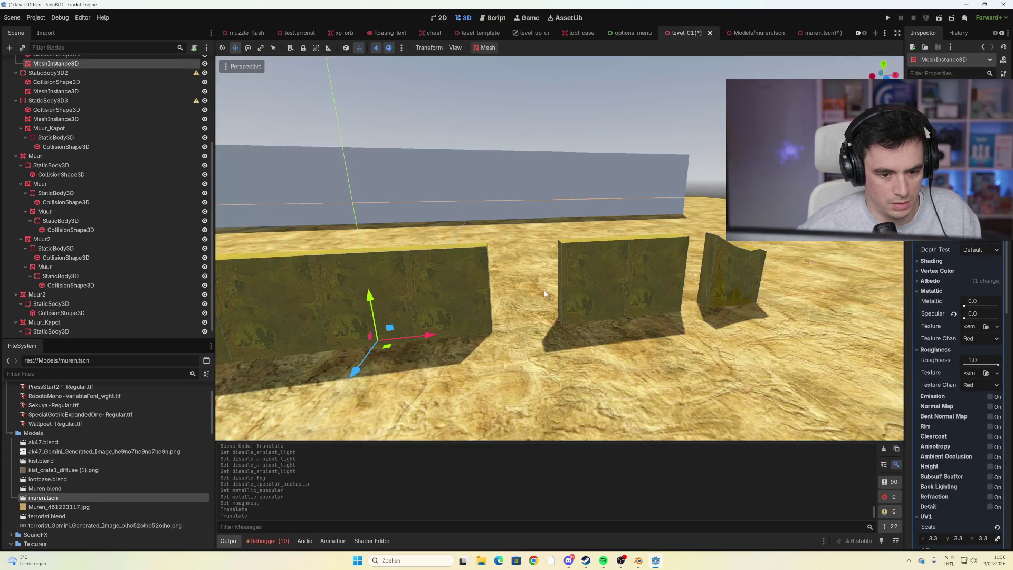
scroll(545, 294, down, 3)
click(511, 274)
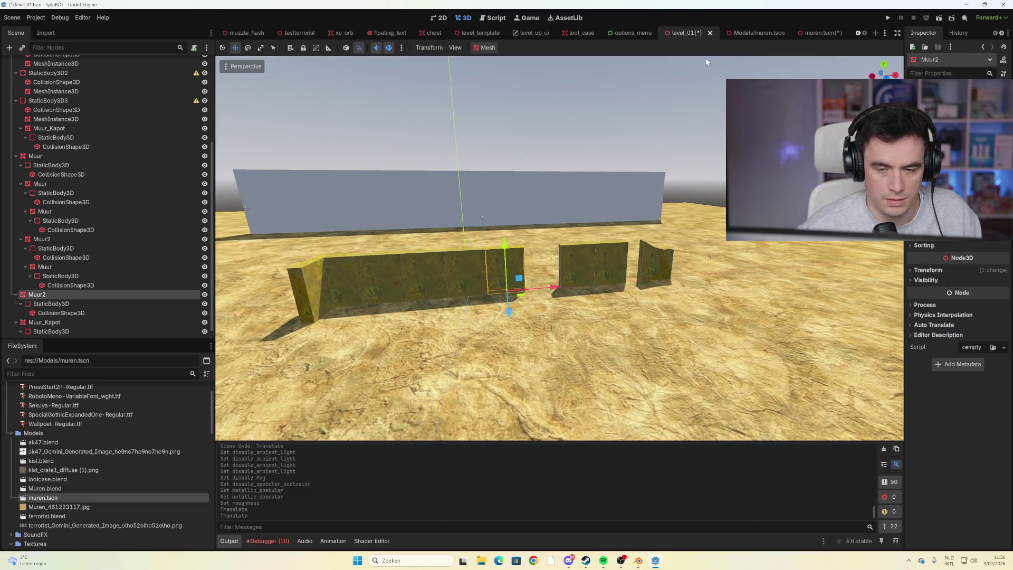
click(807, 33)
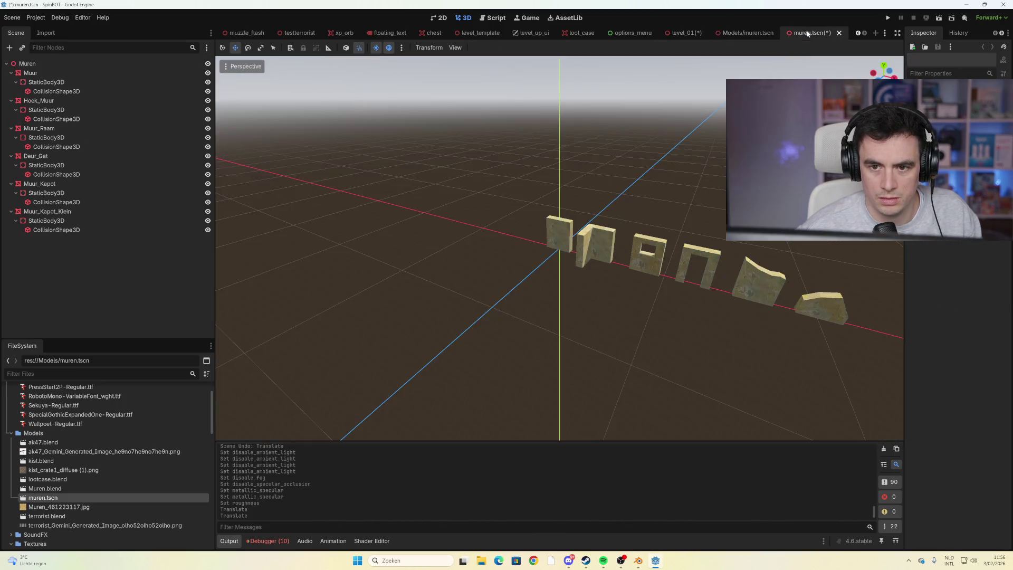
click(641, 273)
click(713, 257)
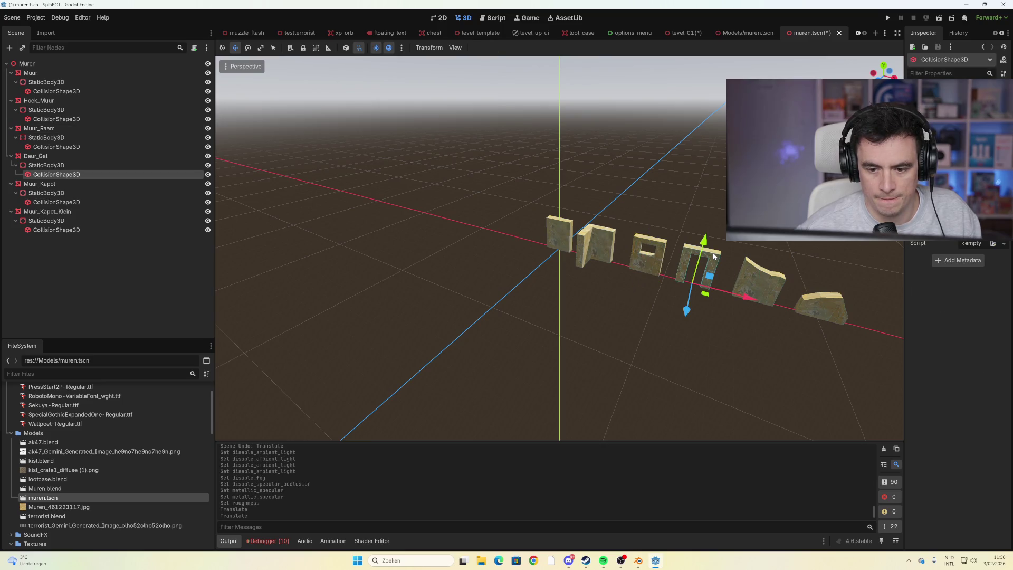
shift+click(64, 157)
Check Muur_Kapot2 in level_01, undoing and redoing its last move, then return to Models/muren.tscn
click(696, 33)
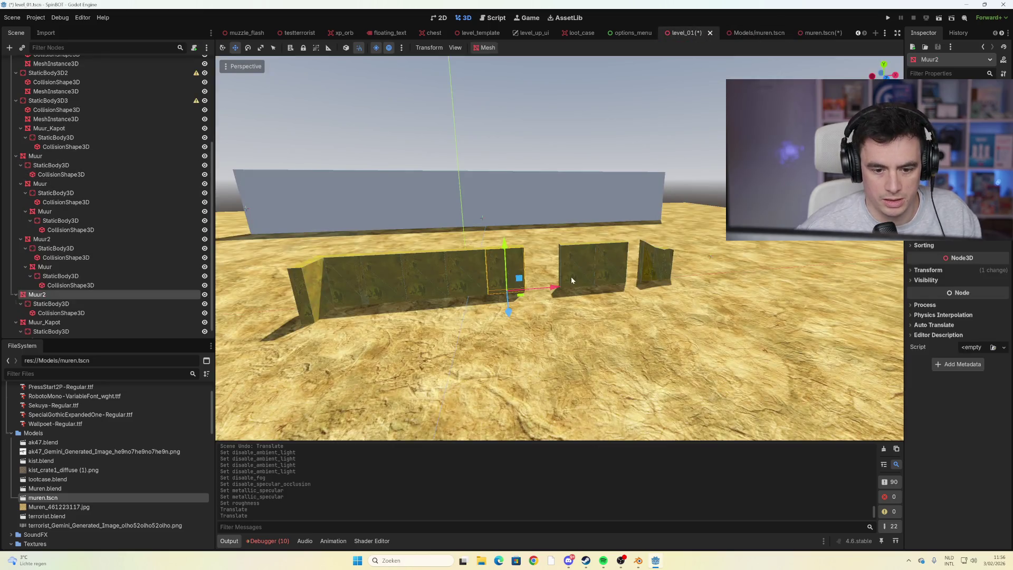
scroll(105, 159, up, 5)
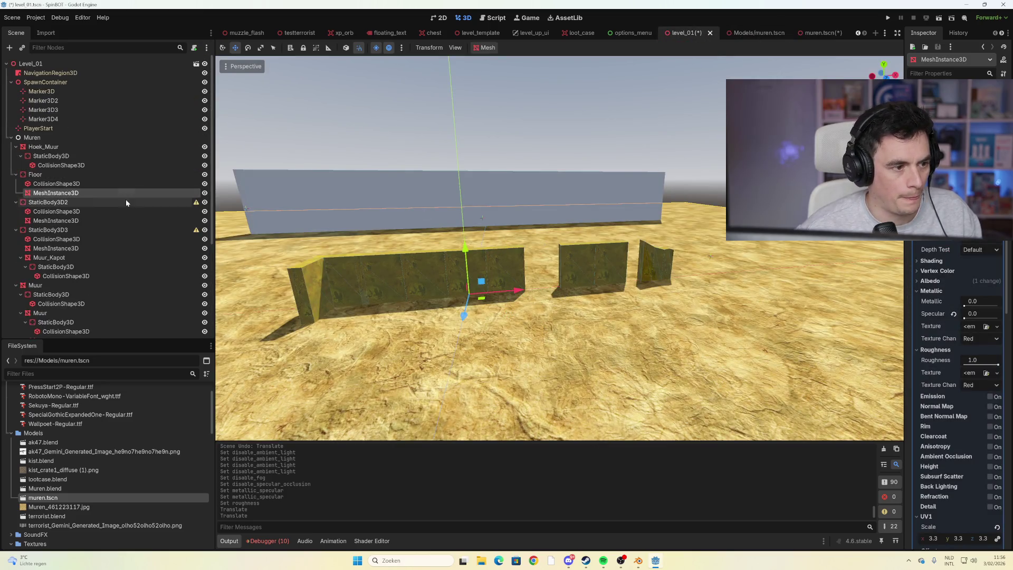
click(73, 138)
click(570, 294)
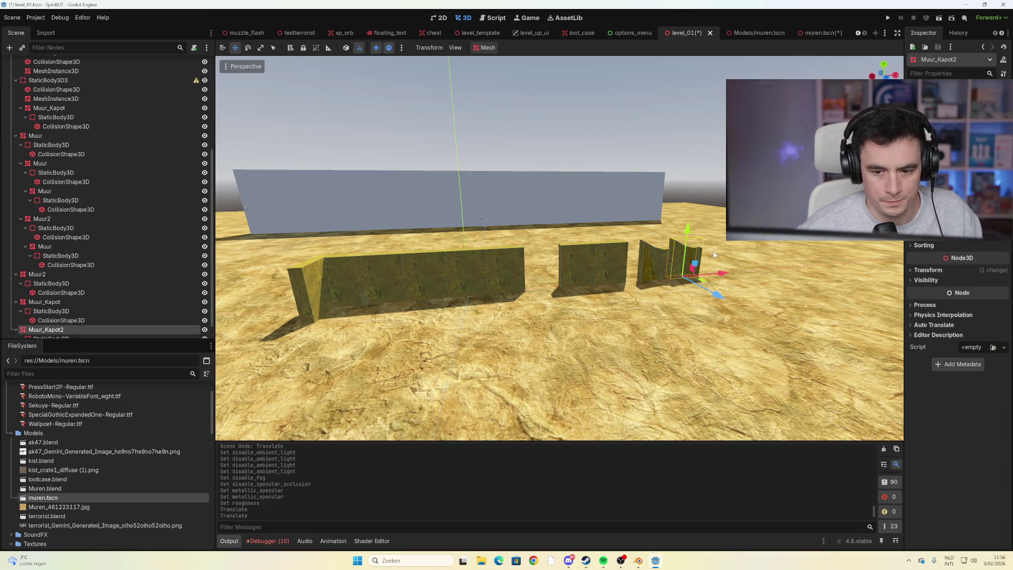
key(ctrl+z)
key(ctrl+shift+z)
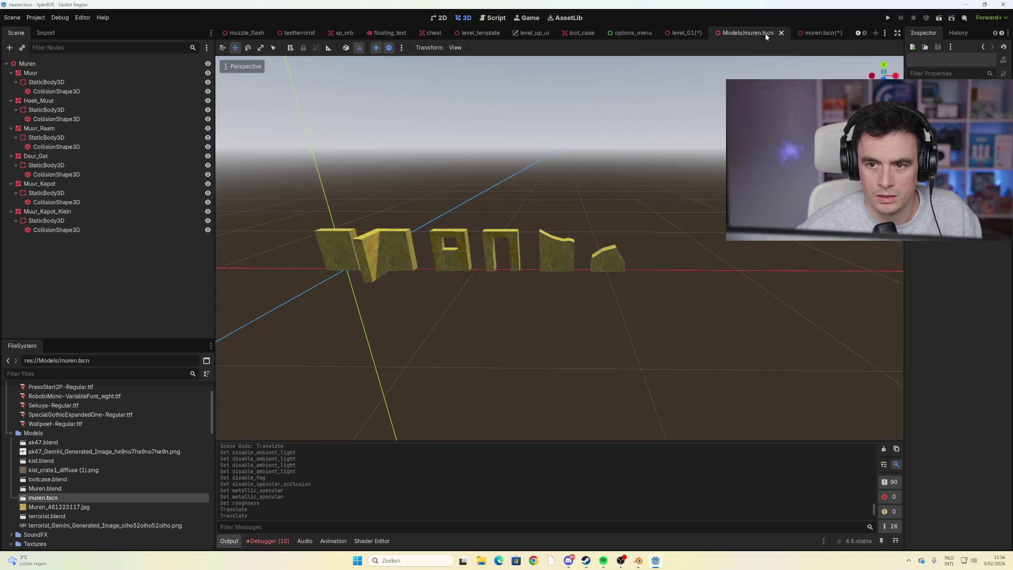
click(767, 33)
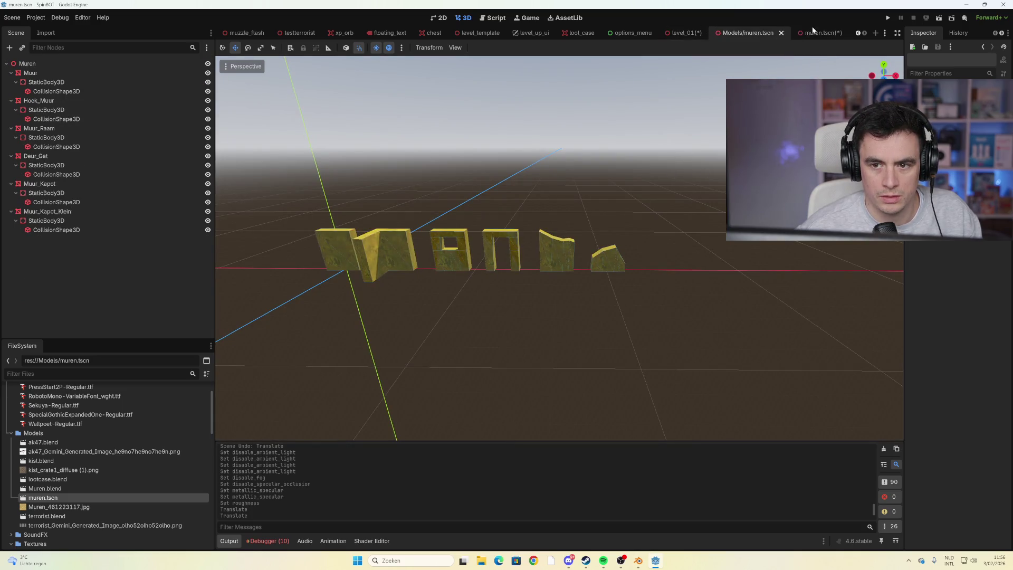
In the new muren.tscn, select Deur_Gat together with its body and collision shape
click(815, 33)
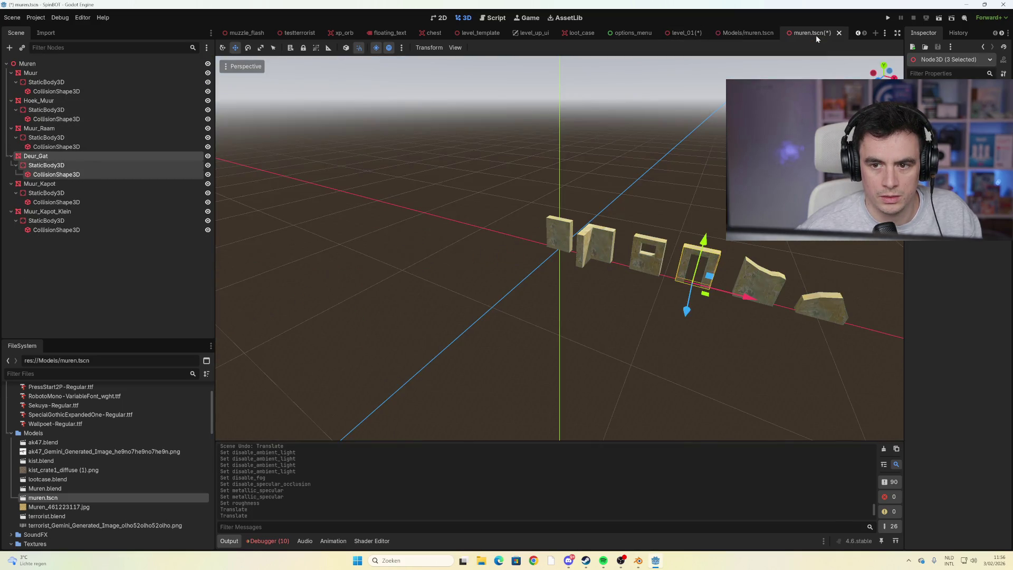
click(749, 33)
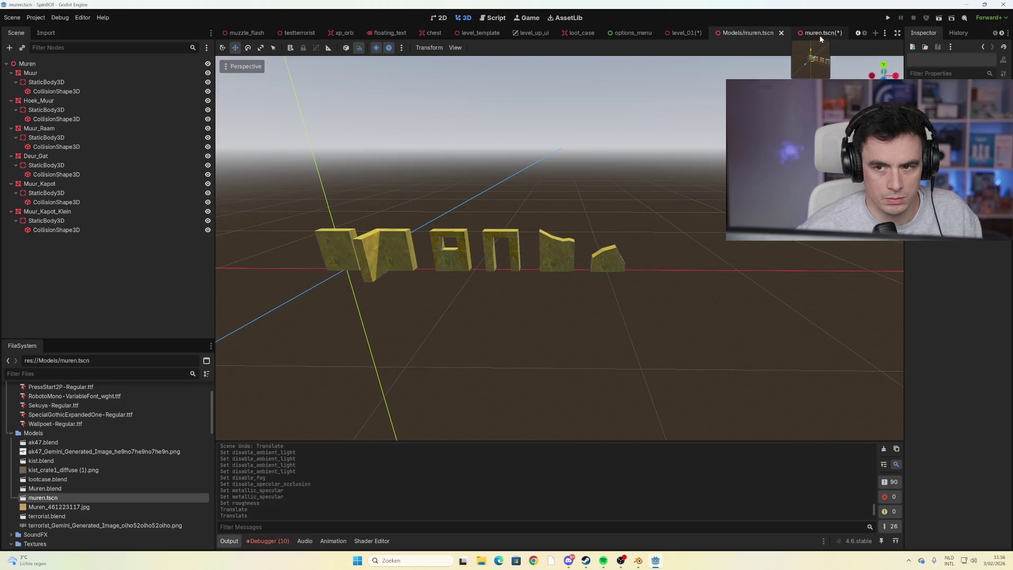
click(823, 34)
click(716, 258)
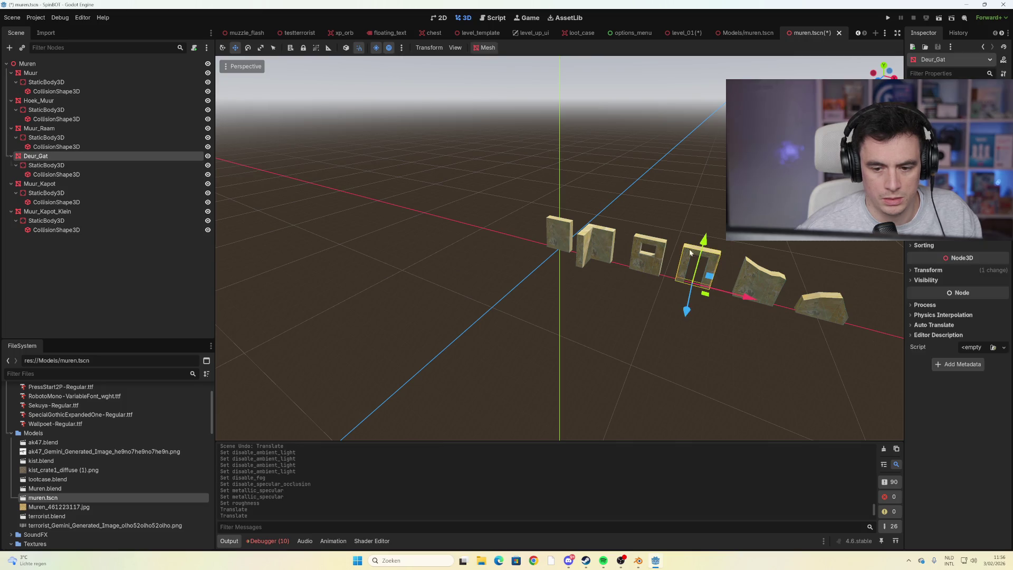
shift+click(74, 174)
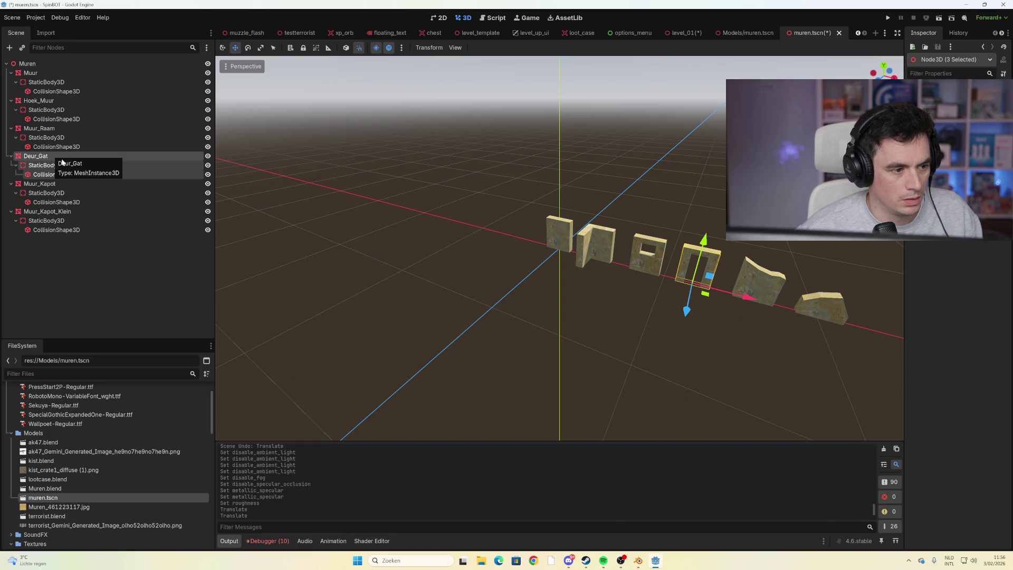
Drop a trial Deur_Gat door into level_01's wall gap, then delete it again
mouse_move(69, 153)
mouse_down()
mouse_move(289, 74)
mouse_move(331, 39)
mouse_move(364, 47)
mouse_move(690, 32)
mouse_move(678, 34)
mouse_move(656, 338)
mouse_move(651, 317)
mouse_up()
drag(558, 341, 144, 302)
mouse_move(673, 277)
mouse_down()
mouse_move(580, 284)
mouse_move(719, 277)
mouse_move(526, 311)
mouse_up()
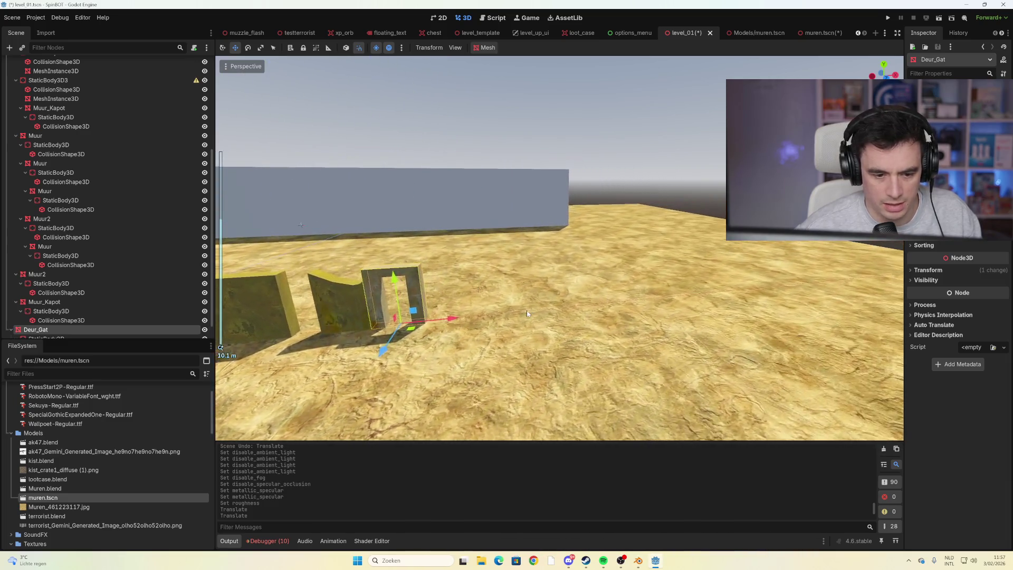
key(Delete)
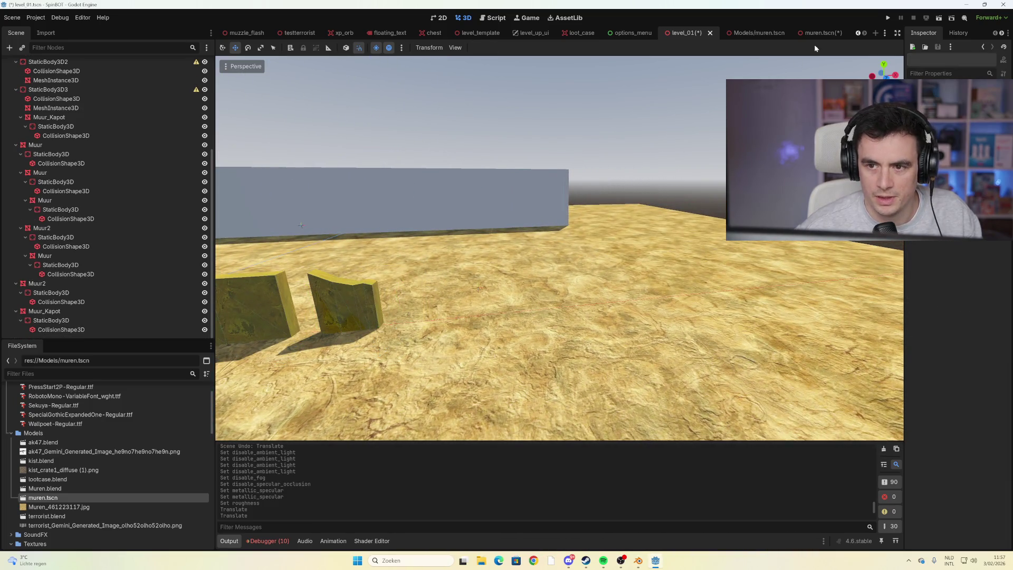
Save the new muren.tscn and reselect Deur_Gat with its body and collision shape
click(812, 37)
key(ctrl+s)
click(545, 283)
mouse_move(546, 284)
mouse_down()
mouse_move(596, 286)
mouse_move(561, 288)
mouse_up()
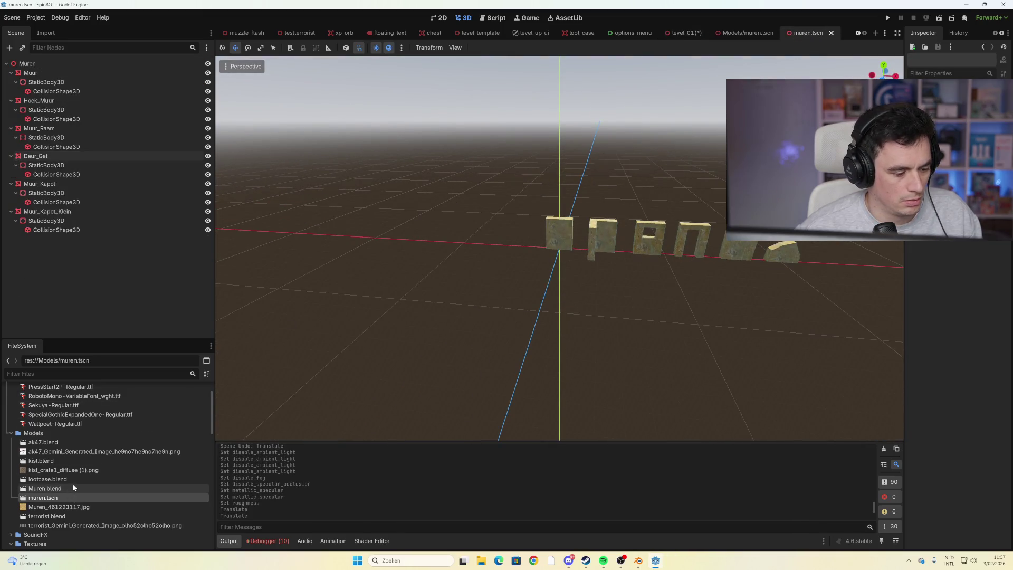
scroll(73, 483, down, 1)
scroll(85, 472, down, 5)
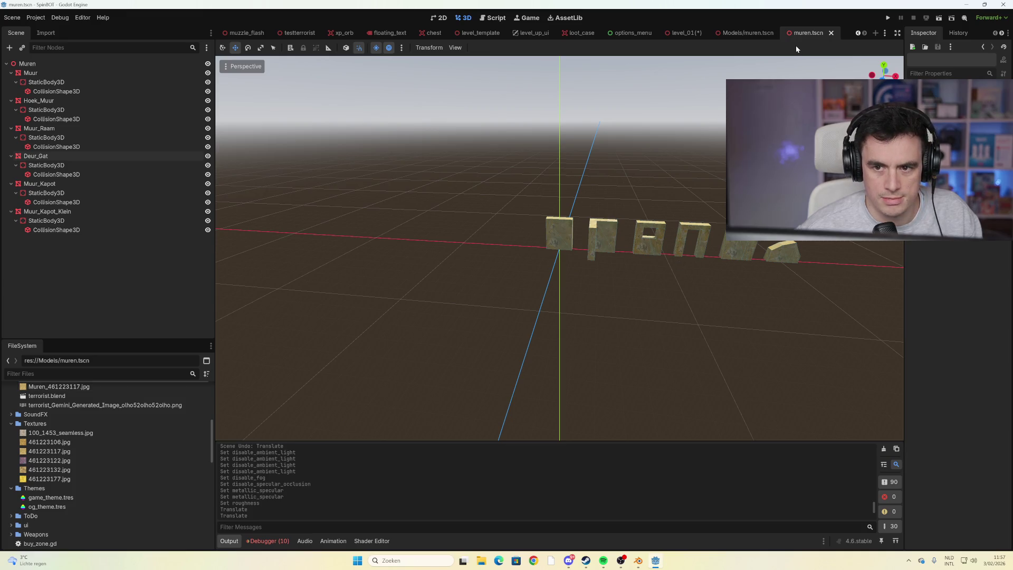
click(53, 174)
shift+click(36, 156)
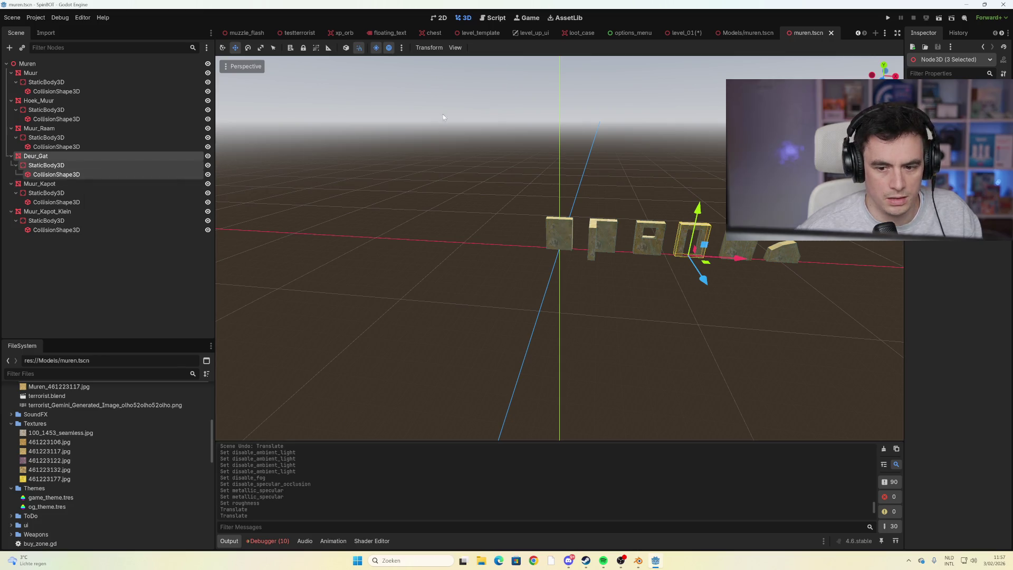
In level_01, move the Deur_Gat piece 5 units along −X
click(532, 34)
click(683, 33)
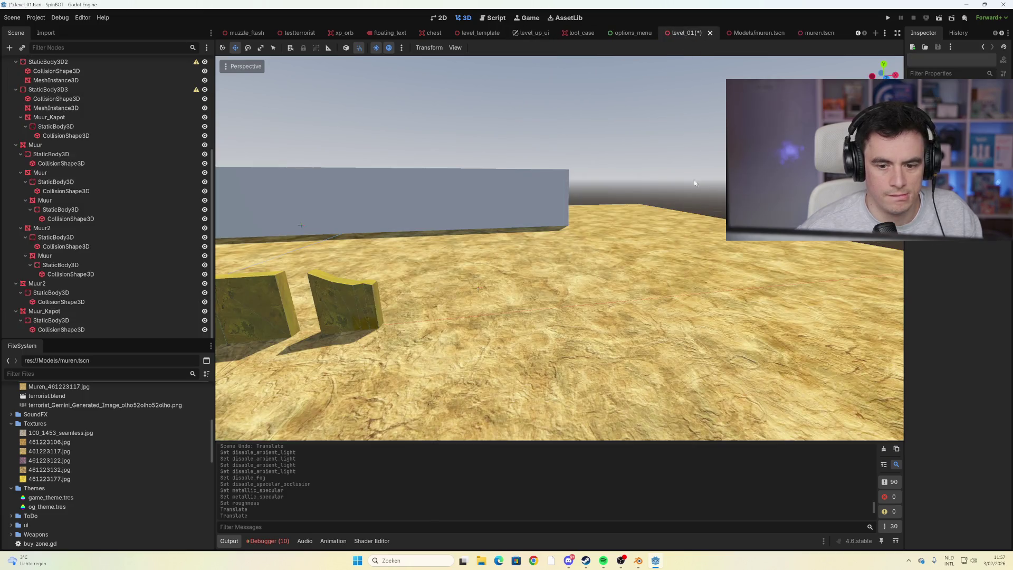
click(521, 324)
scroll(521, 323, down, 10)
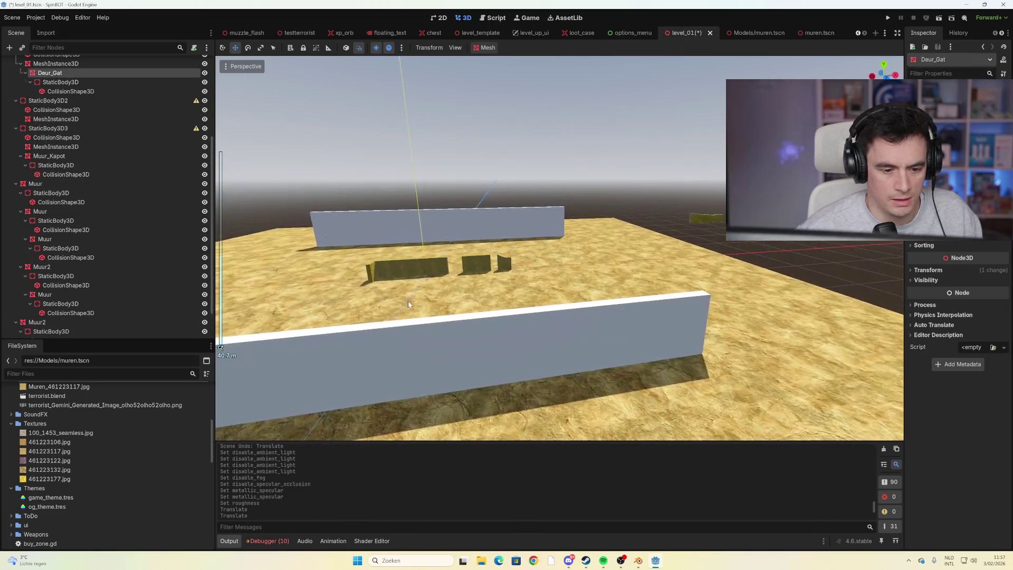
scroll(73, 87, up, 5)
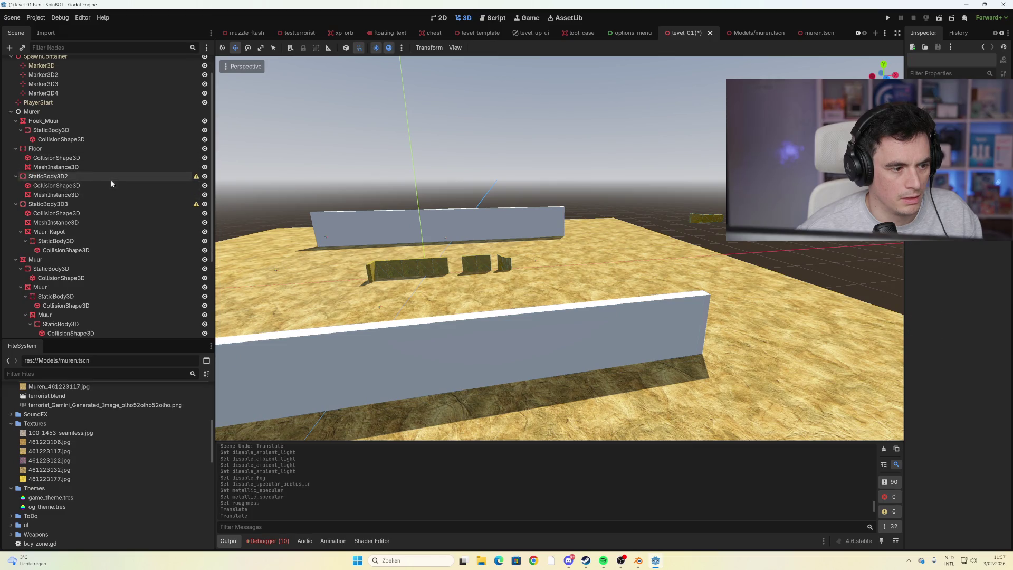
scroll(52, 83, up, 2)
click(459, 259)
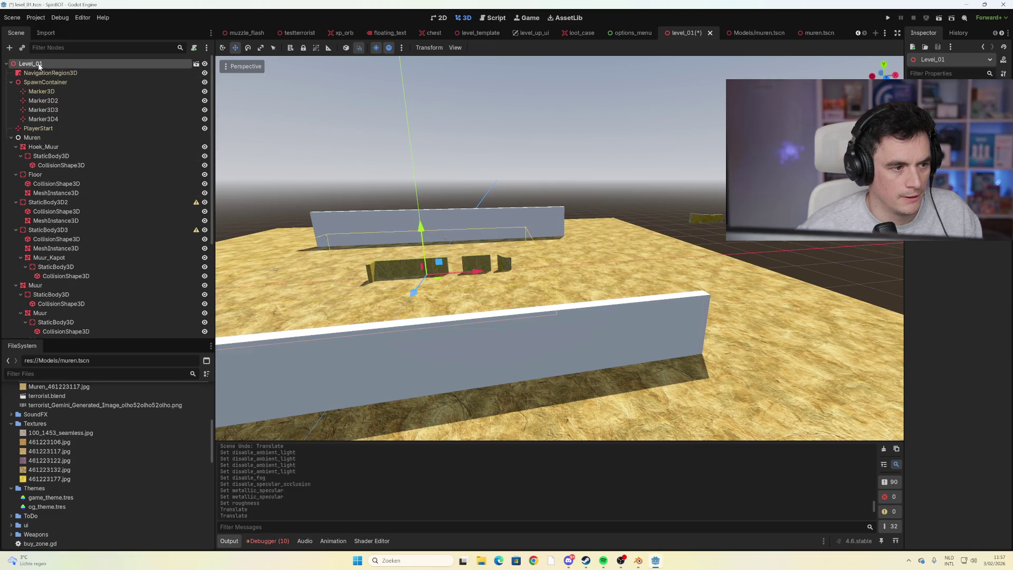
mouse_move(516, 255)
mouse_down()
mouse_move(512, 272)
mouse_move(543, 268)
mouse_up()
click(575, 271)
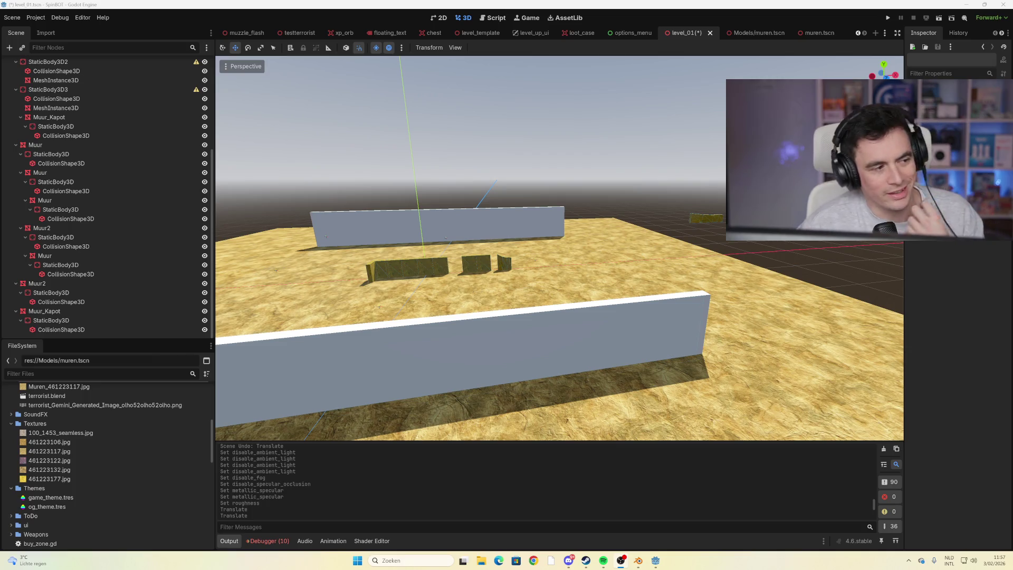
Slide the broken Muur_Kapot wall left, then delete it from the level
scroll(462, 281, up, 2)
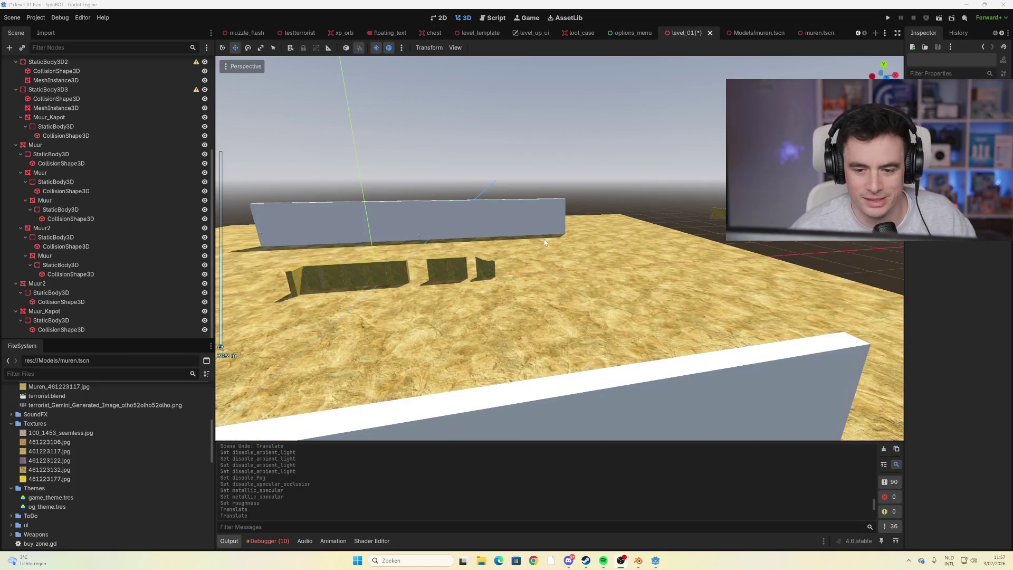
click(717, 213)
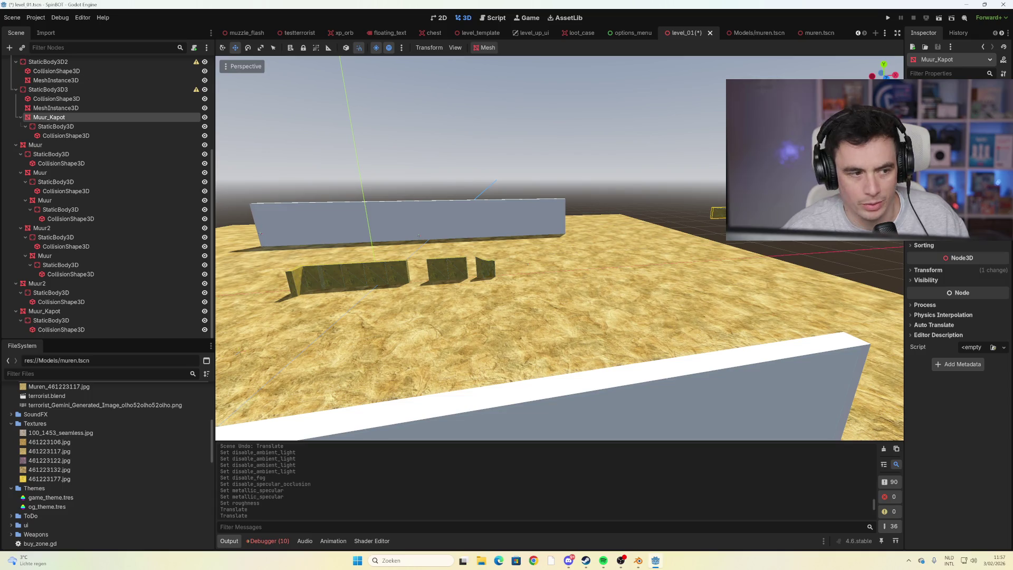
mouse_move(718, 214)
mouse_down()
mouse_move(660, 234)
mouse_move(590, 237)
mouse_move(665, 252)
mouse_move(654, 288)
mouse_up()
key(Delete)
click(491, 294)
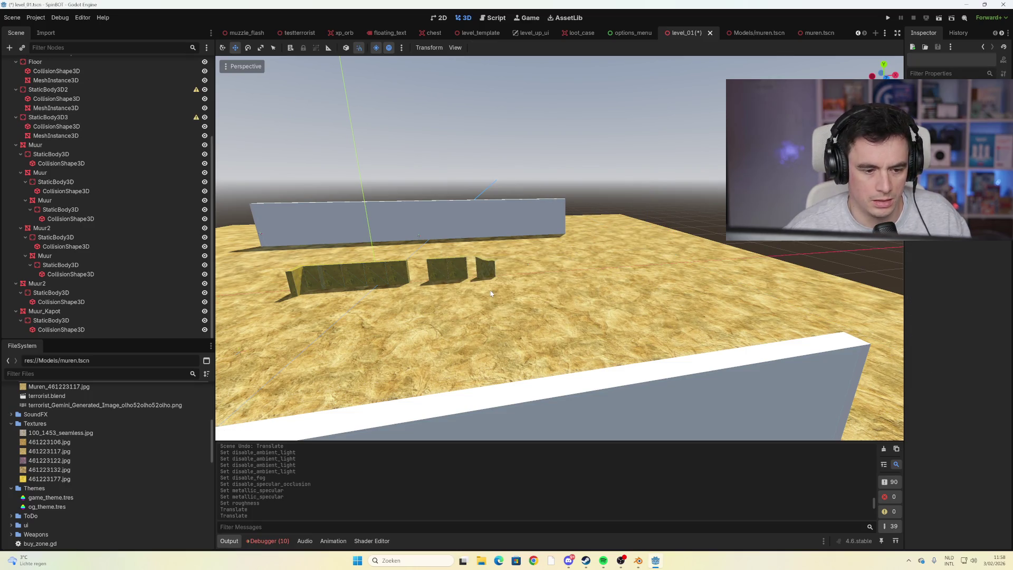
Select Deur_Gat in Models/muren.tscn, then request deletion of the old Models/muren.tscn file
click(370, 277)
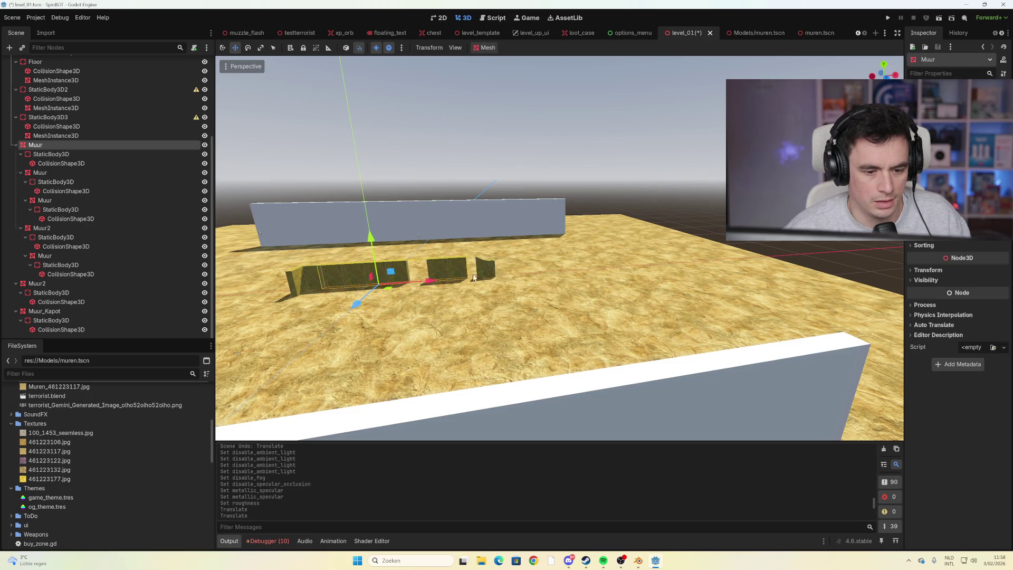
click(759, 33)
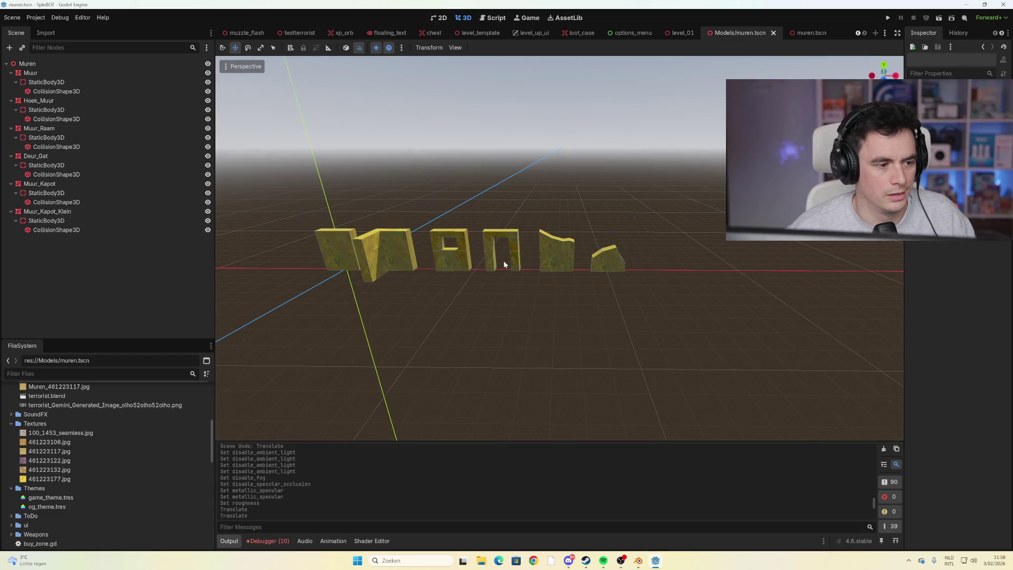
click(517, 250)
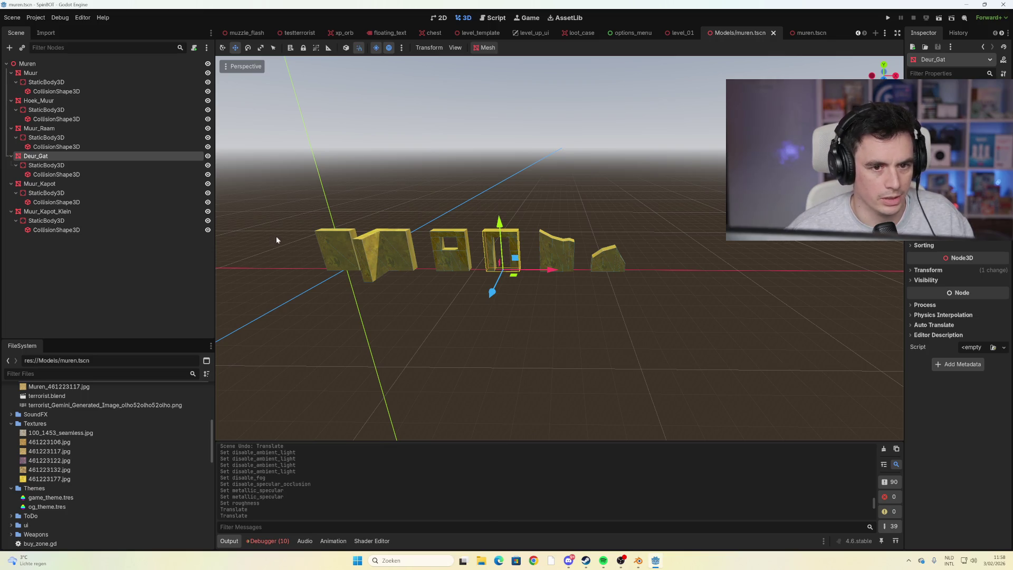
scroll(69, 447, up, 3)
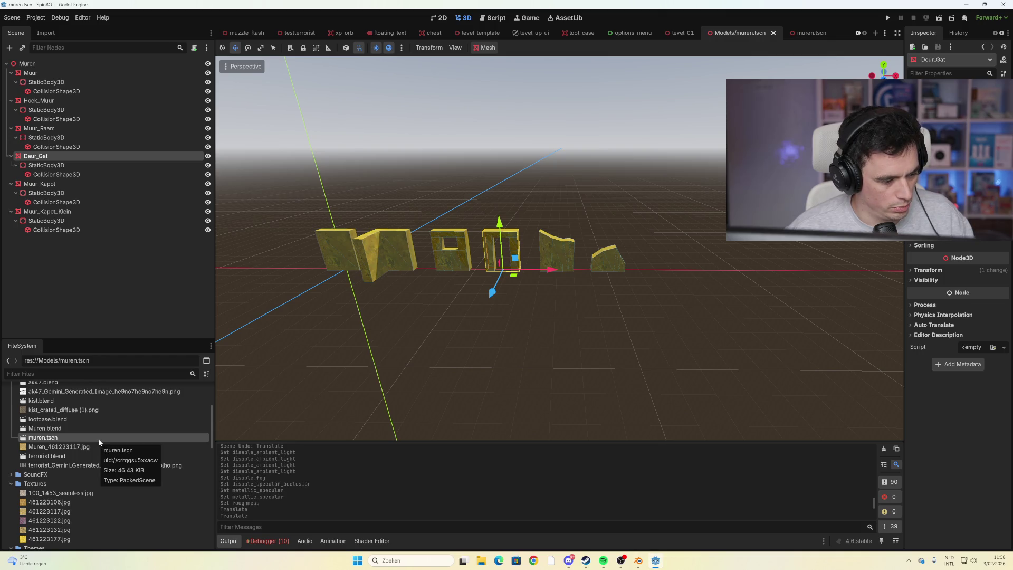
scroll(98, 438, up, 1)
key(Delete)
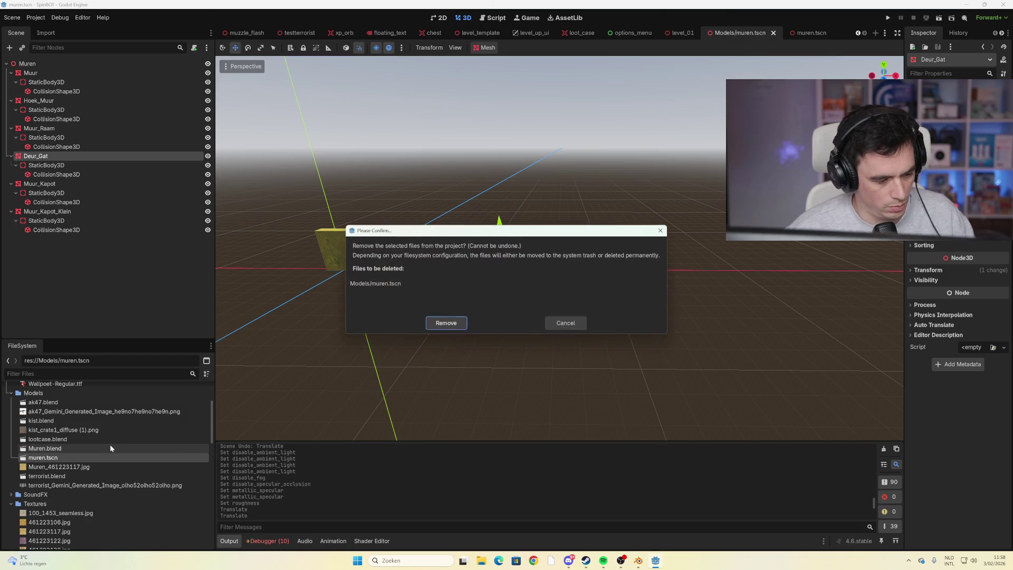
Delete the old Models/muren.tscn and move the root muren.tscn into the Models folder
click(461, 323)
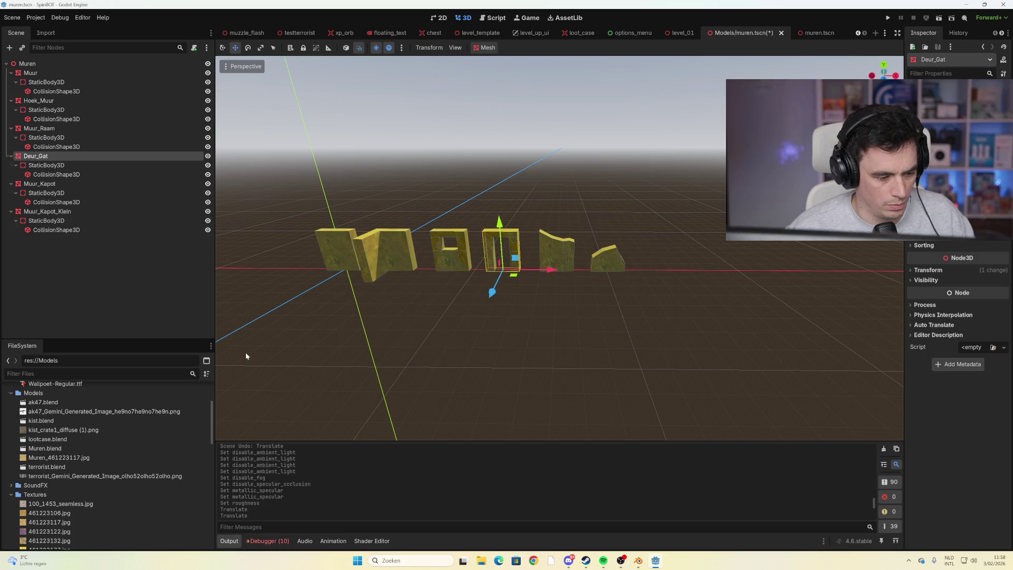
click(68, 373)
text(muren)
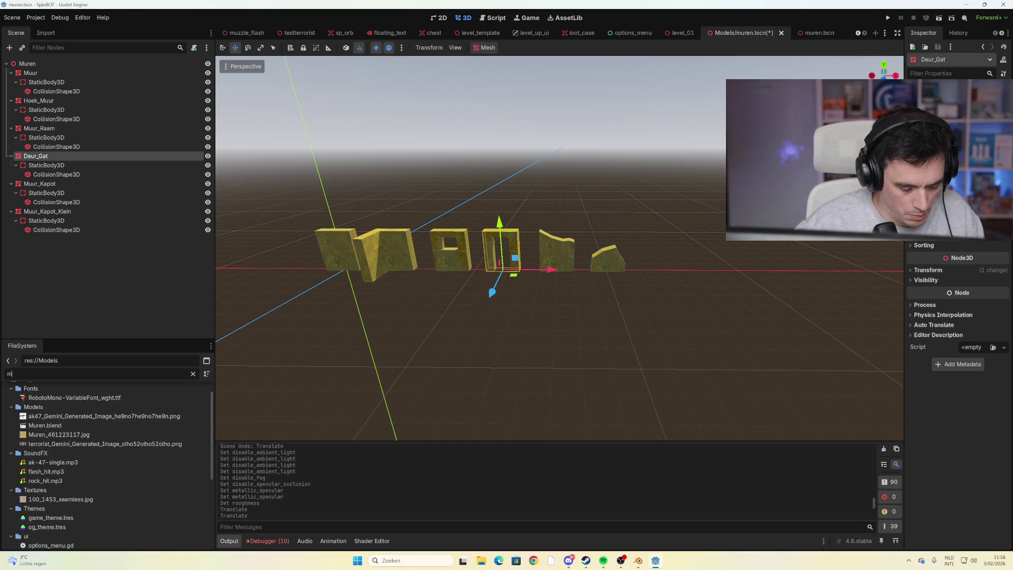
click(45, 437)
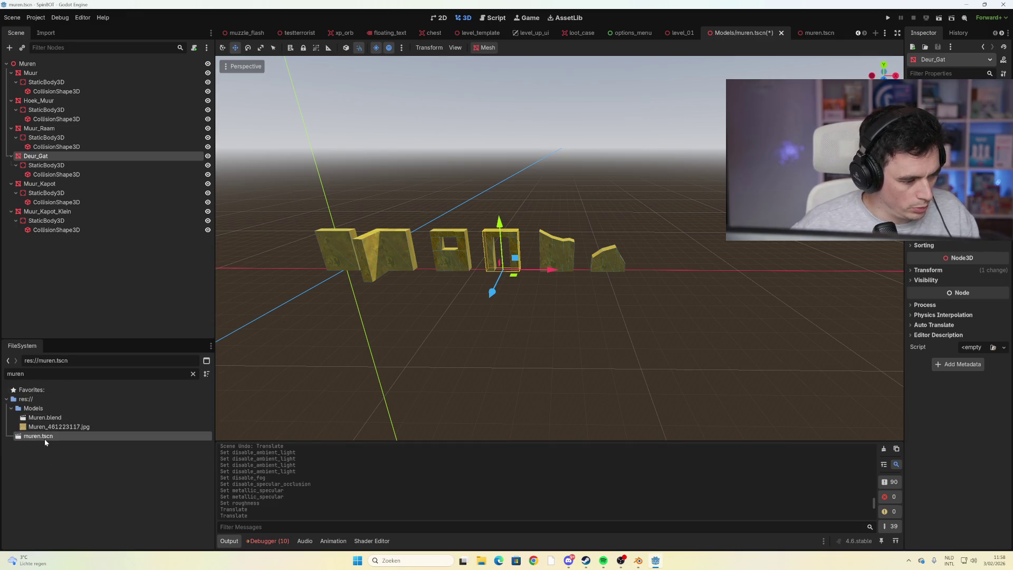
drag(44, 439, 36, 409)
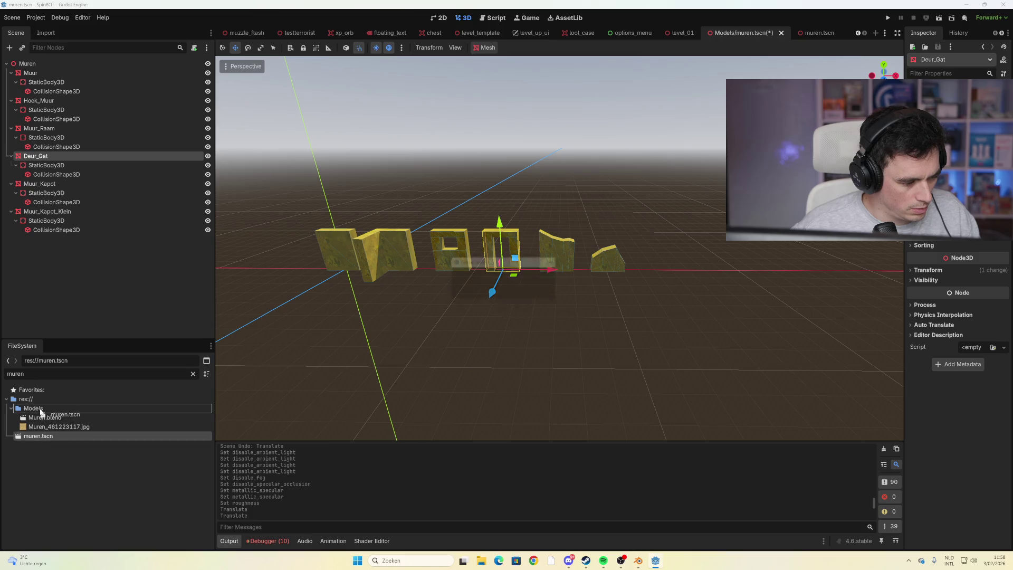
click(494, 294)
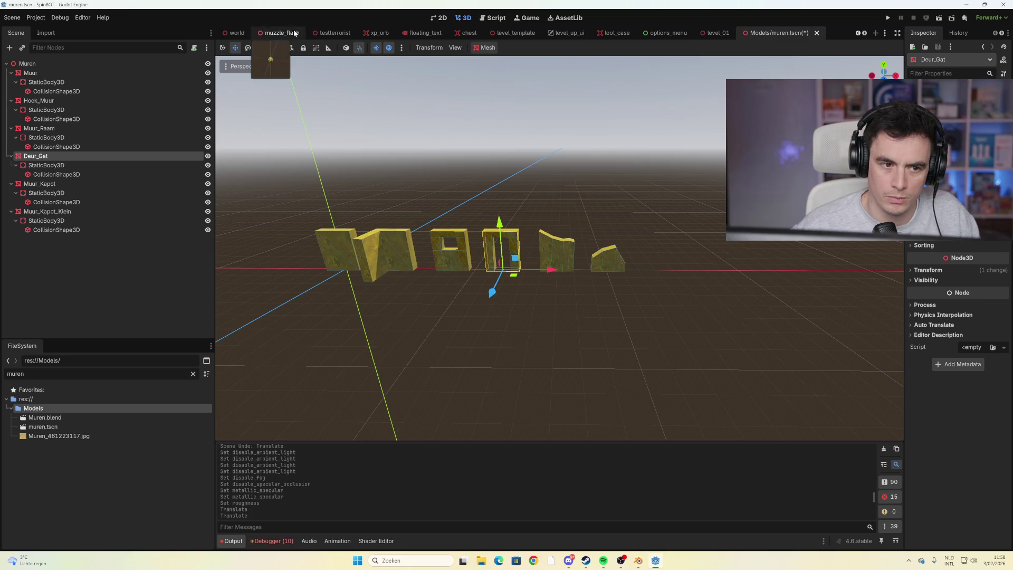
Check the Muur and Muur2 walls in level_01, then save Models/muren.tscn
click(718, 33)
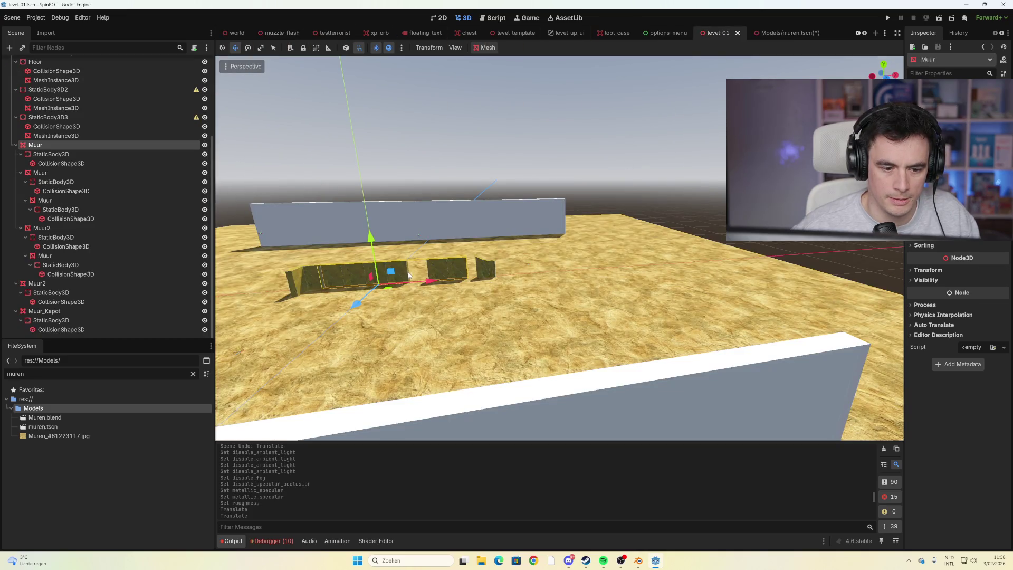
click(408, 275)
click(439, 270)
click(792, 33)
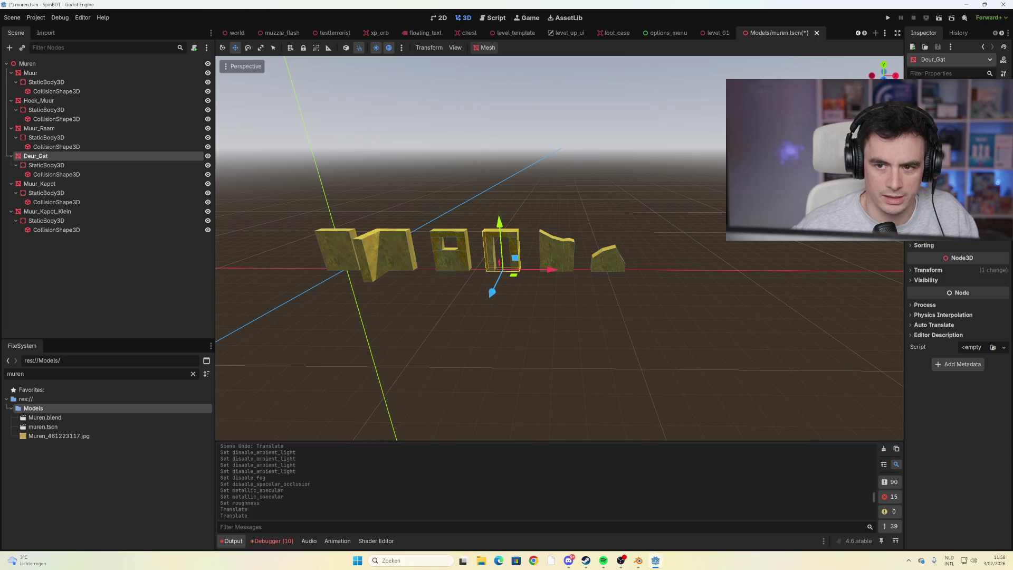
key(ctrl+s)
Select Deur_Gat with its body and collision shape for copying into level_01
click(83, 174)
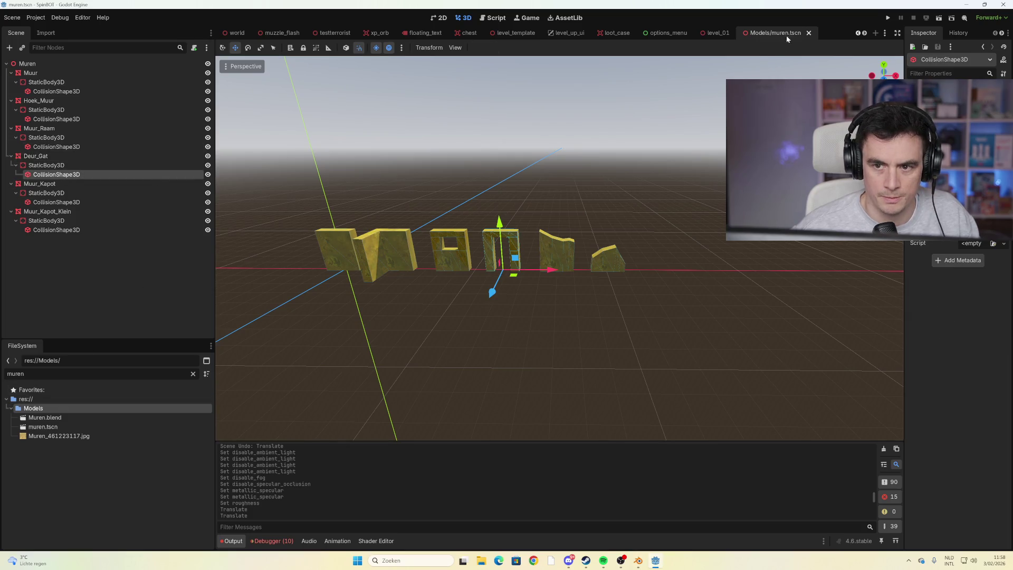
click(660, 198)
click(494, 248)
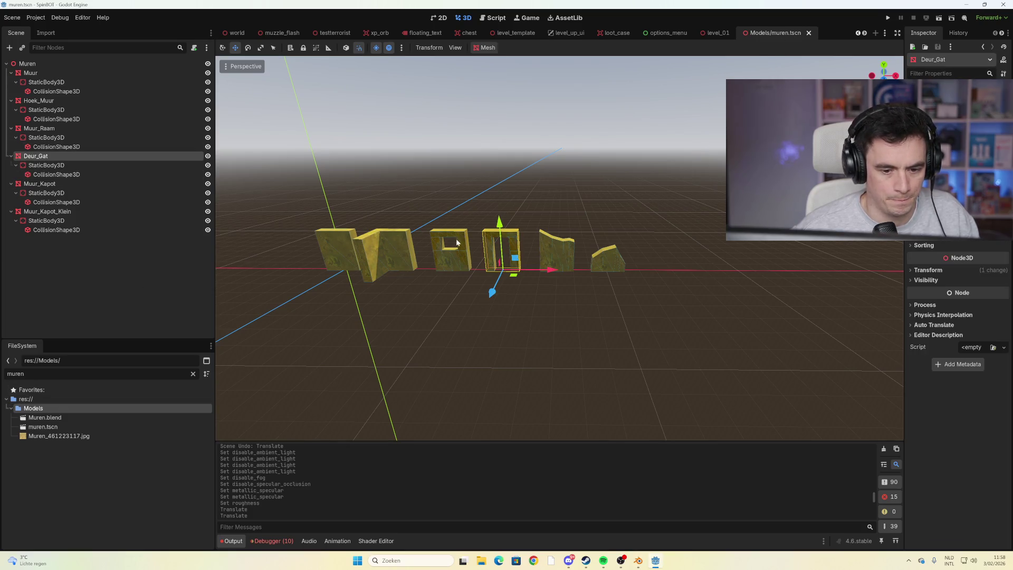
shift+click(73, 175)
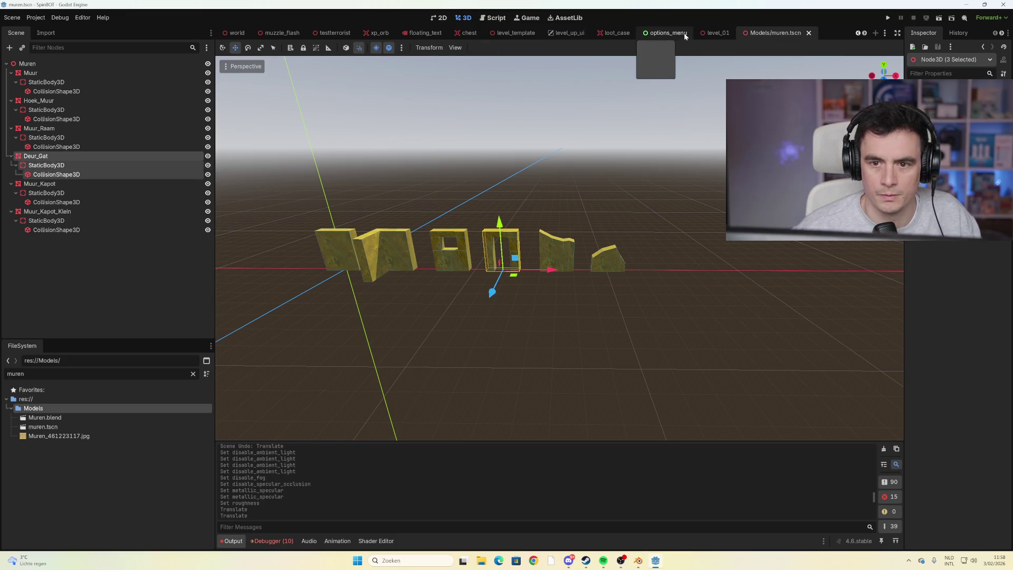
click(716, 32)
scroll(100, 172, up, 1)
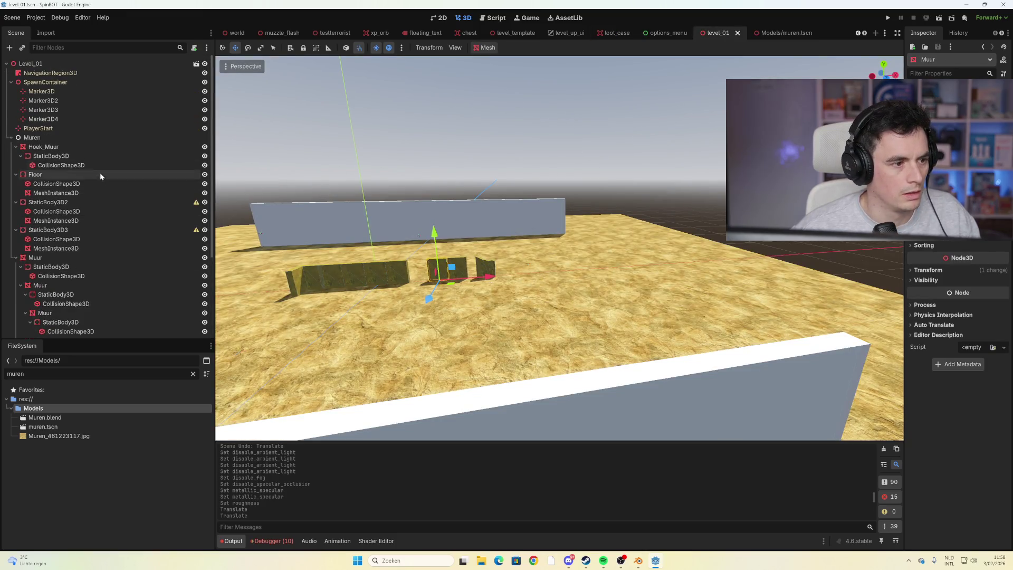
Paste Deur_Gat into level_01, shift it 6 units left into the wall gap, and save
click(43, 62)
key(ctrl+v)
drag(491, 269, 462, 278)
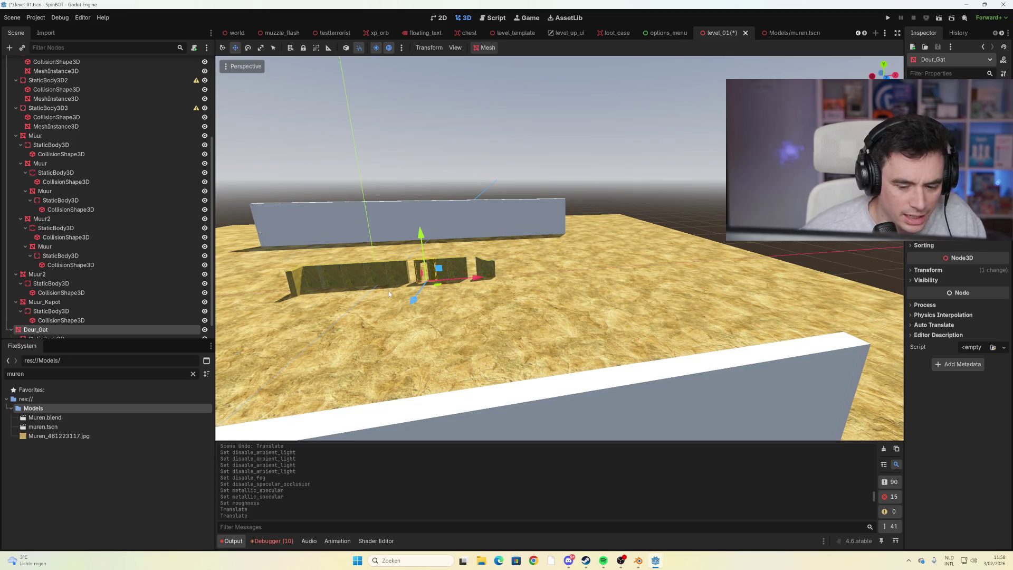
scroll(475, 280, up, 4)
scroll(483, 282, down, 3)
drag(569, 298, 728, 290)
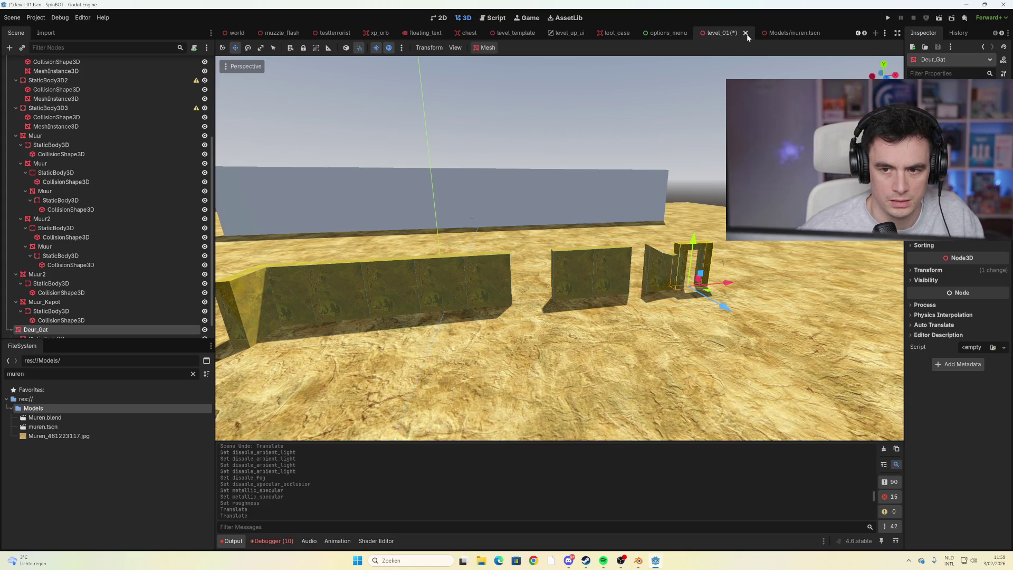
key(ctrl+s)
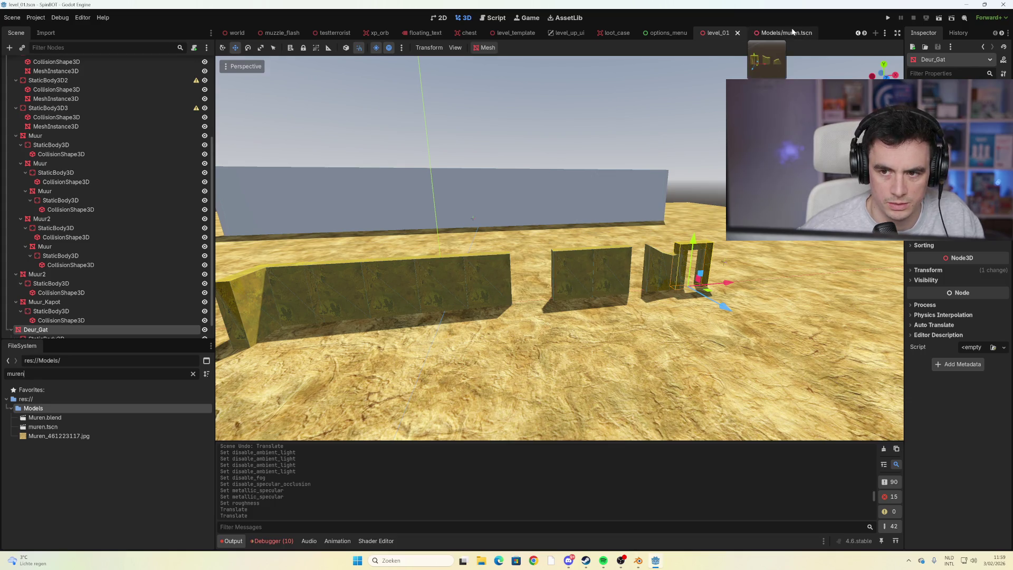
Remove the Models/muren.tscn file and clear the 'mur' filter to list all files
click(793, 33)
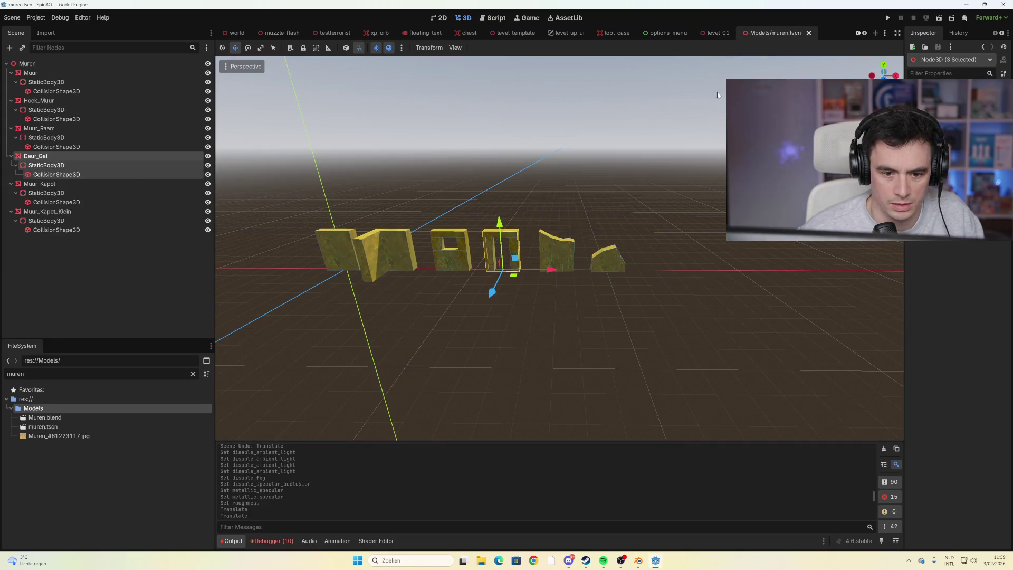
click(63, 423)
key(Delete)
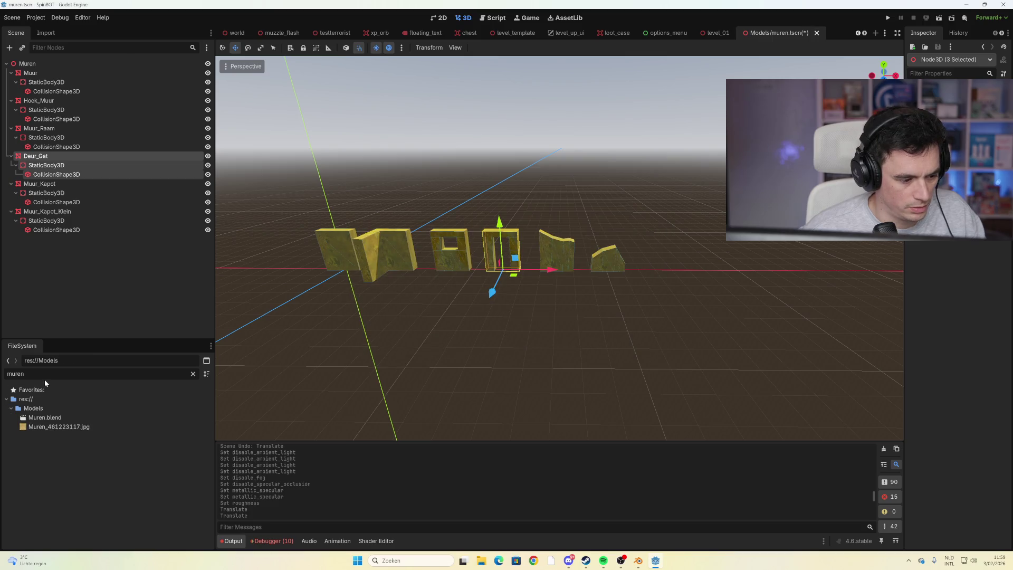
key(BackSpace)
key(BackSpace)
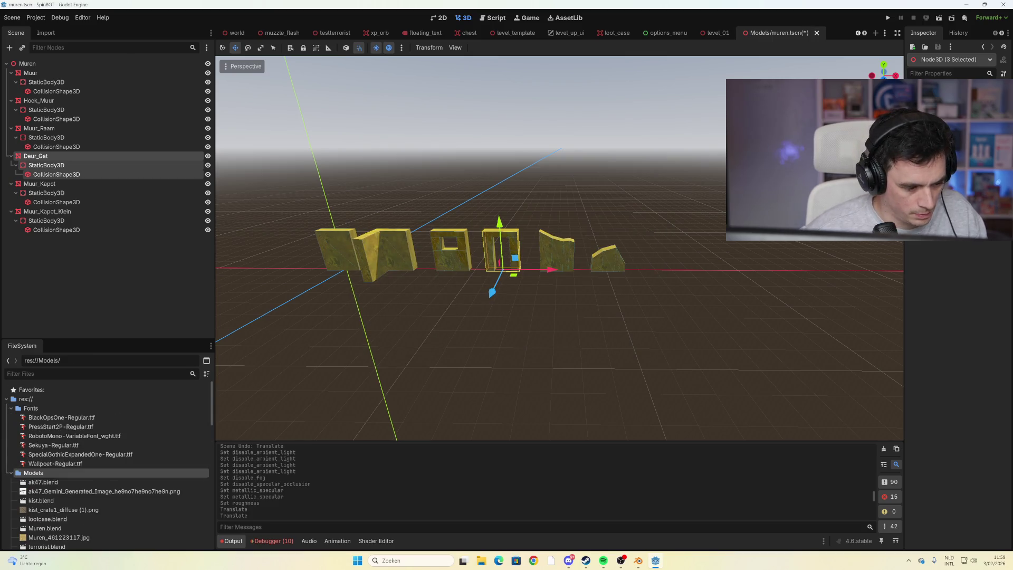
text(mr)
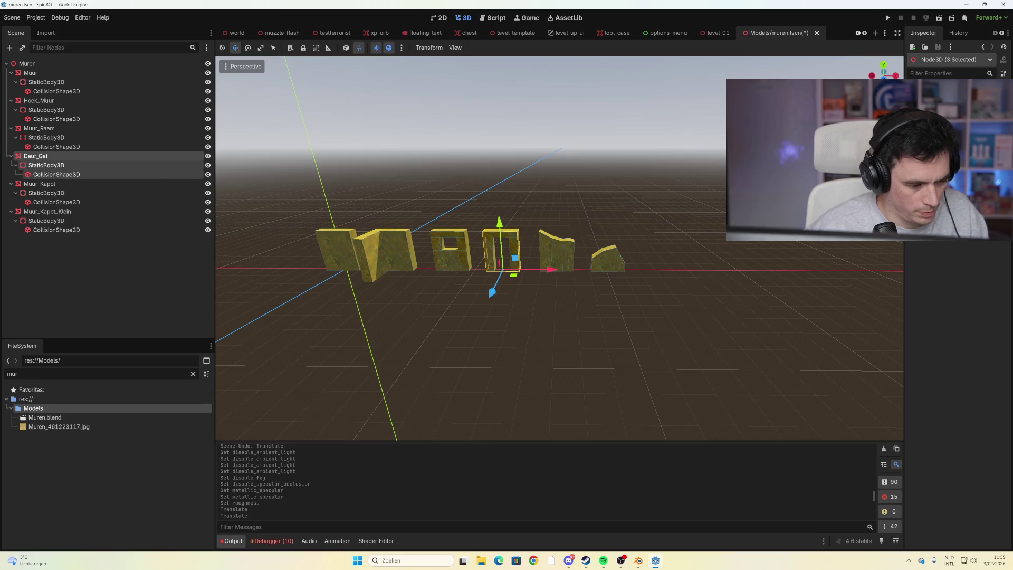
key(BackSpace)
key(BackSpace)
key(BackSpace)
click(637, 560)
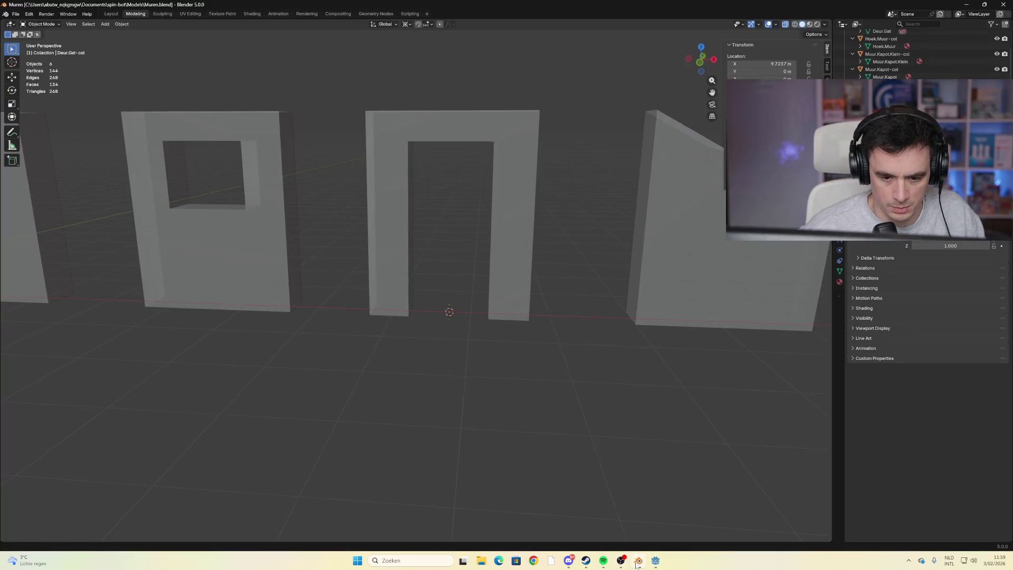
scroll(515, 329, down, 4)
click(455, 247)
mouse_move(455, 246)
mouse_down()
mouse_move(497, 283)
mouse_move(518, 283)
mouse_move(488, 248)
mouse_move(493, 278)
mouse_up()
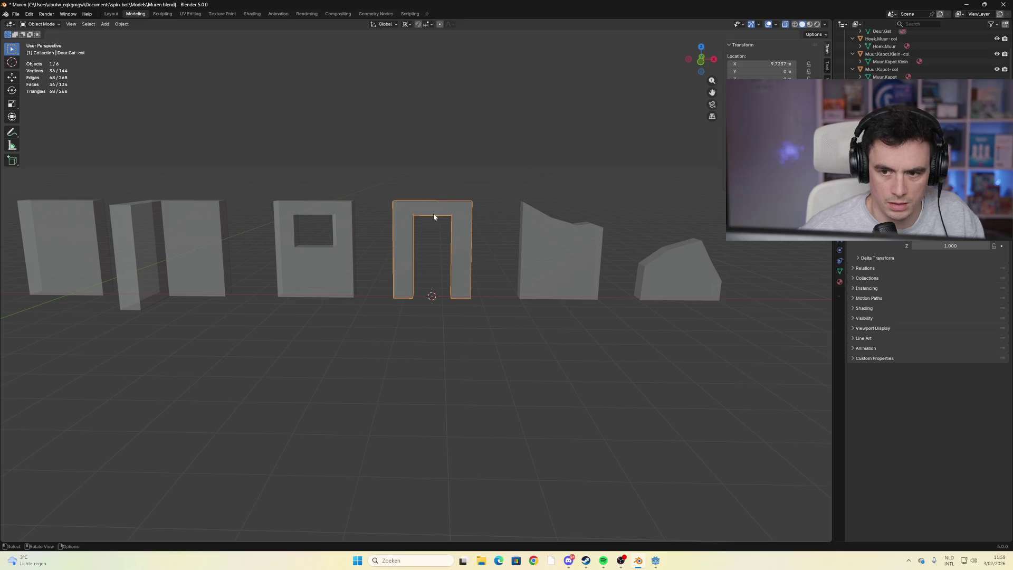
scroll(433, 213, down, 1)
click(350, 263)
click(533, 268)
click(636, 277)
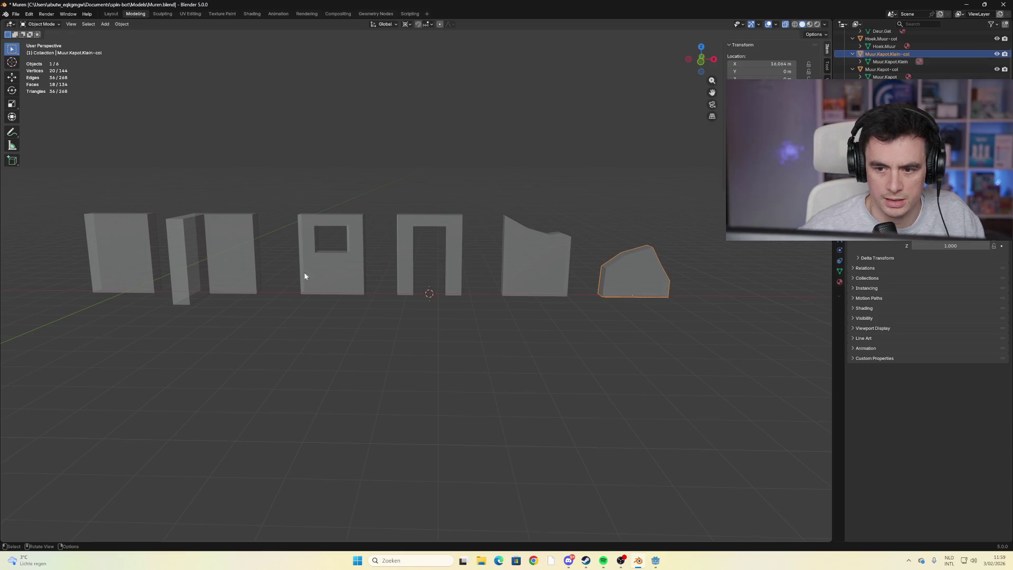
click(201, 264)
click(145, 260)
click(360, 266)
mouse_move(655, 560)
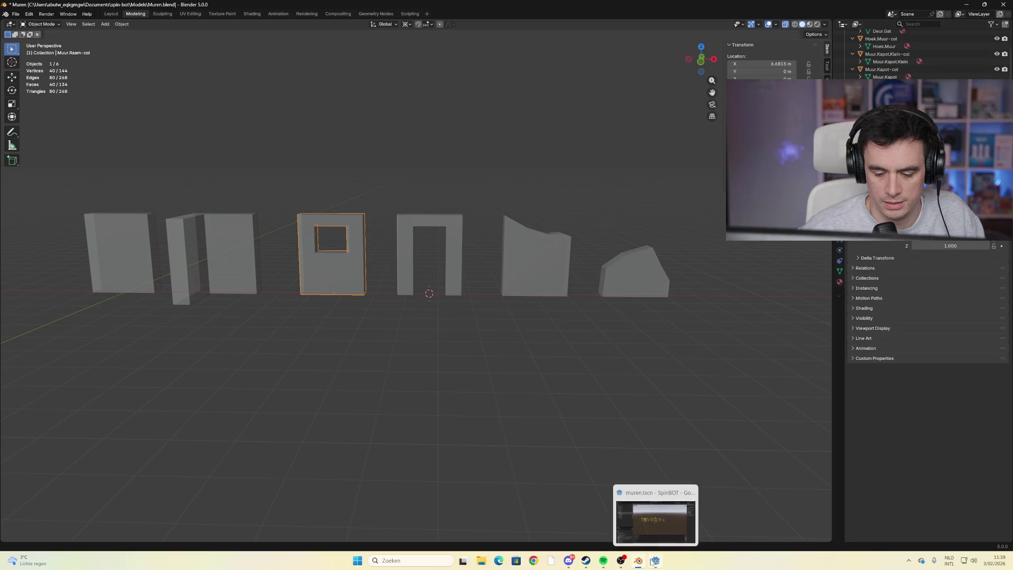
click(634, 543)
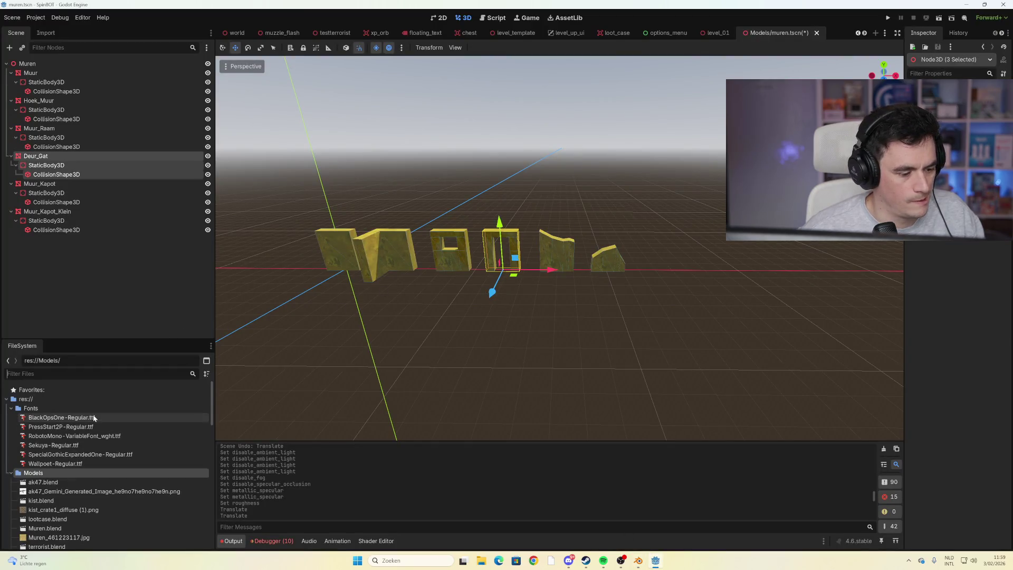
Review Muren.blend's advanced import settings, then close them
scroll(85, 478, down, 2)
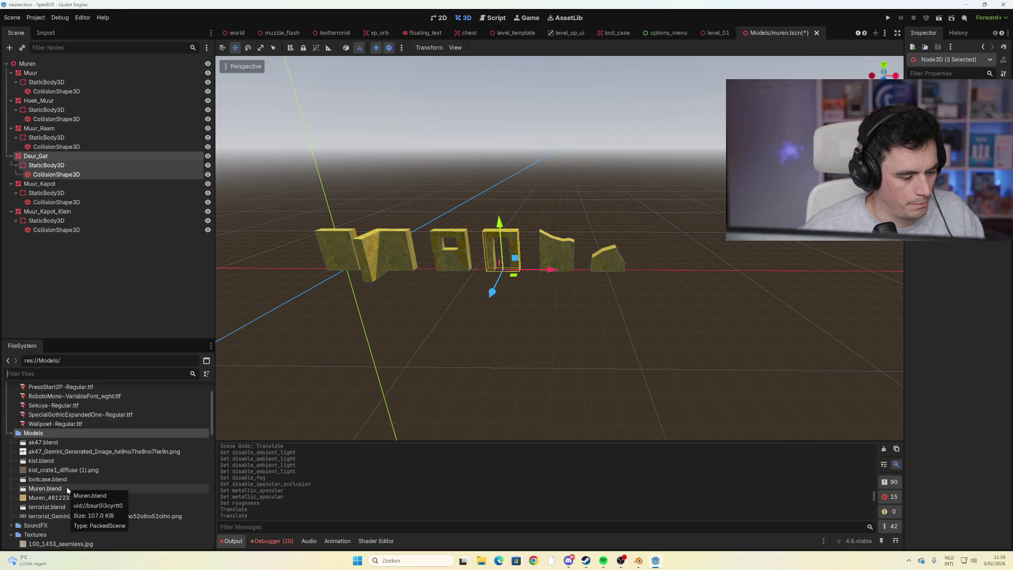
click(67, 487)
double_click(67, 488)
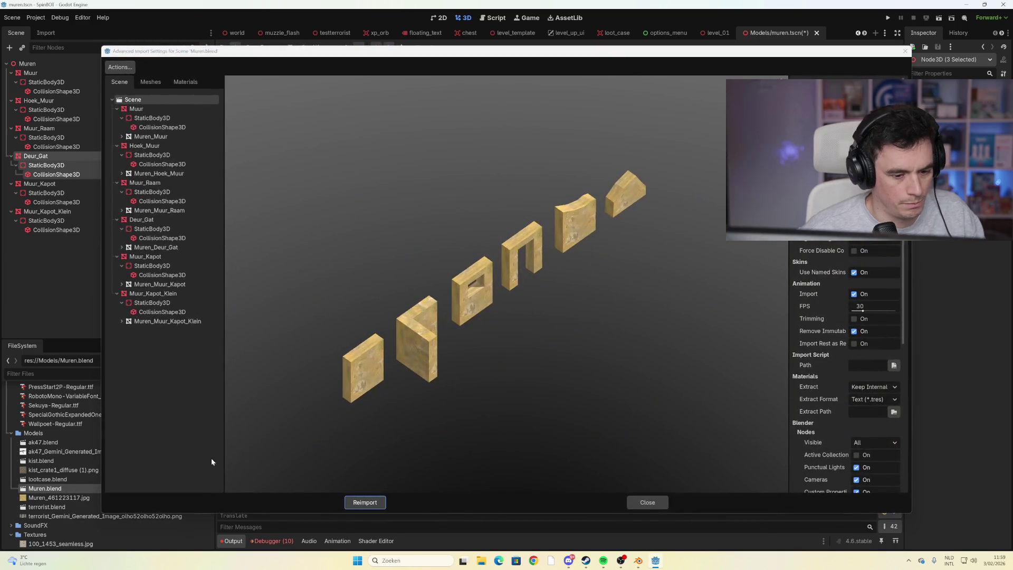
click(371, 502)
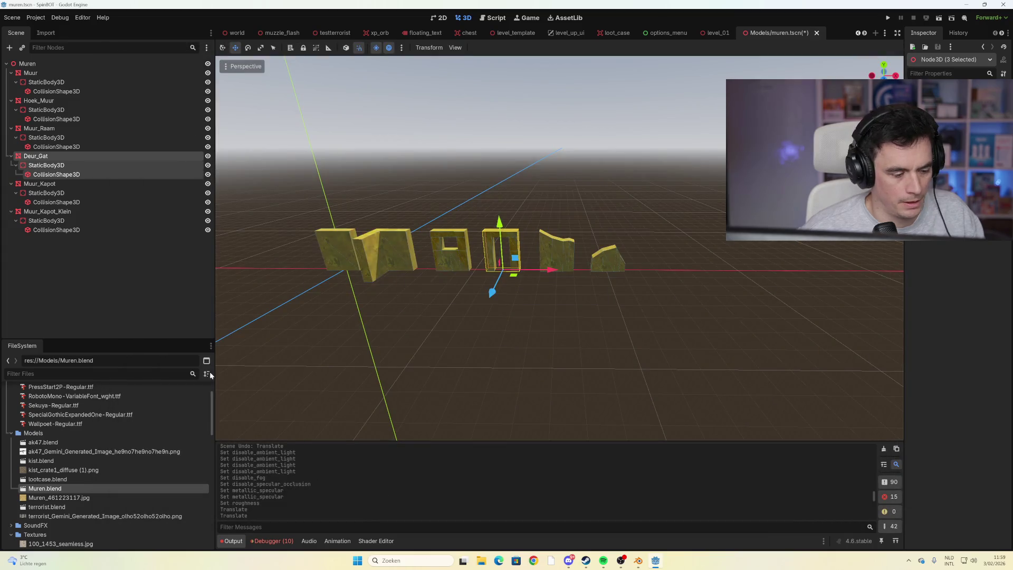
click(126, 336)
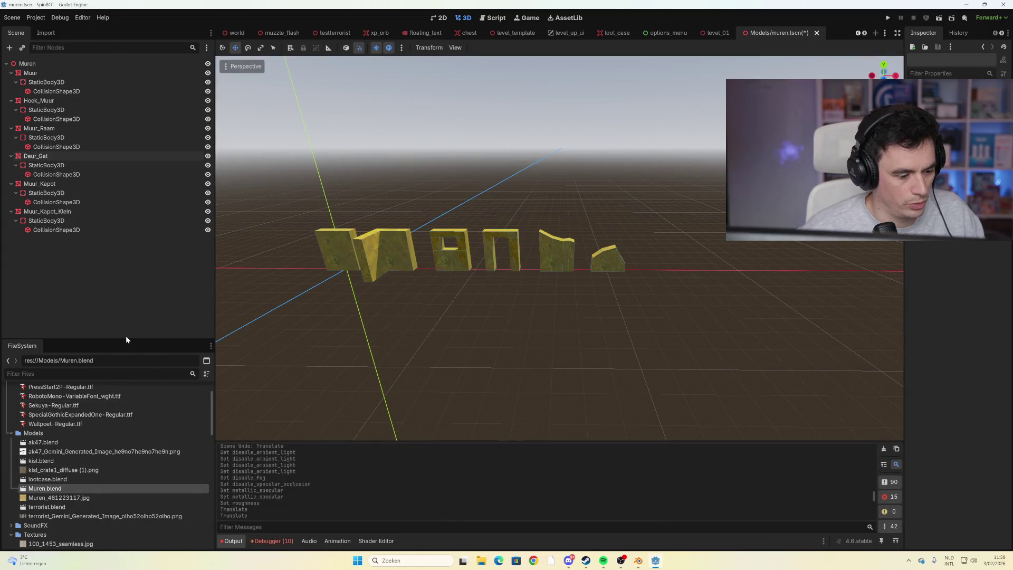
Create a new scene inheriting from Muren.blend and save it as muren.tscn
right_click(57, 489)
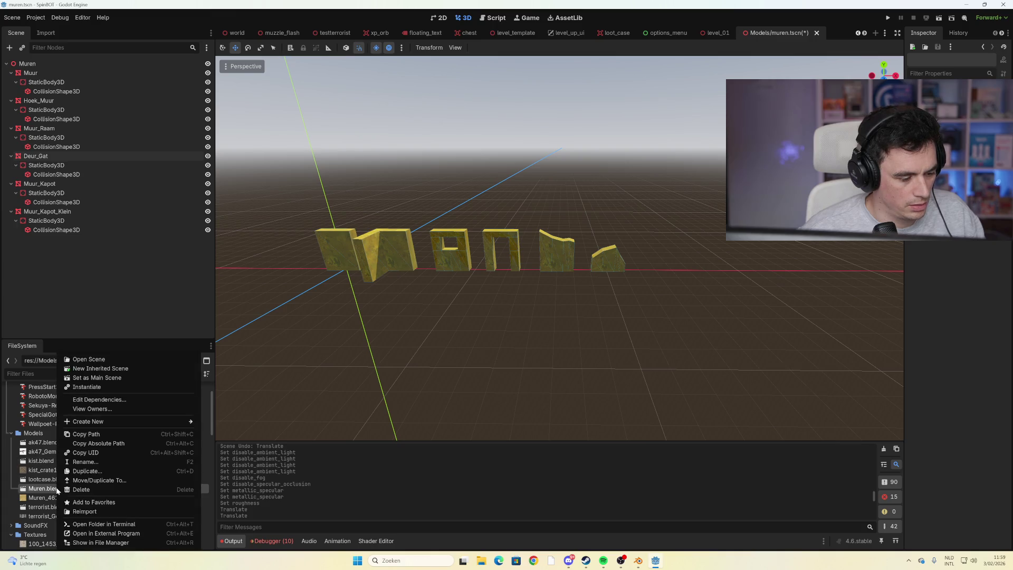
click(125, 371)
scroll(448, 362, down, 6)
drag(500, 380, 735, 301)
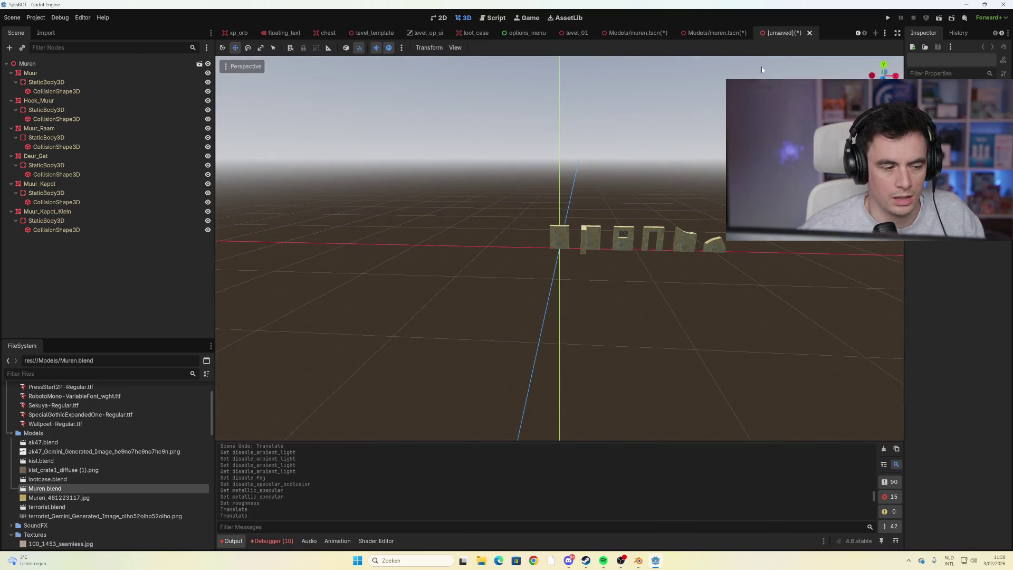
key(ctrl+s)
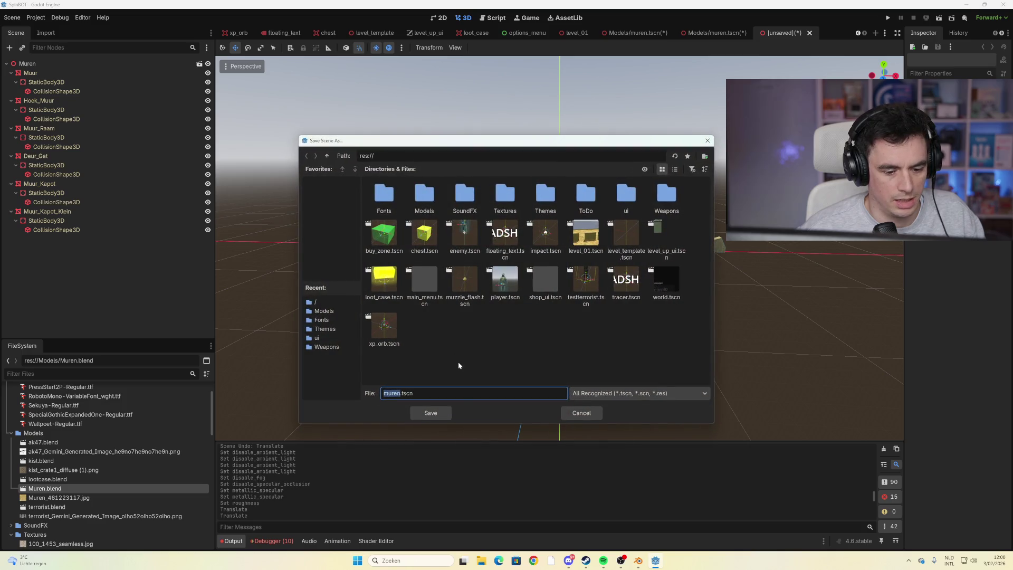
click(442, 412)
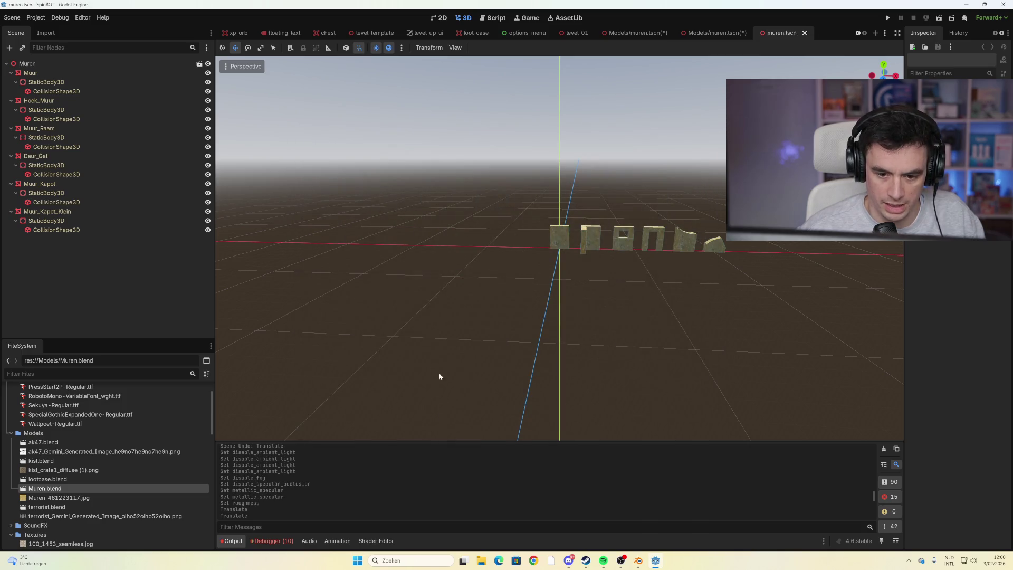
click(61, 65)
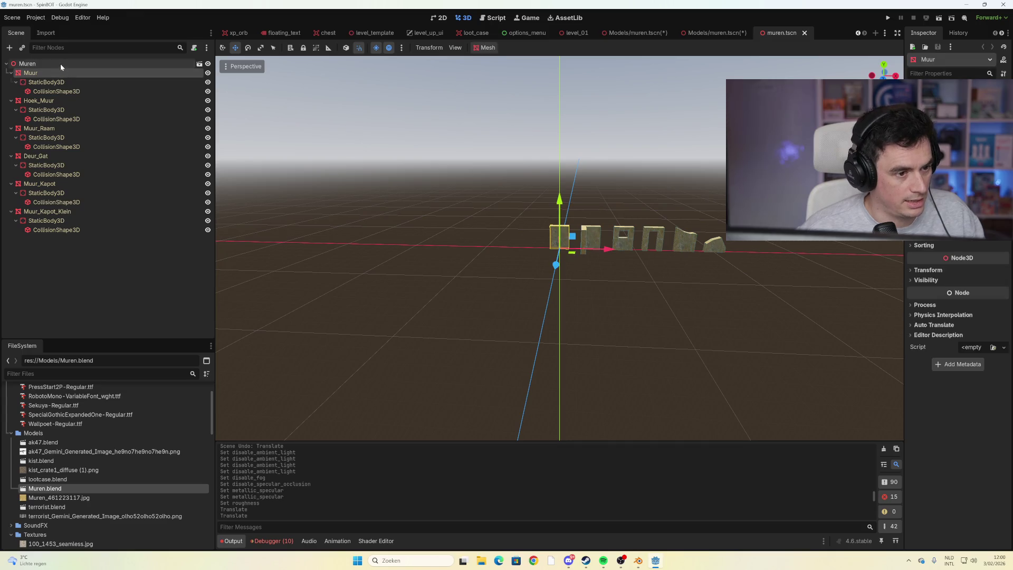
Inspect the Muren root's actions and the Deur_Gat and Muur_Raam nodes with their collision shapes
right_click(104, 65)
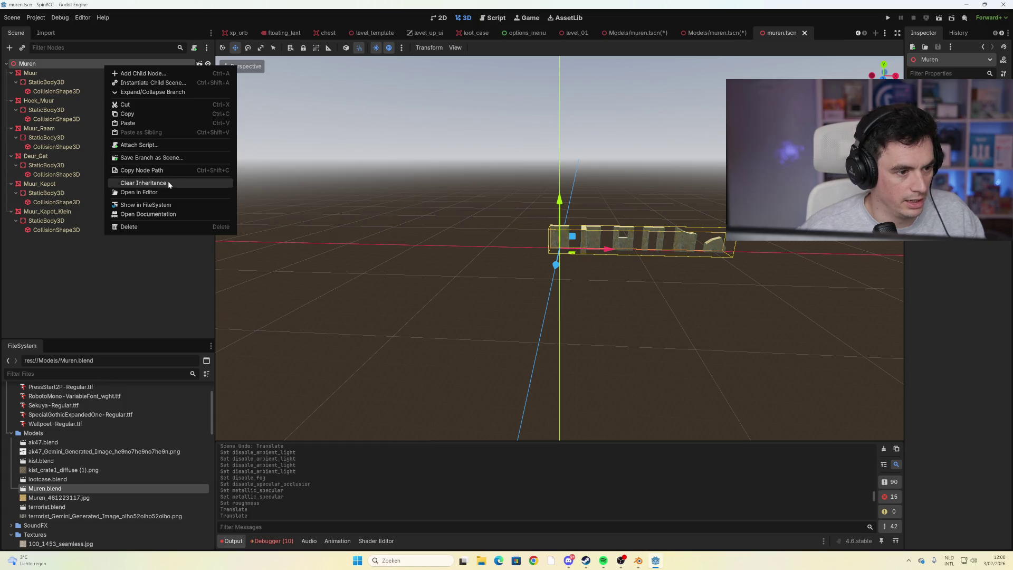
click(115, 271)
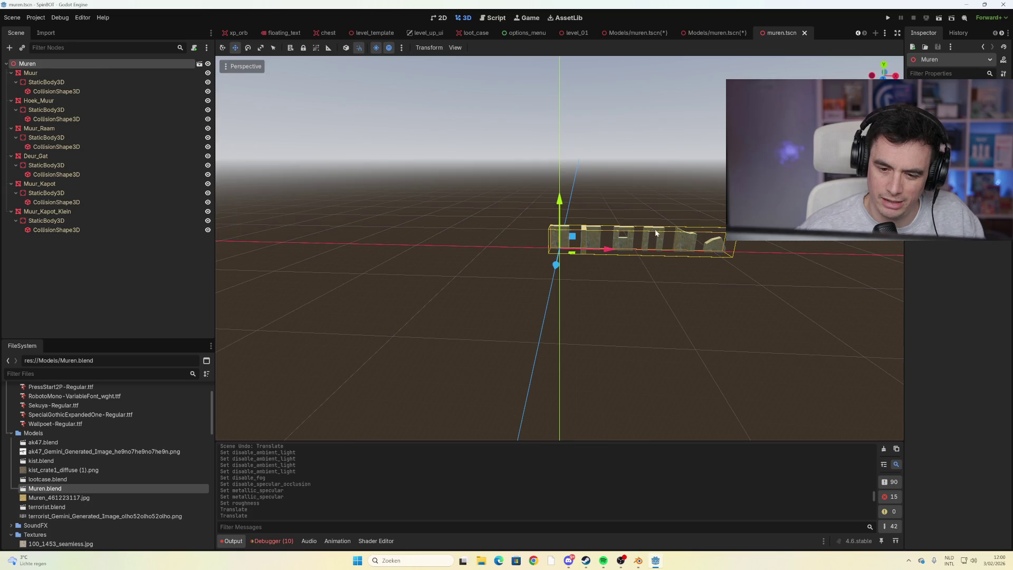
click(36, 156)
click(59, 175)
click(55, 156)
click(61, 128)
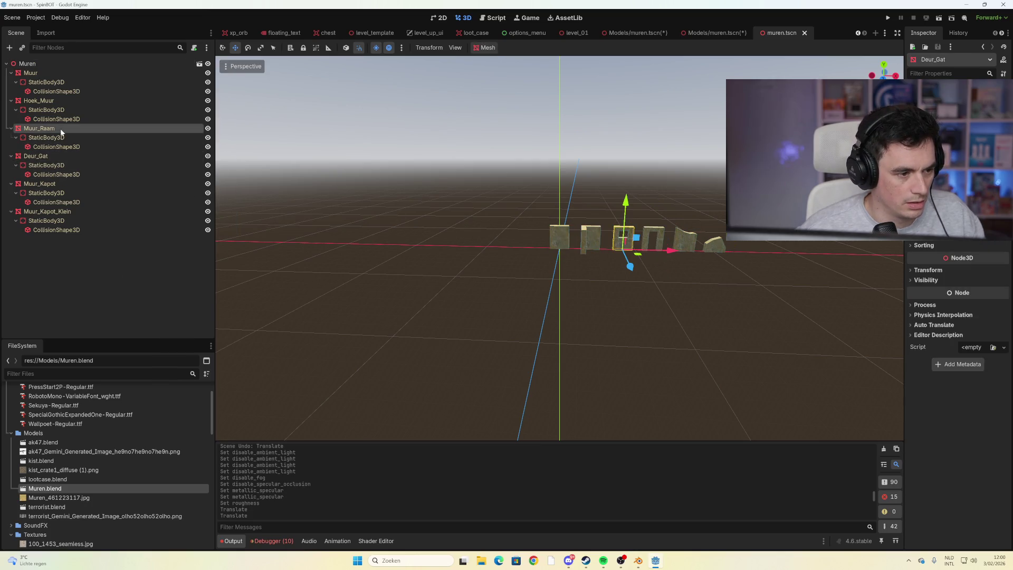
shift+click(66, 148)
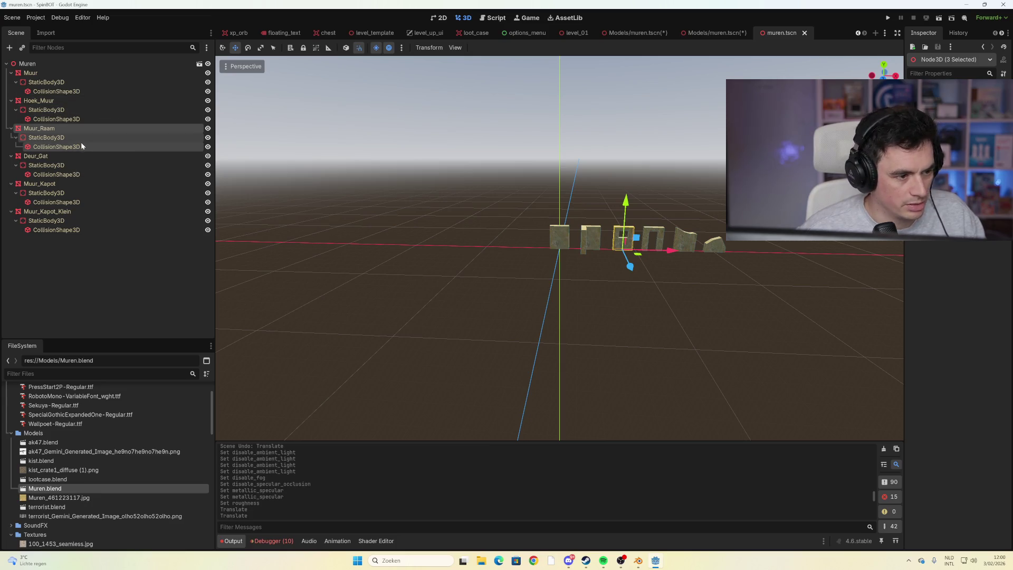
Reselect Deur_Gat with its body and collision shape, then close the older Models/muren.tscn tab
click(57, 156)
shift+click(65, 174)
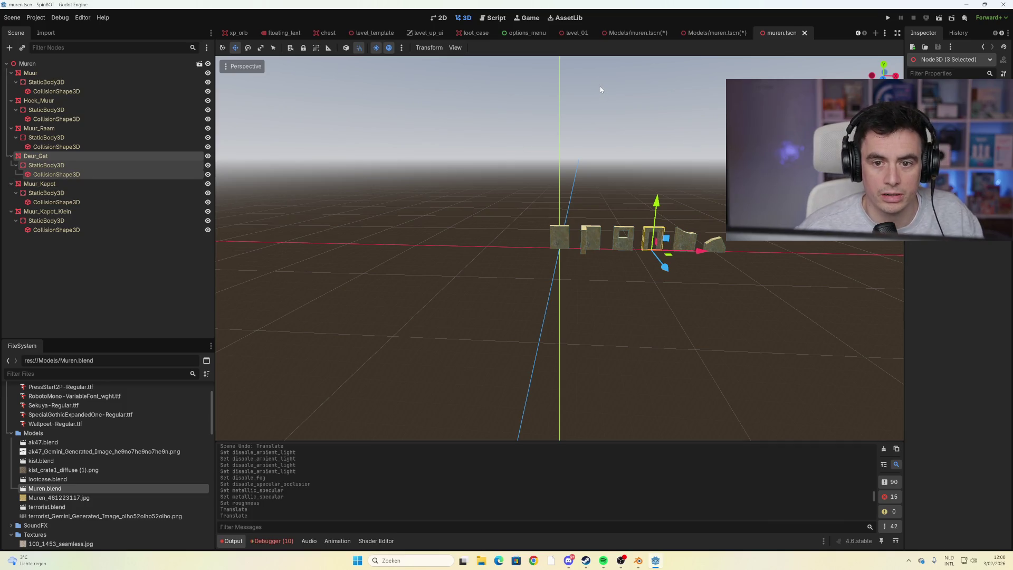
click(649, 36)
click(678, 34)
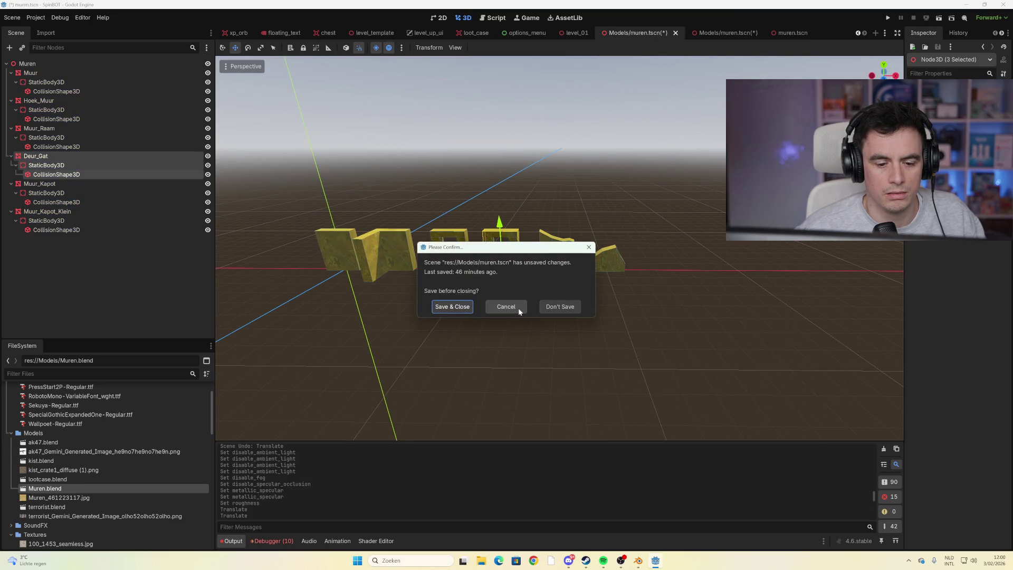
Discard the old scene's changes and slide level_01's Deur_Gat2 9 m left along X
click(549, 307)
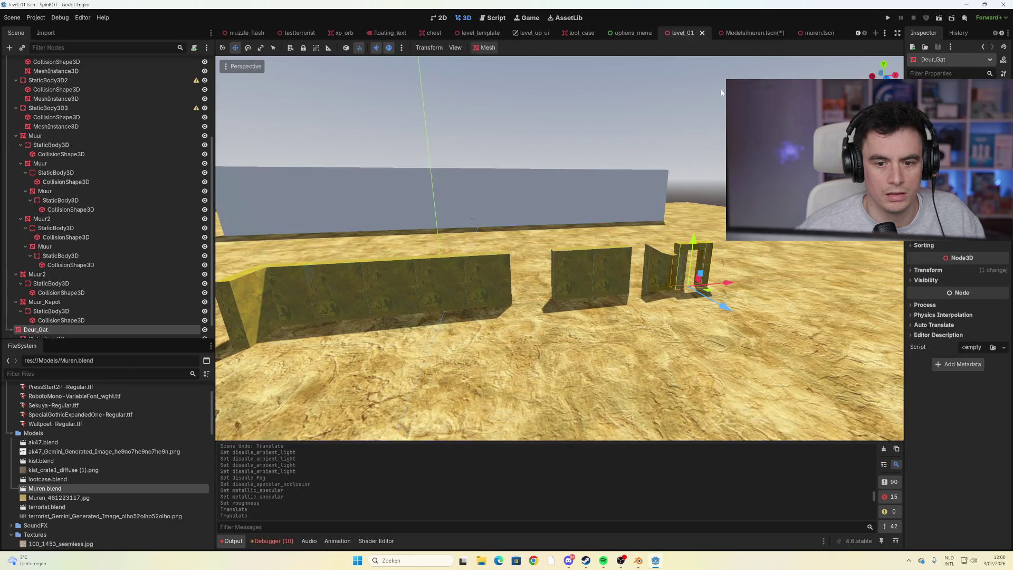
click(56, 71)
scroll(68, 66, up, 5)
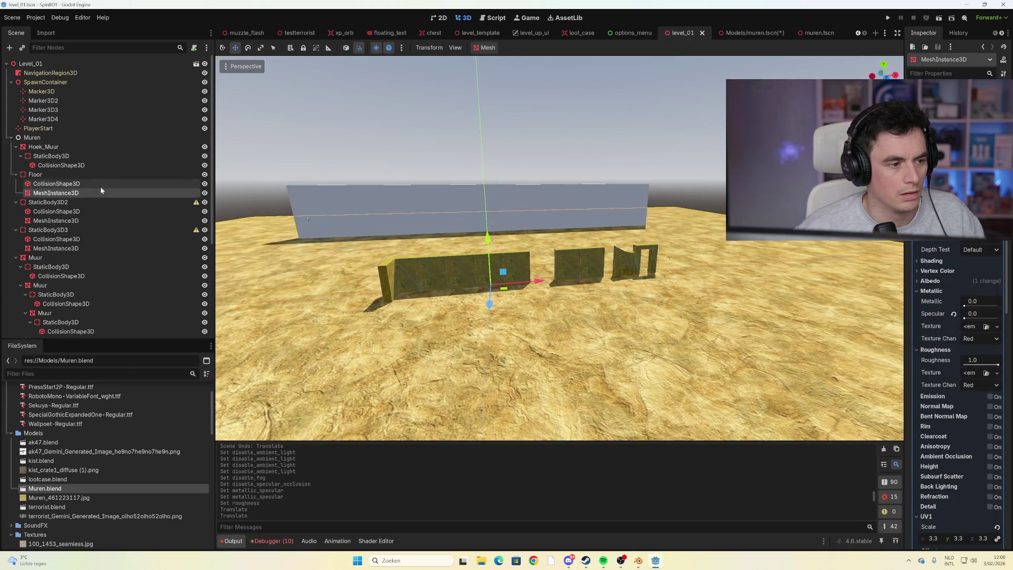
click(628, 266)
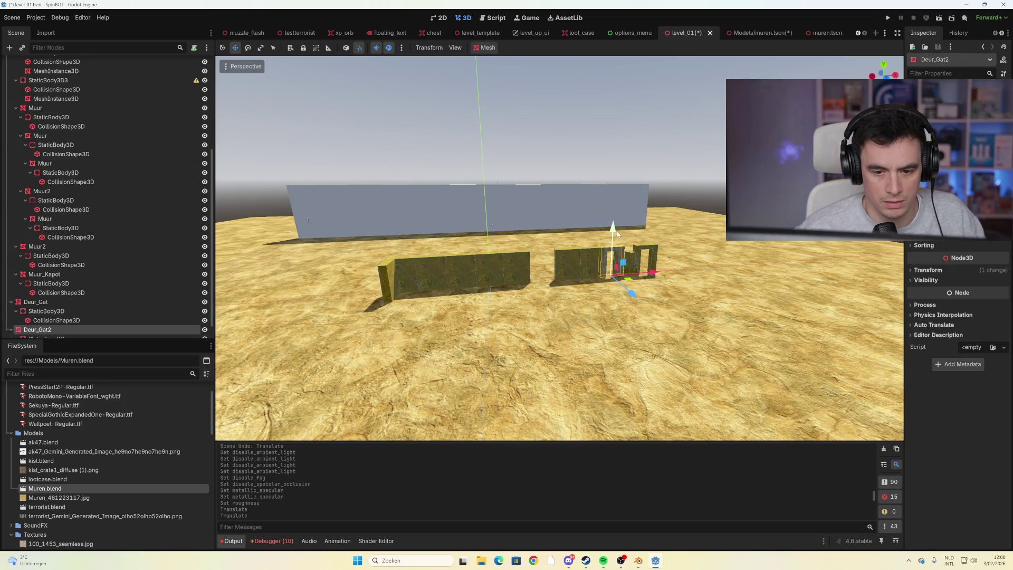
drag(656, 278, 594, 282)
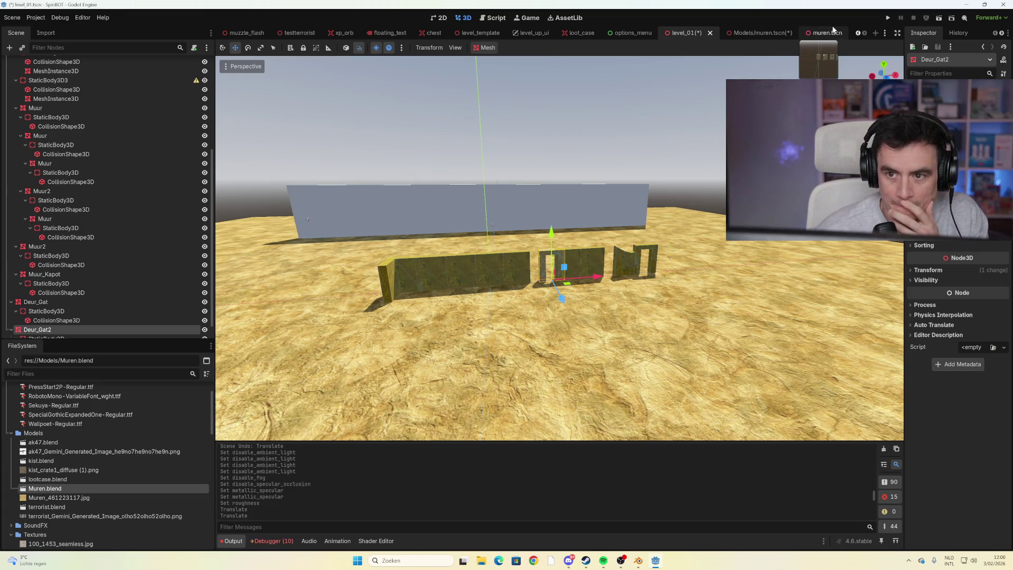
click(777, 31)
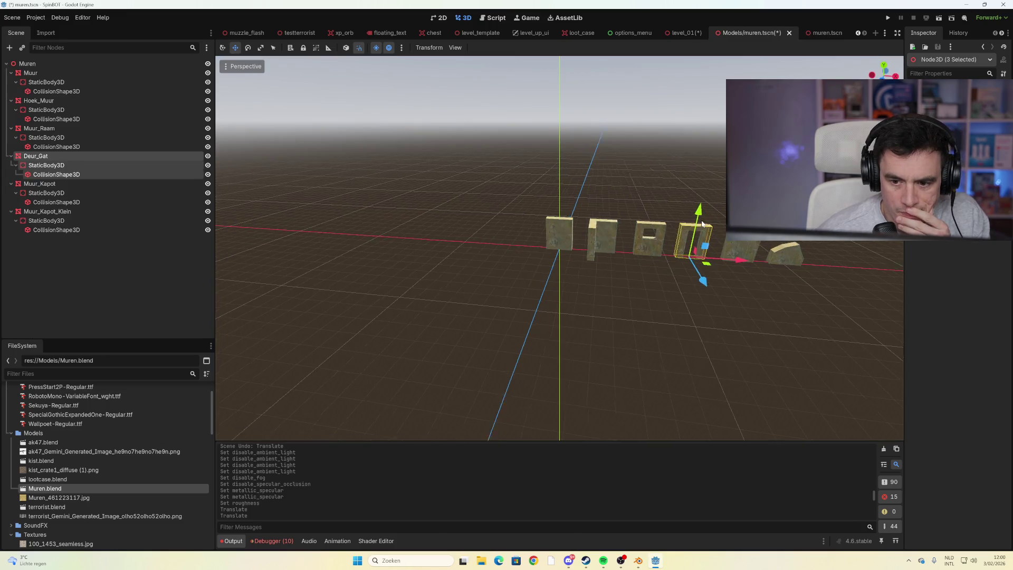
scroll(656, 207, up, 3)
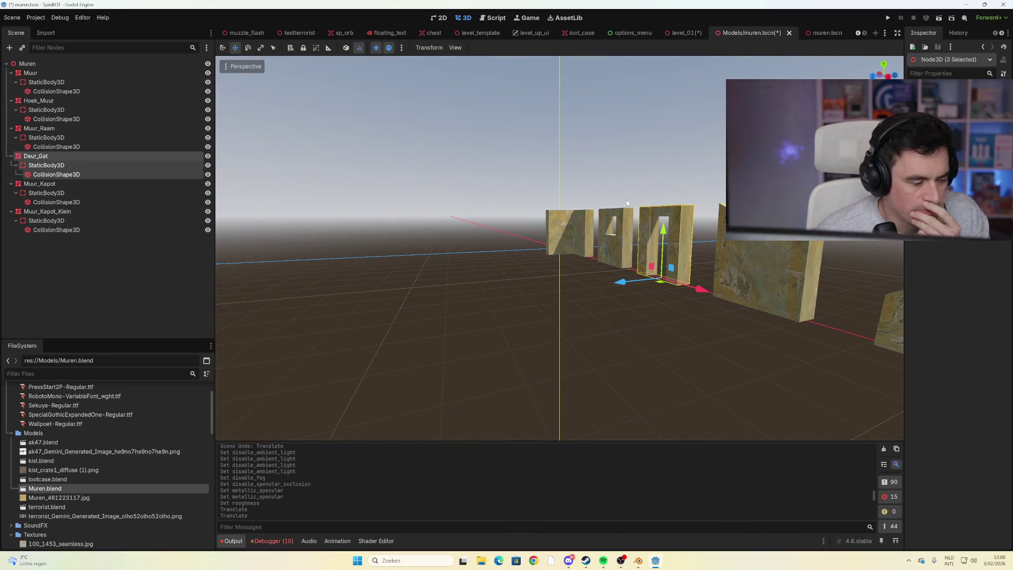
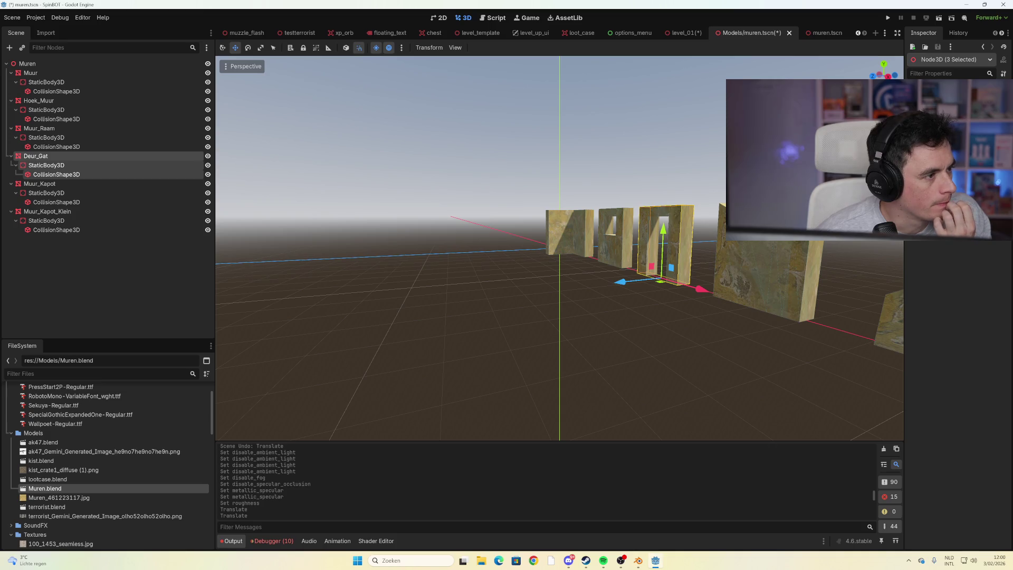
Delete the Deur_Gat2 doorway piece and its children from level_01
drag(665, 279, 719, 282)
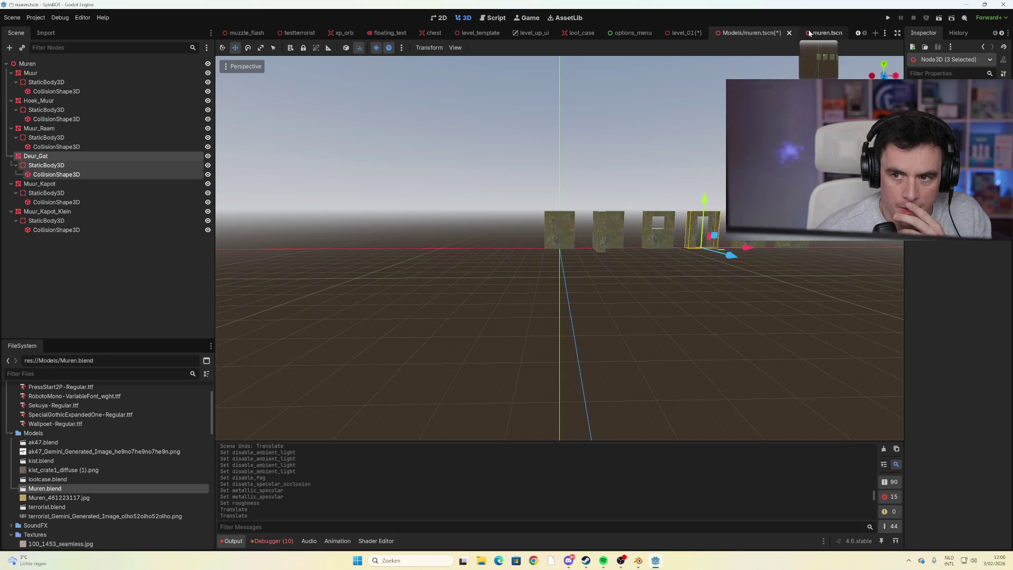
click(683, 32)
scroll(566, 291, up, 3)
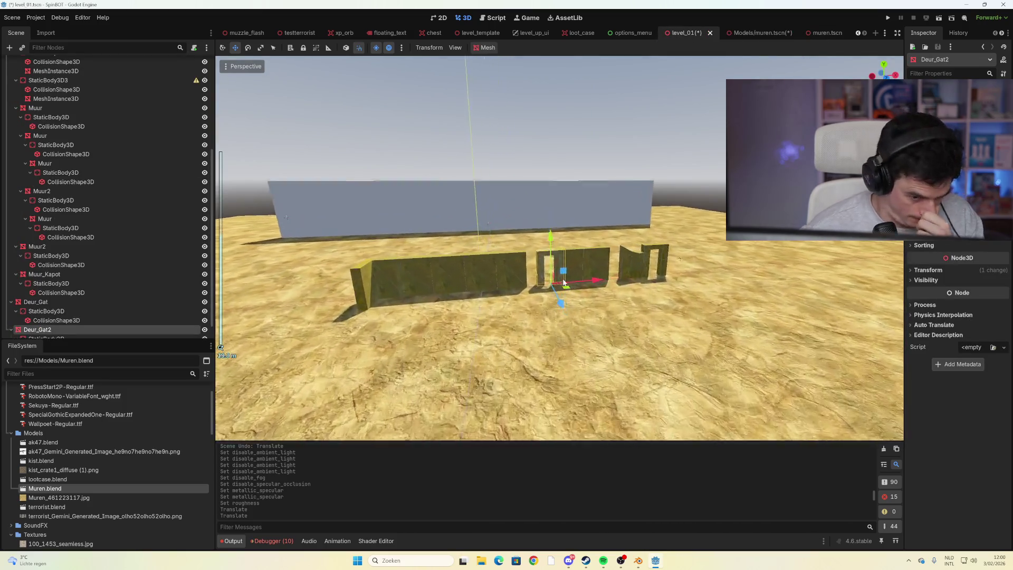
drag(594, 289, 587, 289)
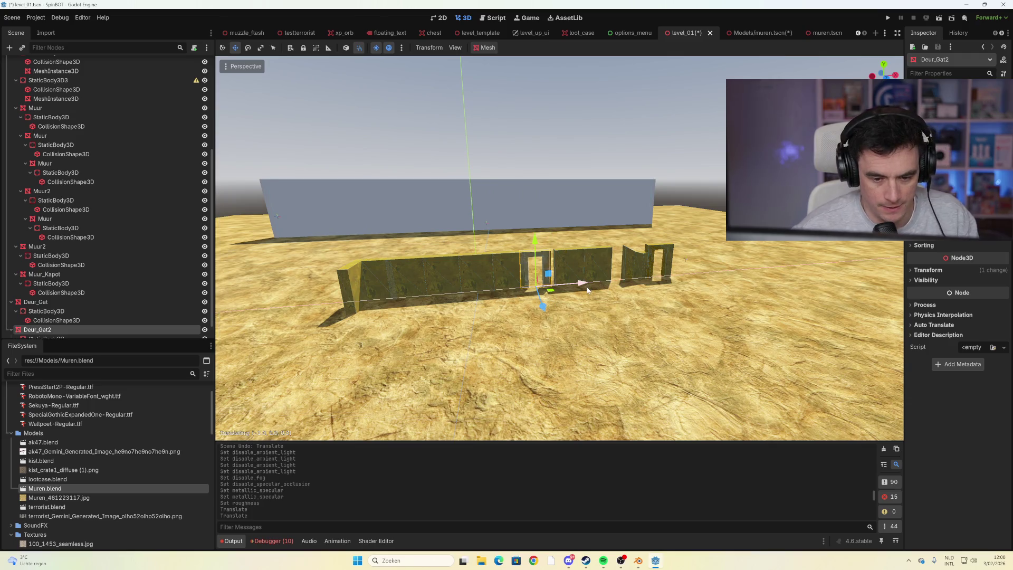
key(Delete)
click(479, 291)
Select only the Hoek_Muur corner wall and its children in the Scene dock
scroll(79, 237, up, 5)
click(43, 144)
scroll(74, 238, down, 5)
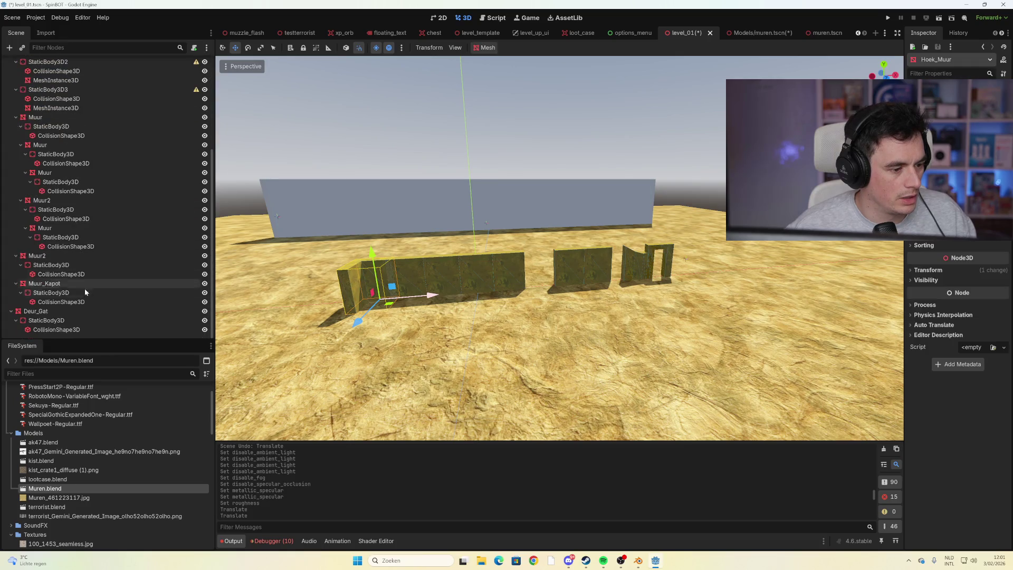
shift+click(74, 329)
scroll(129, 263, up, 5)
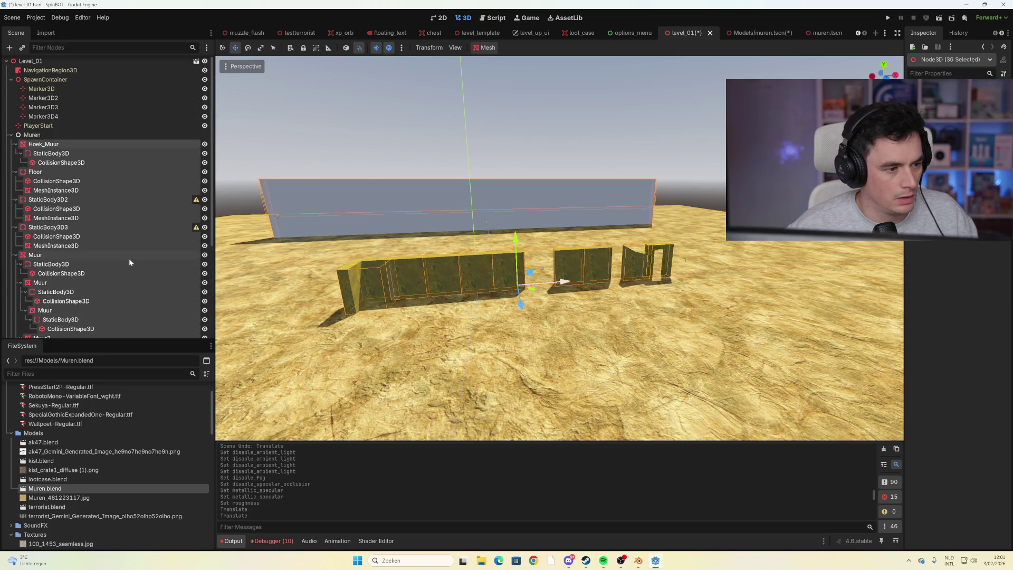
click(83, 182)
click(61, 163)
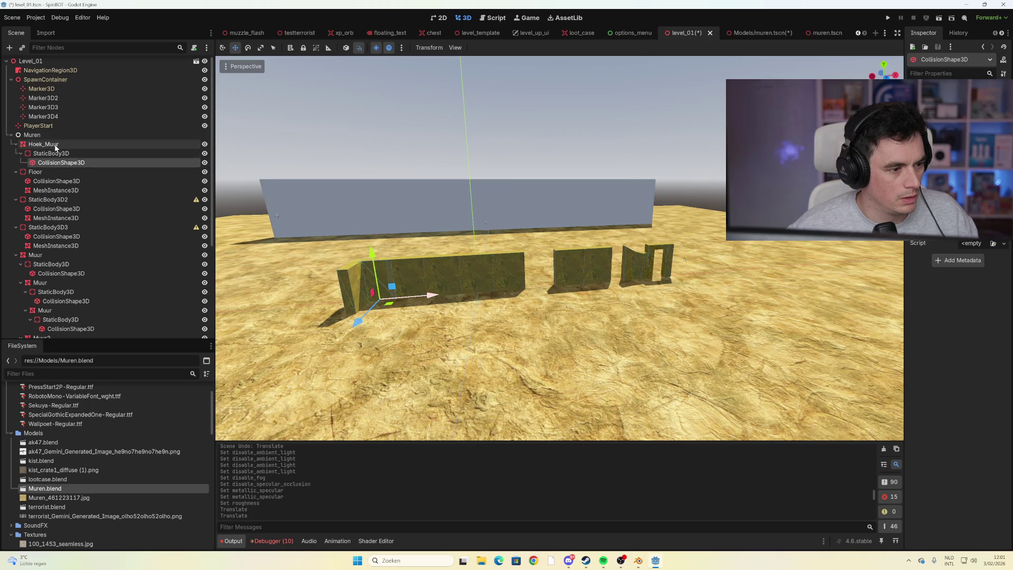
shift+click(55, 146)
Delete Hoek_Muur, then the six remaining wall nodes from StaticBody3D2 onward
key(Delete)
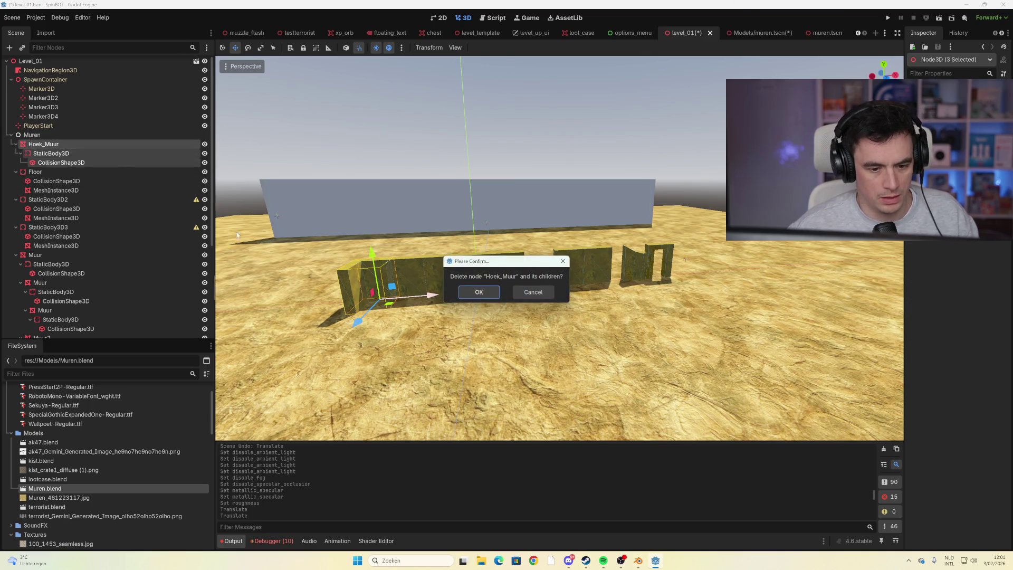
click(477, 289)
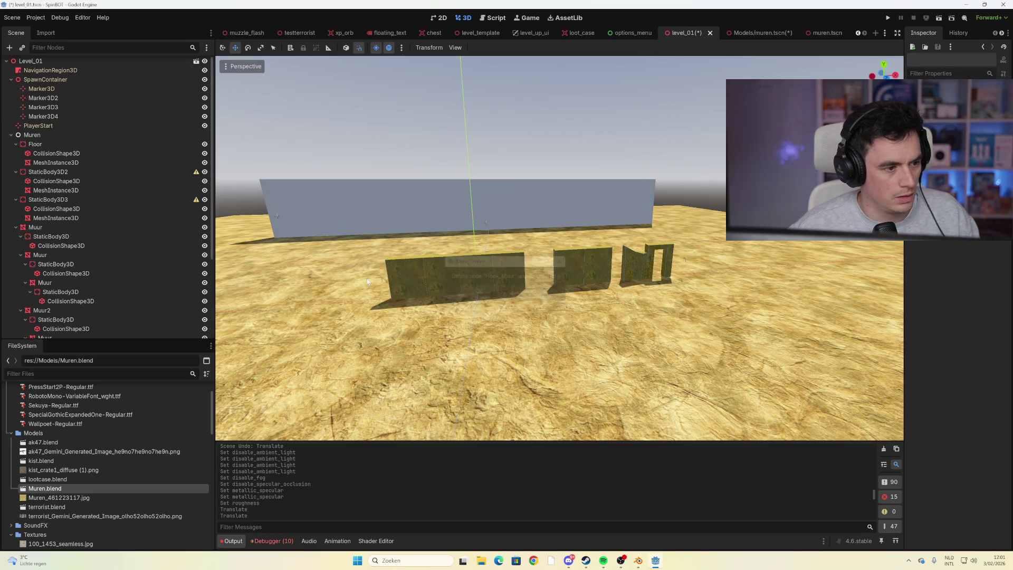
click(73, 172)
scroll(96, 293, down, 4)
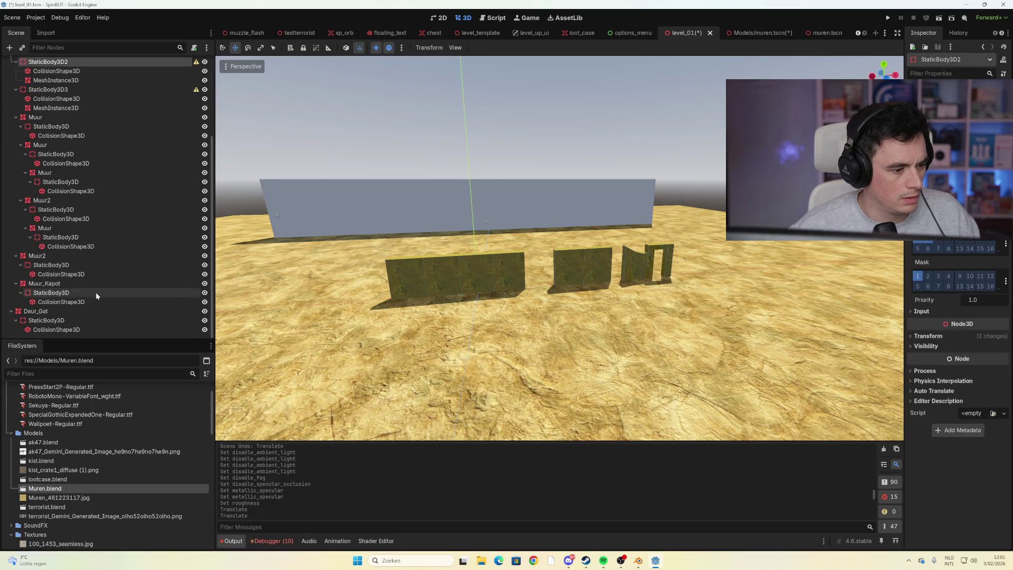
shift+click(81, 332)
key(Delete)
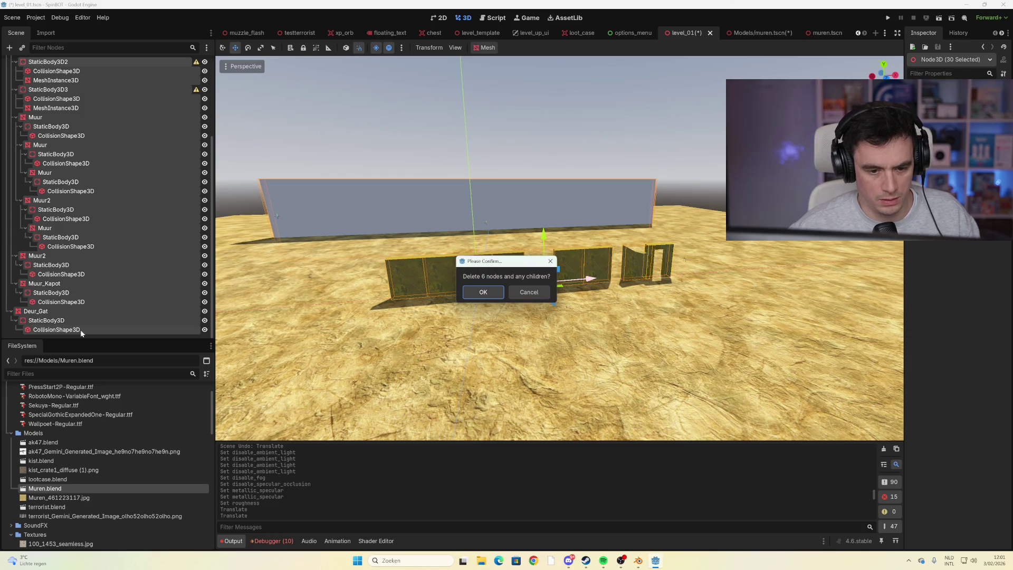
click(495, 292)
scroll(370, 238, down, 3)
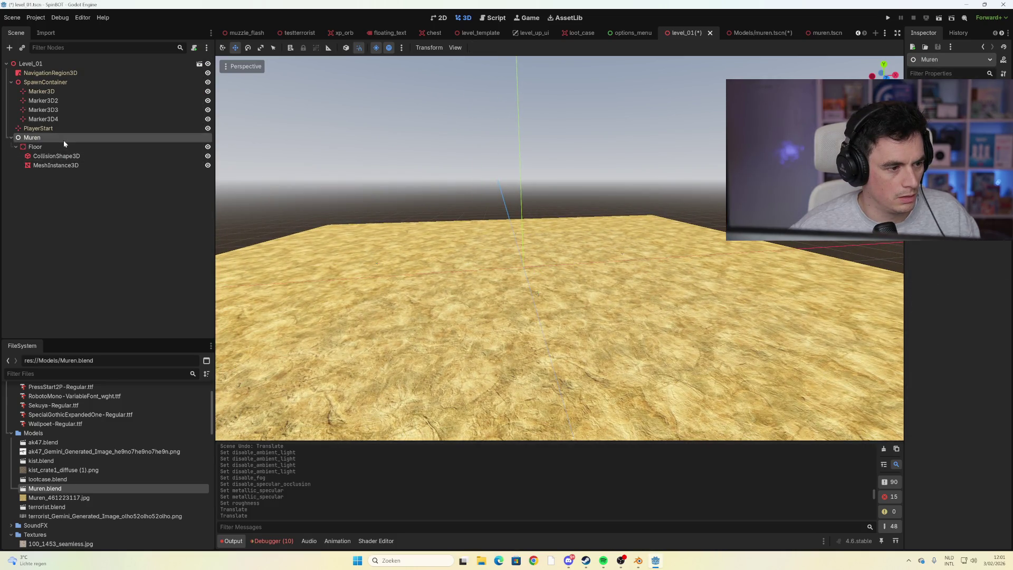
Add a plain Node and move it directly under Level_01
right_click(44, 140)
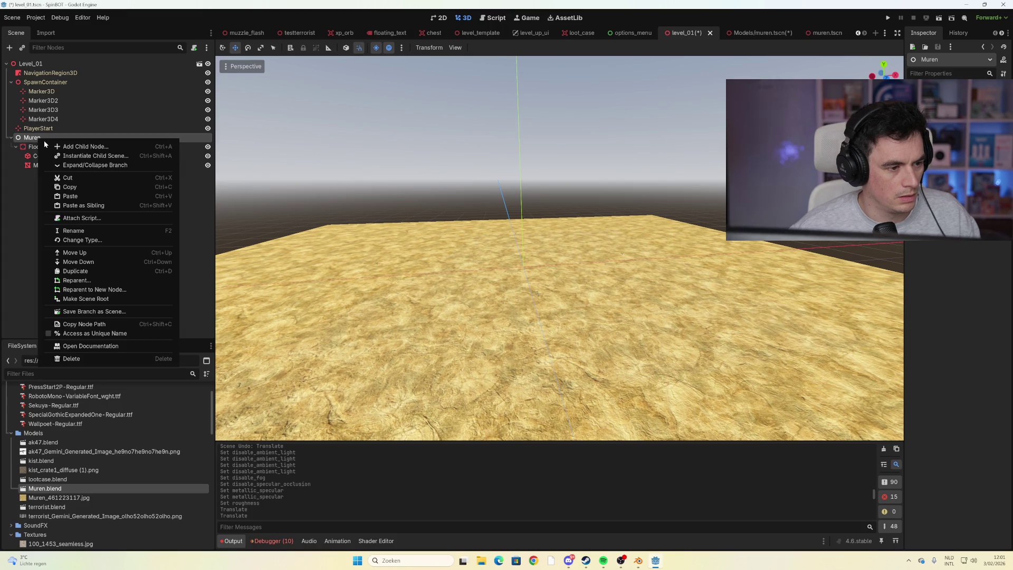
click(77, 147)
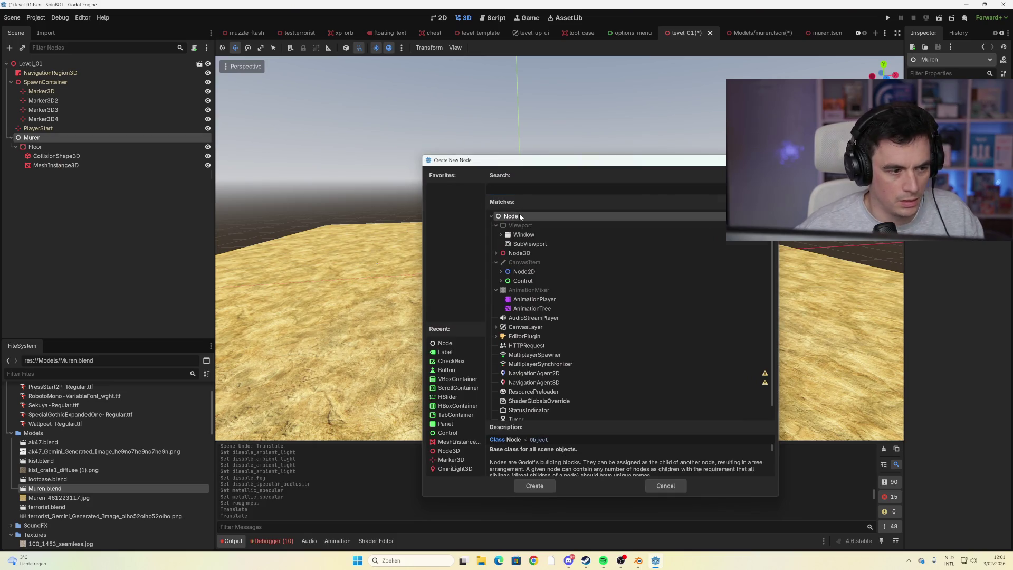
double_click(511, 215)
drag(33, 178, 32, 64)
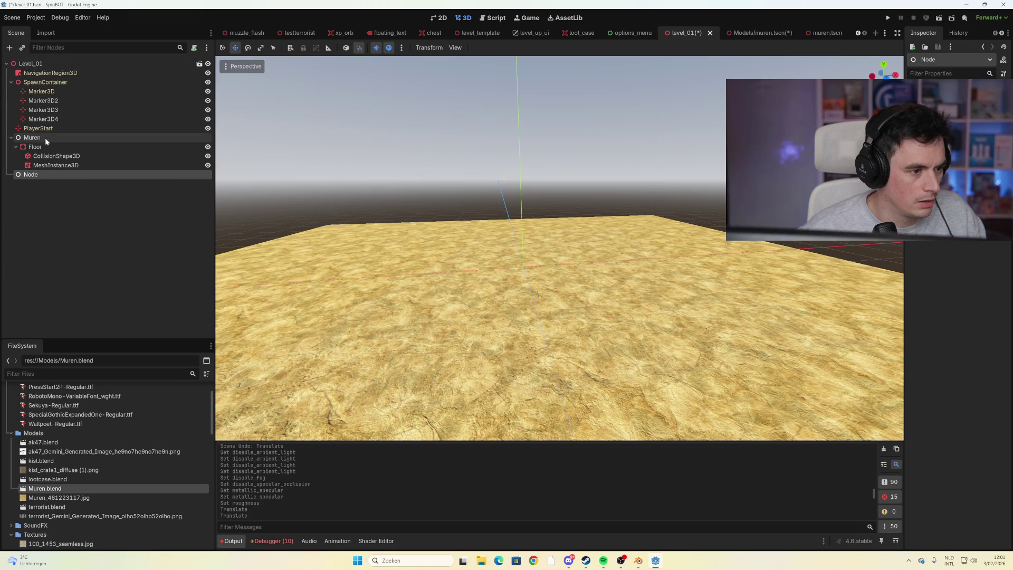
Rename the floor group Muren to Vloer and the new Node to Muren
double_click(45, 138)
text(Vloer)
key(Return)
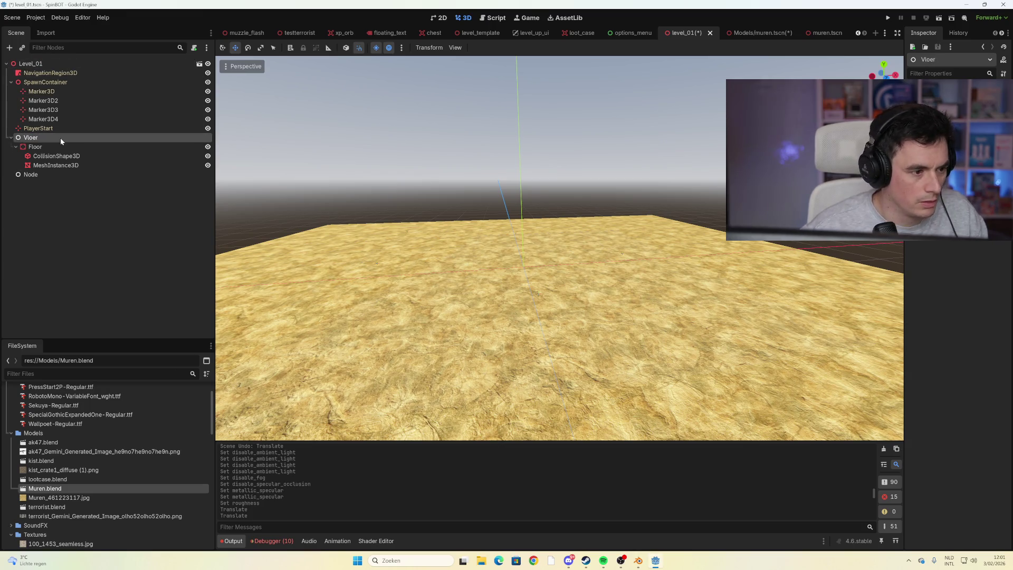
double_click(34, 176)
key(Escape)
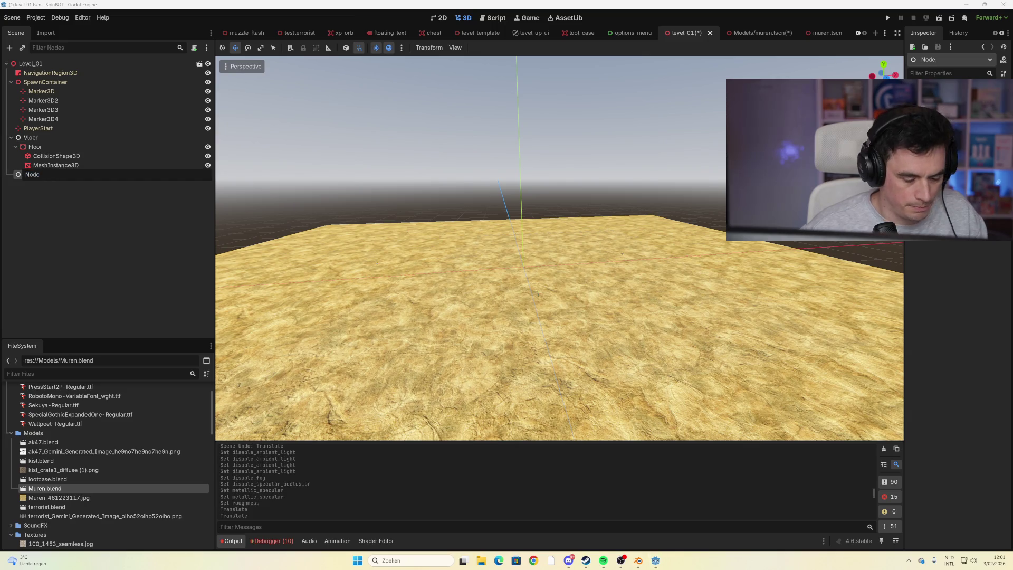
text(Muren)
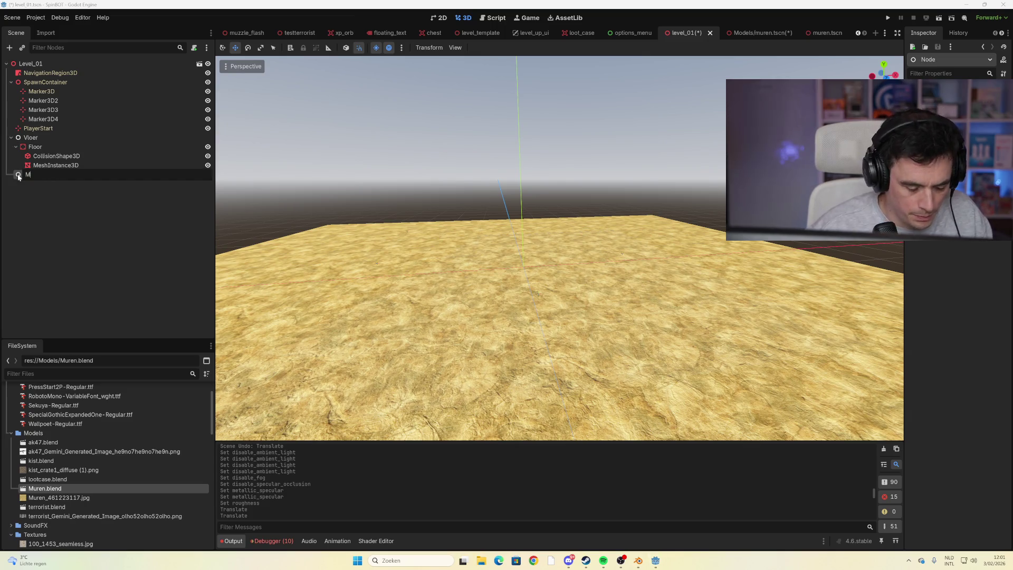
key(Return)
click(59, 189)
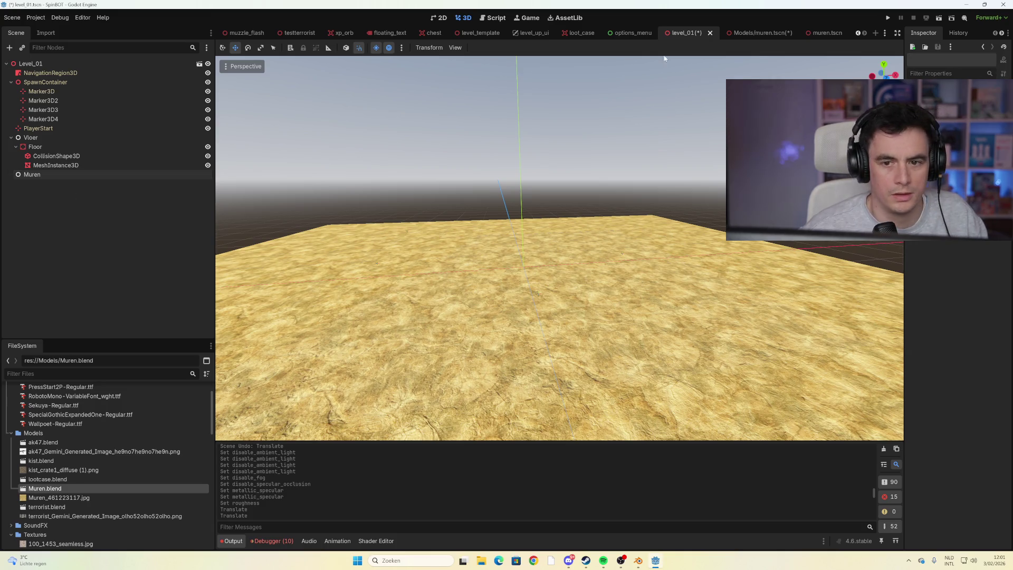
click(761, 34)
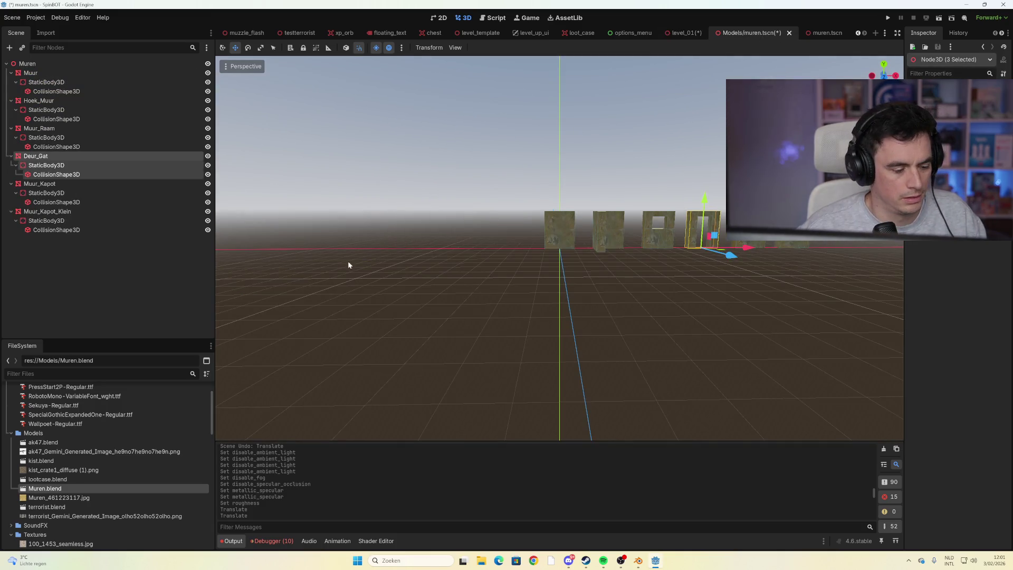
Move muren.tscn into the Models folder
scroll(87, 445, down, 1)
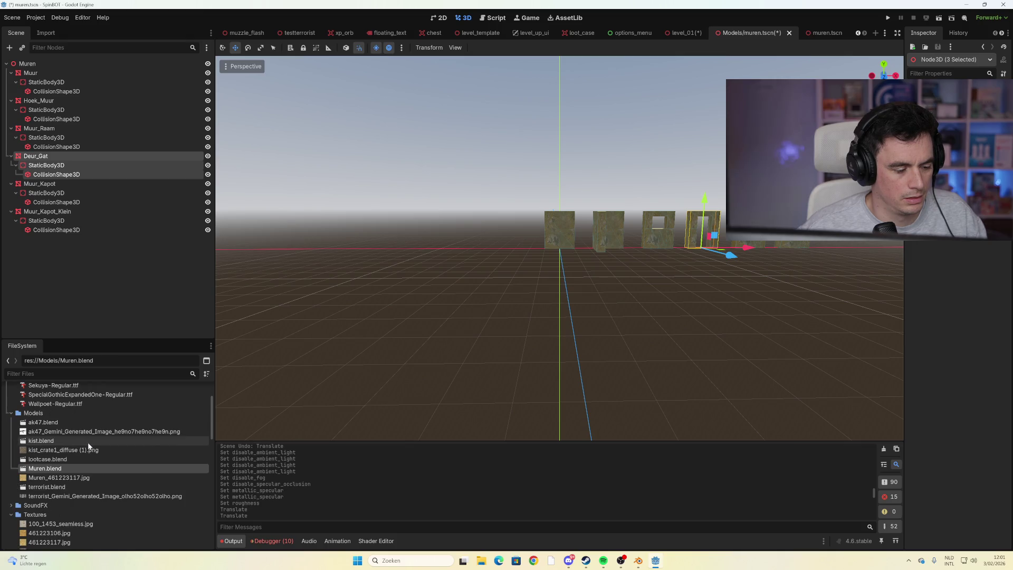
text(muren)
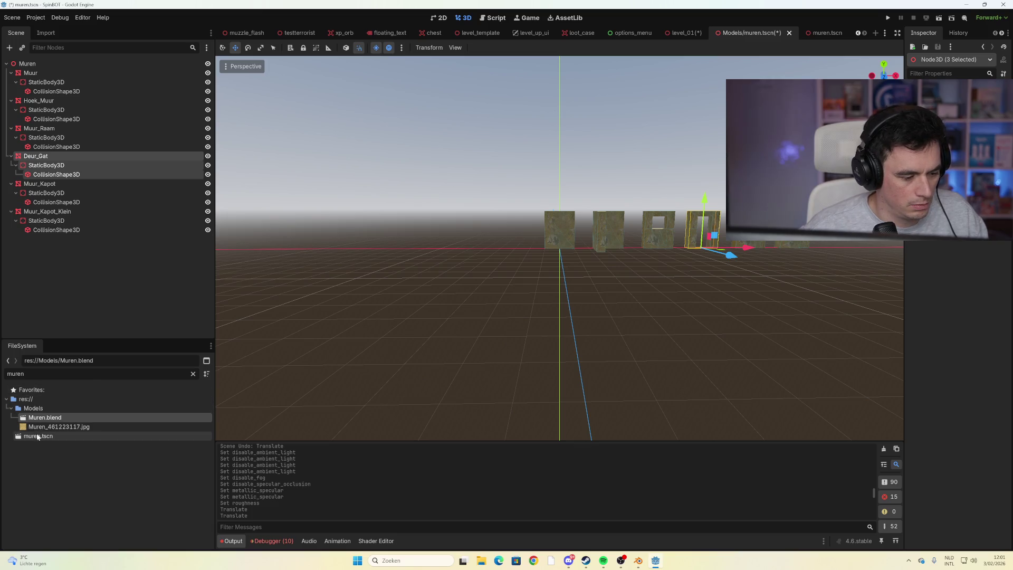
drag(36, 438, 49, 407)
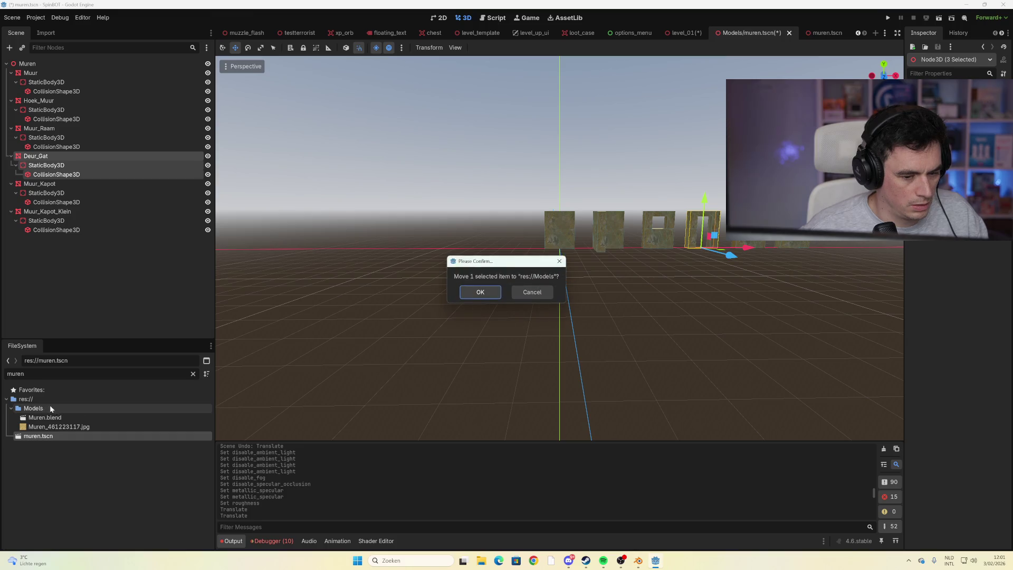
click(489, 294)
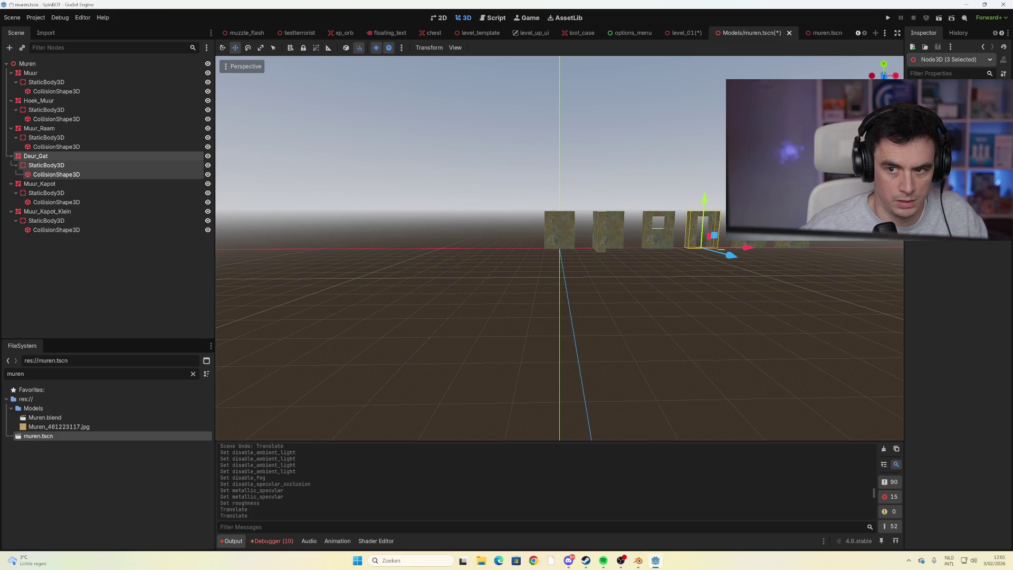
Close the old Models/muren.tscn scene without saving
click(827, 33)
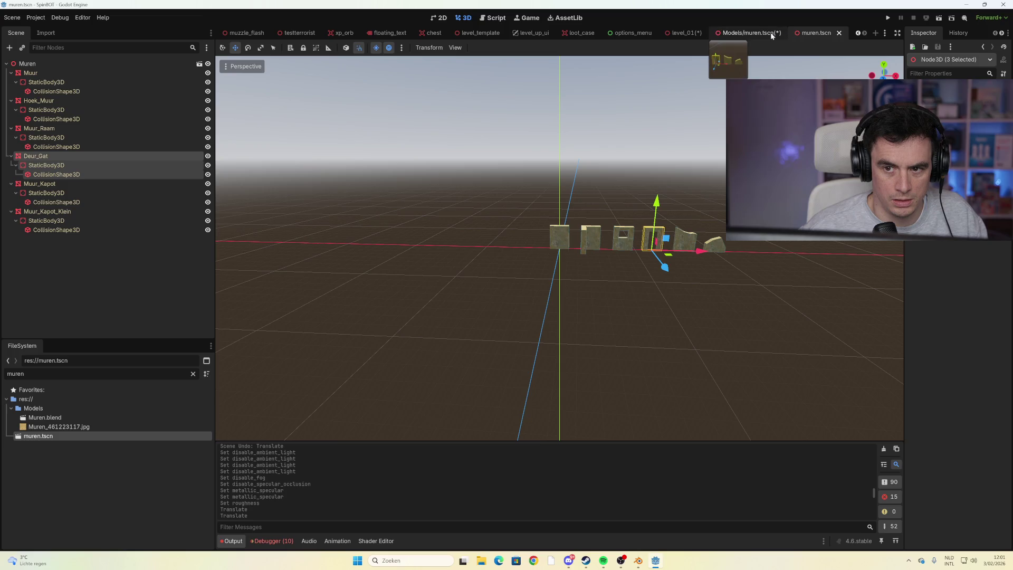
click(770, 32)
key(ctrl+w)
click(556, 305)
Save the muren scene, move it into Models, and select the Muur wall piece
click(812, 34)
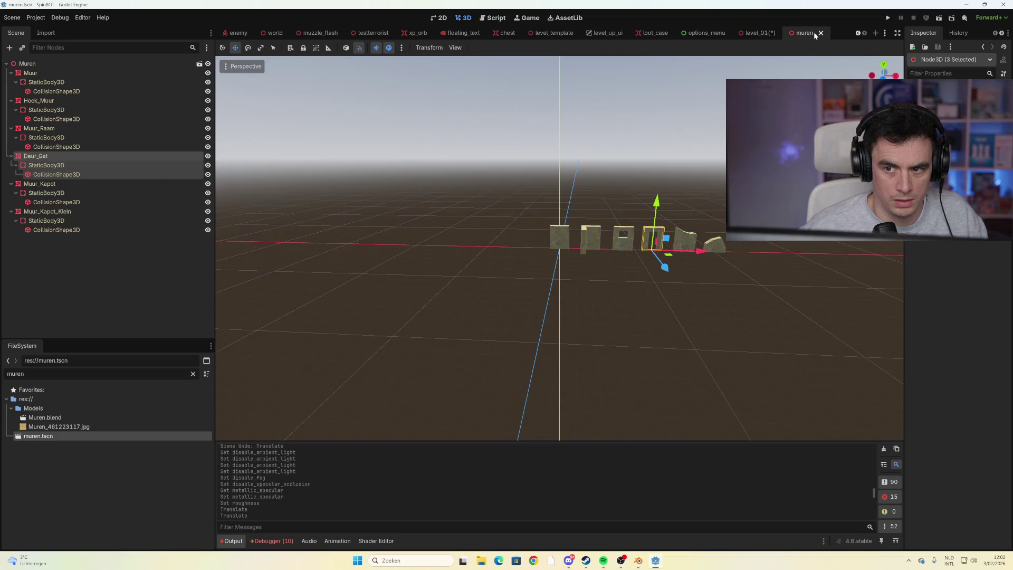
key(ctrl+s)
scroll(574, 257, up, 3)
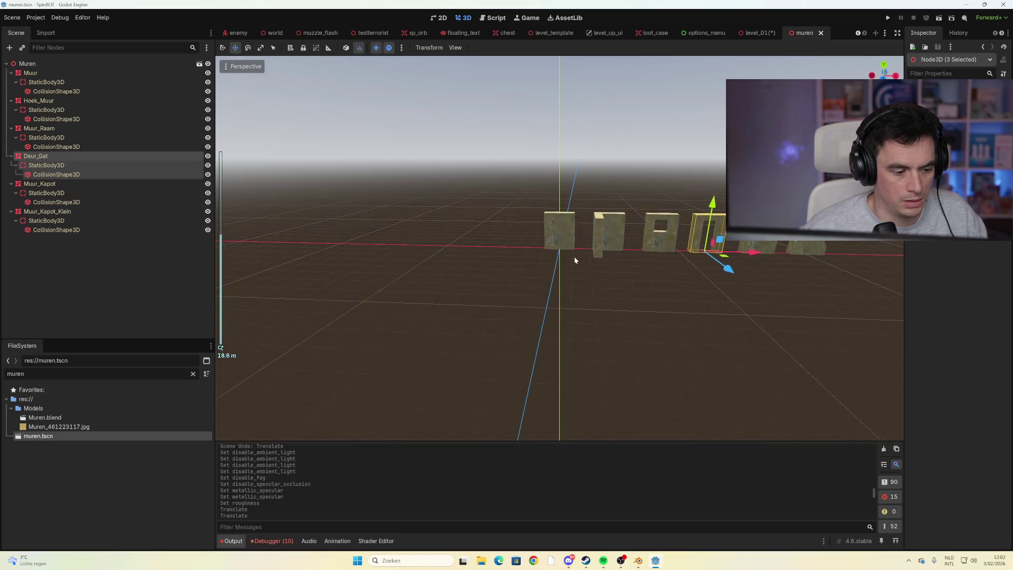
drag(38, 436, 45, 408)
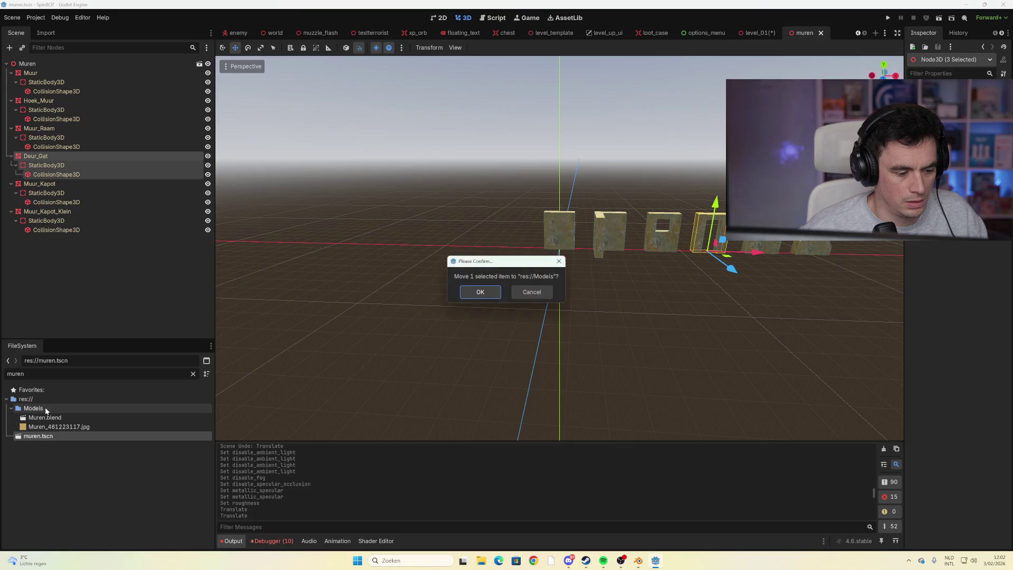
click(490, 291)
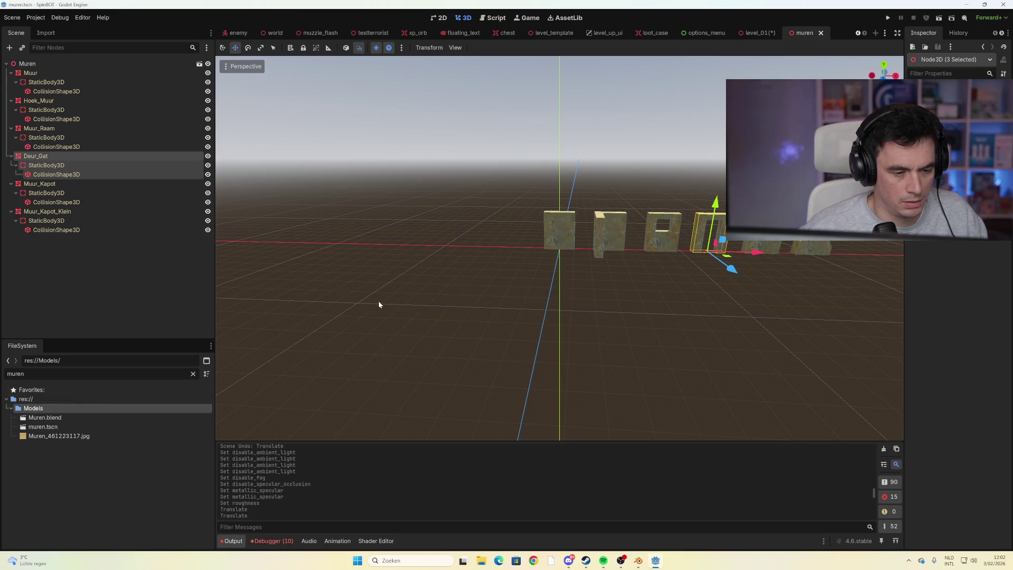
click(769, 252)
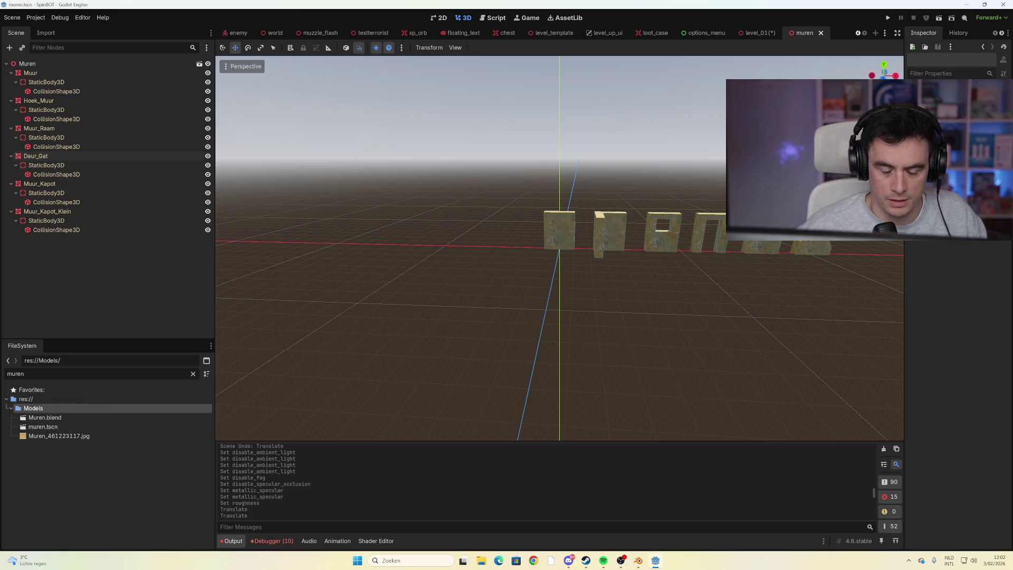
click(55, 72)
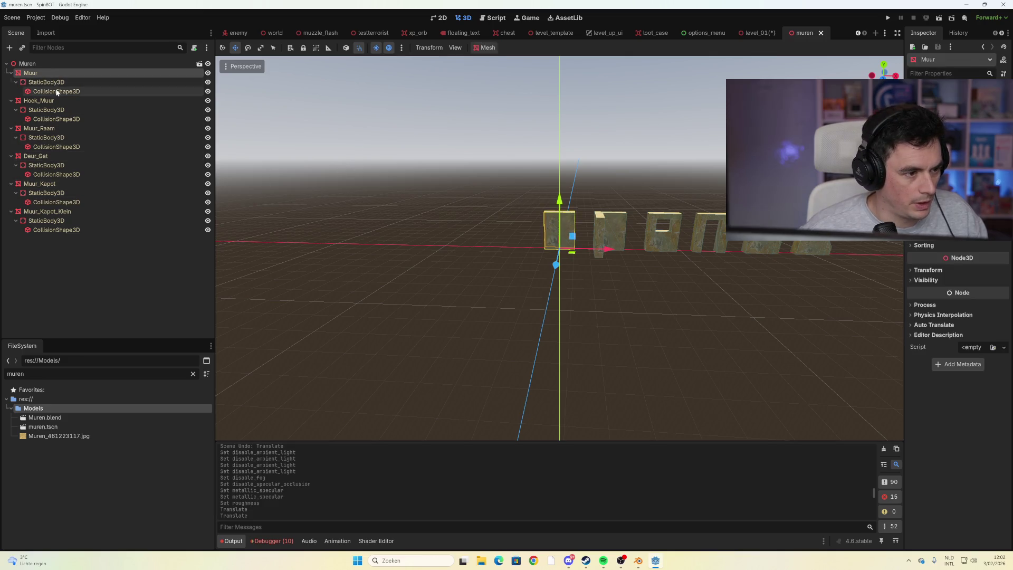
Paste three Muur wall copies into level_01, spacing them along X
click(280, 33)
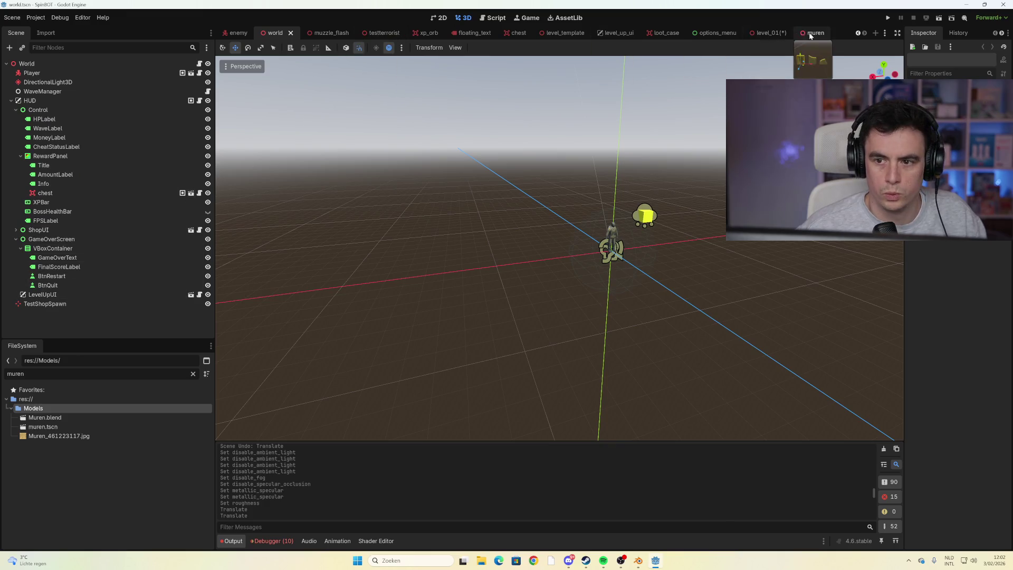
click(770, 33)
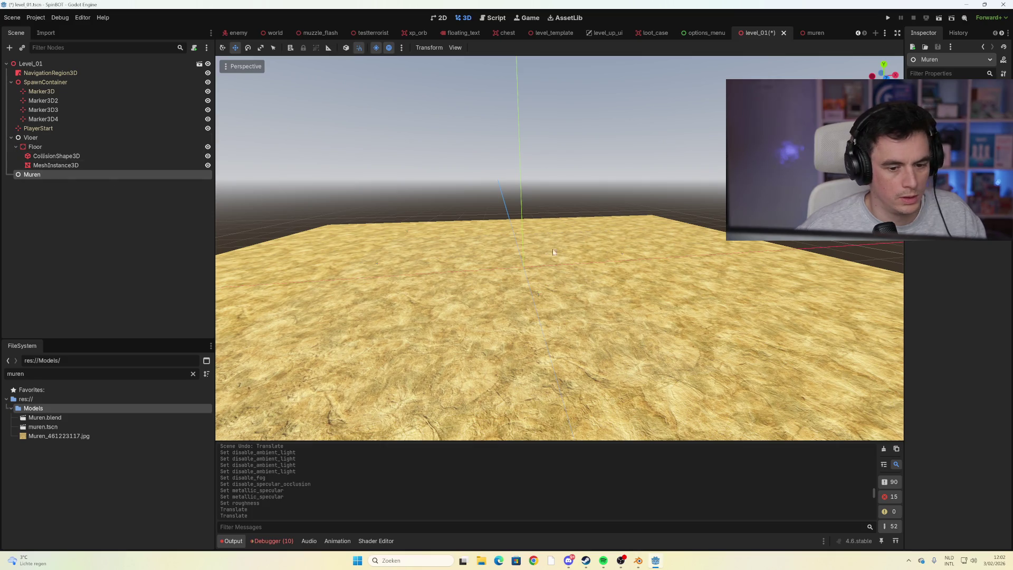
key(ctrl+v)
scroll(522, 269, up, 5)
key(ctrl+v)
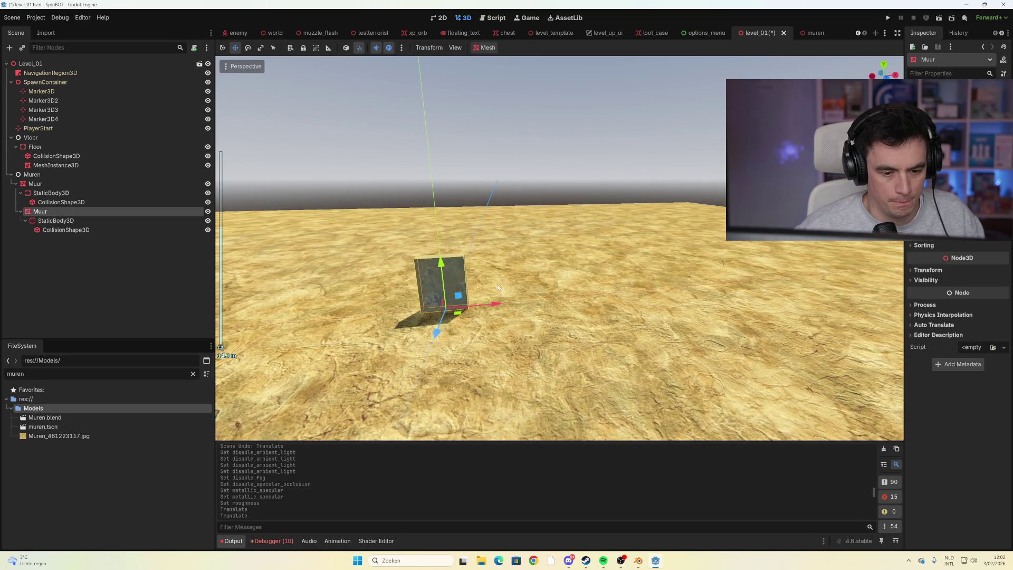
mouse_move(476, 308)
mouse_down()
mouse_move(591, 299)
mouse_move(571, 299)
mouse_up()
key(ctrl+v)
Copy the Deur_Gat doorway from the muren scene and paste it into level_01
click(815, 32)
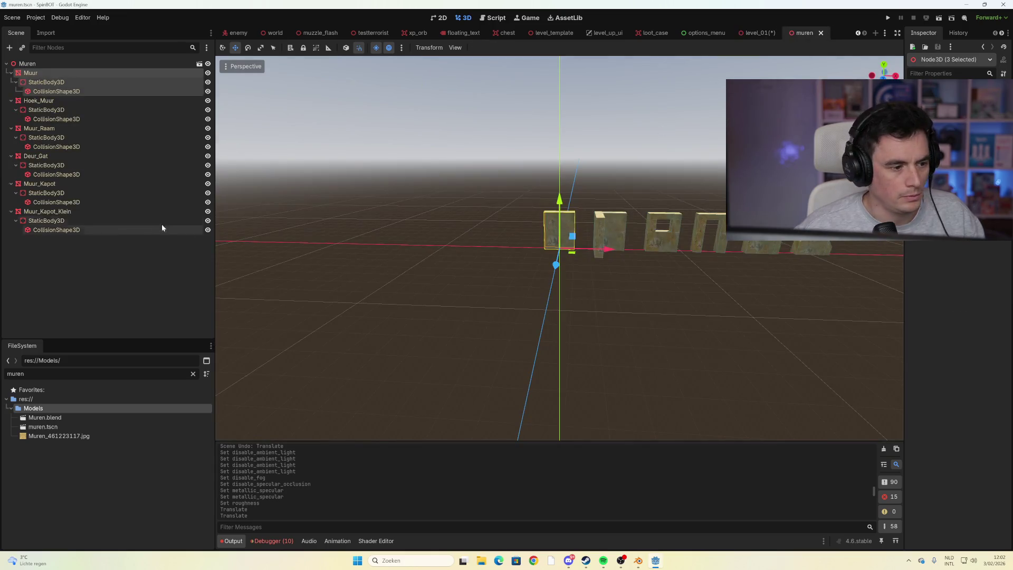
click(43, 156)
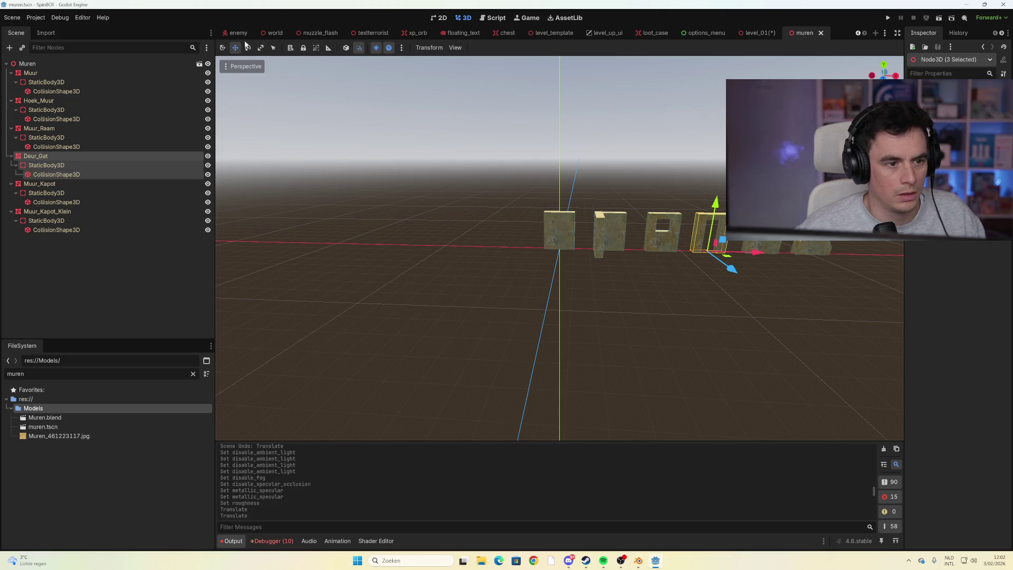
click(275, 33)
click(759, 32)
key(ctrl+v)
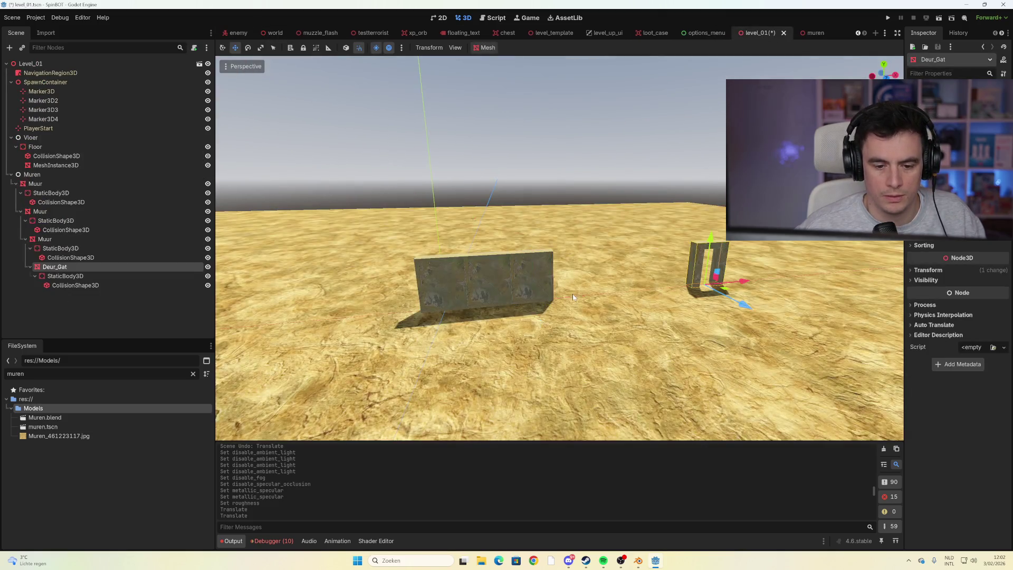
Slide the Deur_Gat doorway along X to the wall row's end, then bring up Muren.blend
drag(743, 278, 714, 289)
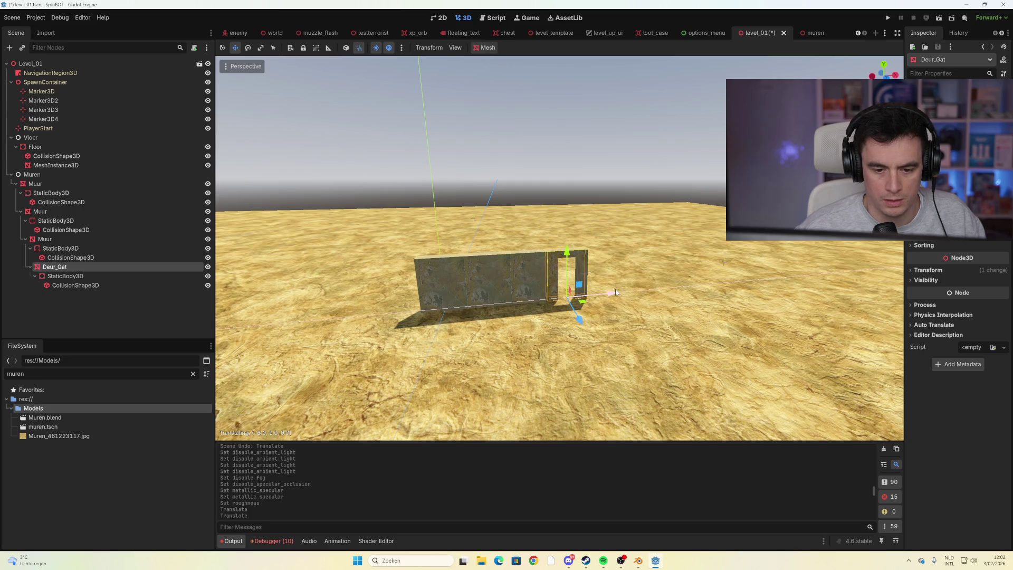
scroll(616, 292, up, 5)
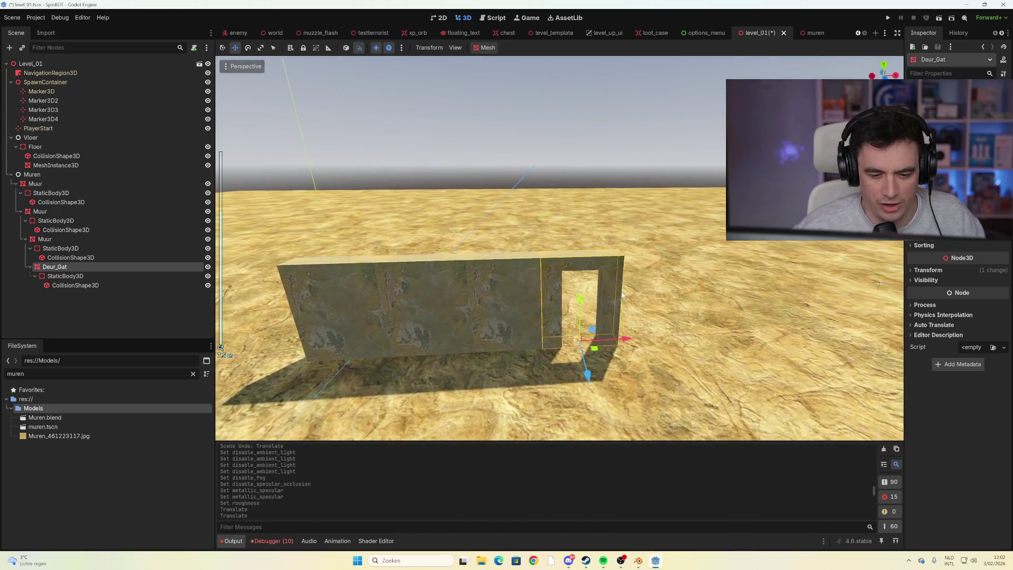
mouse_move(602, 315)
mouse_down()
mouse_move(585, 313)
mouse_move(583, 299)
mouse_move(582, 317)
mouse_up()
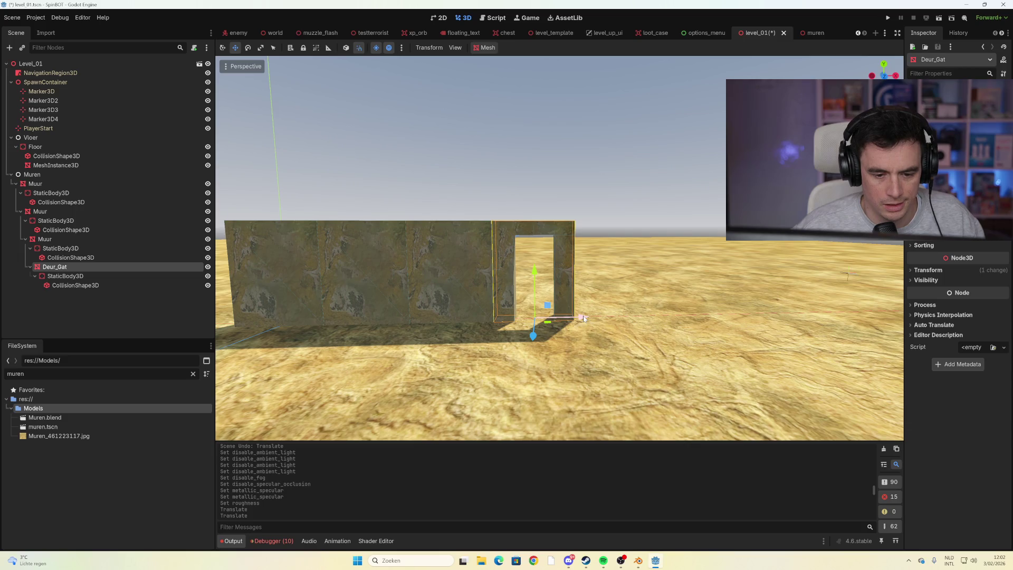
mouse_move(584, 317)
mouse_down()
mouse_move(566, 327)
mouse_move(617, 400)
mouse_up()
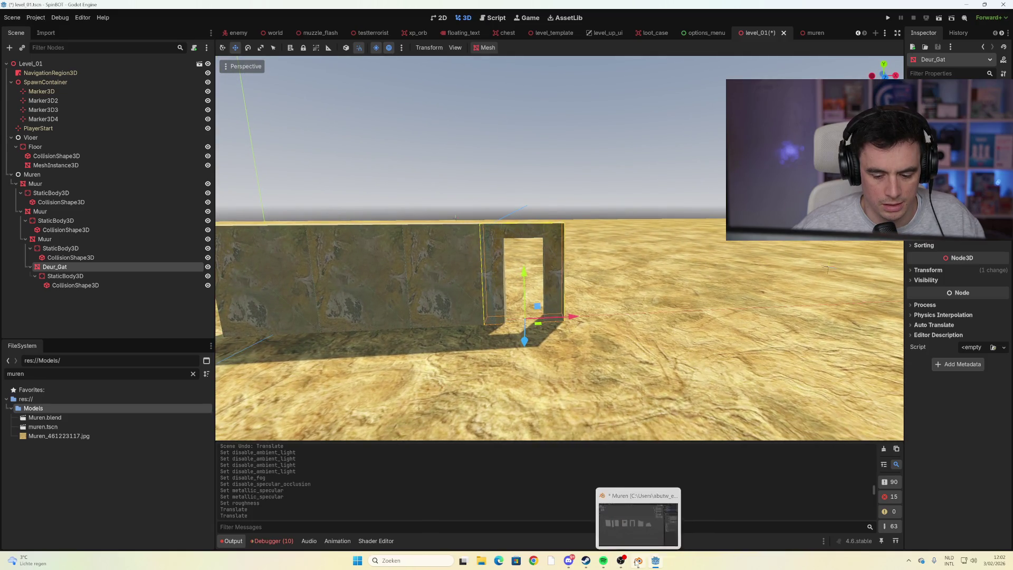
mouse_move(636, 561)
click(638, 506)
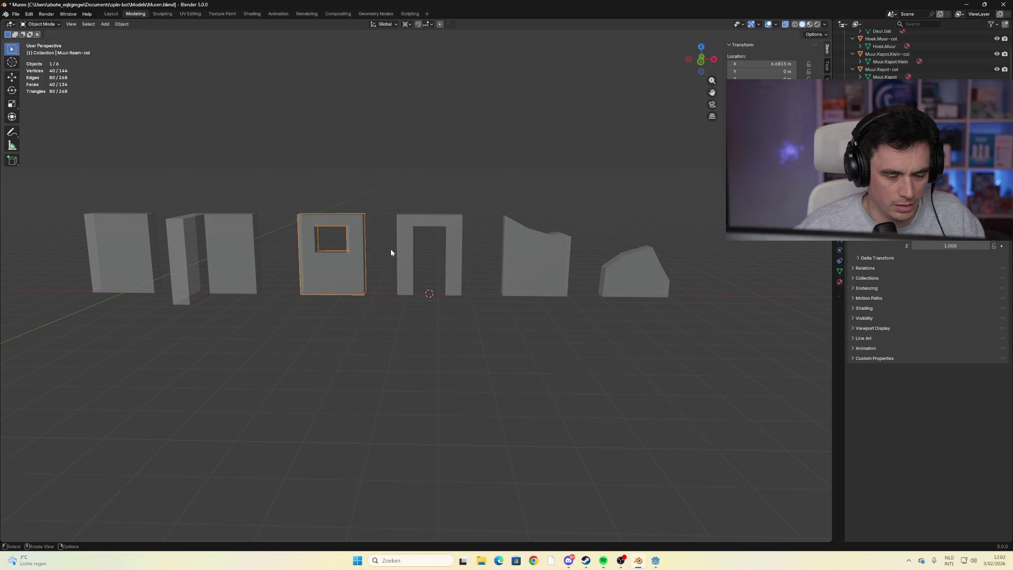
Click through the Muren.blend wall objects, comparing the window wall and doorway collision piece
scroll(304, 303, up, 1)
mouse_move(307, 301)
mouse_down()
mouse_move(333, 300)
mouse_move(318, 307)
mouse_up()
click(432, 213)
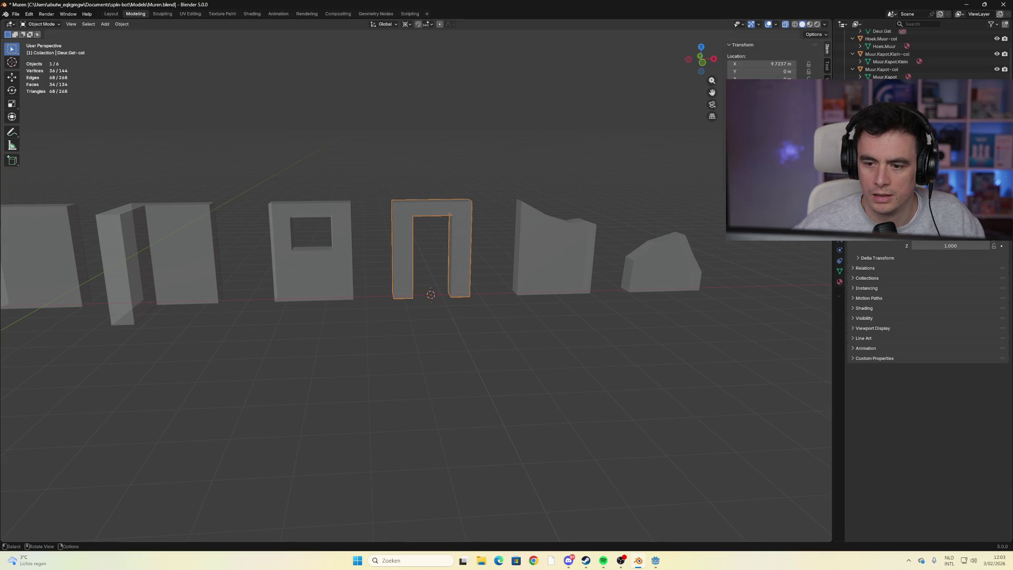
click(286, 271)
click(404, 261)
click(601, 259)
click(691, 268)
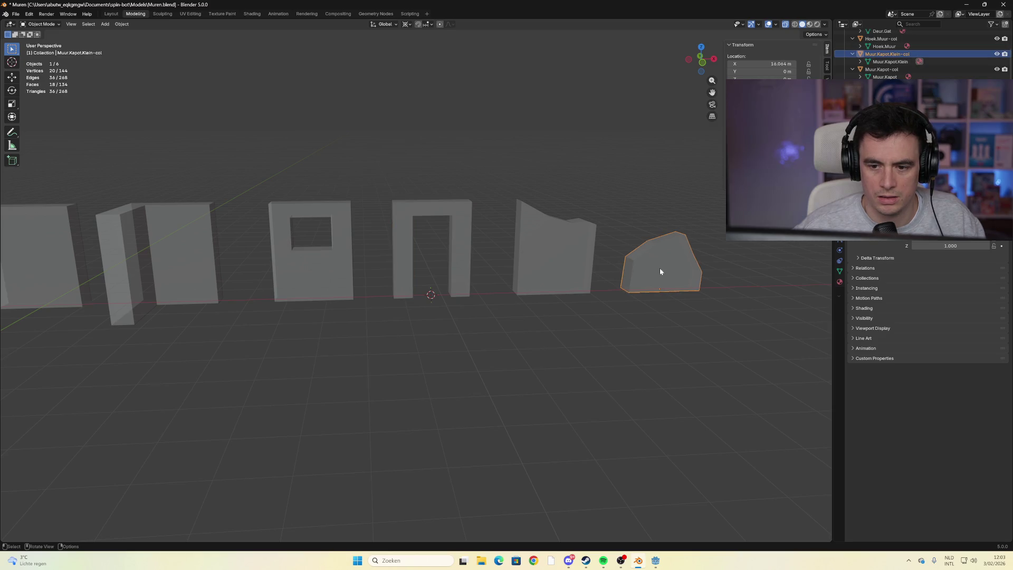
click(453, 265)
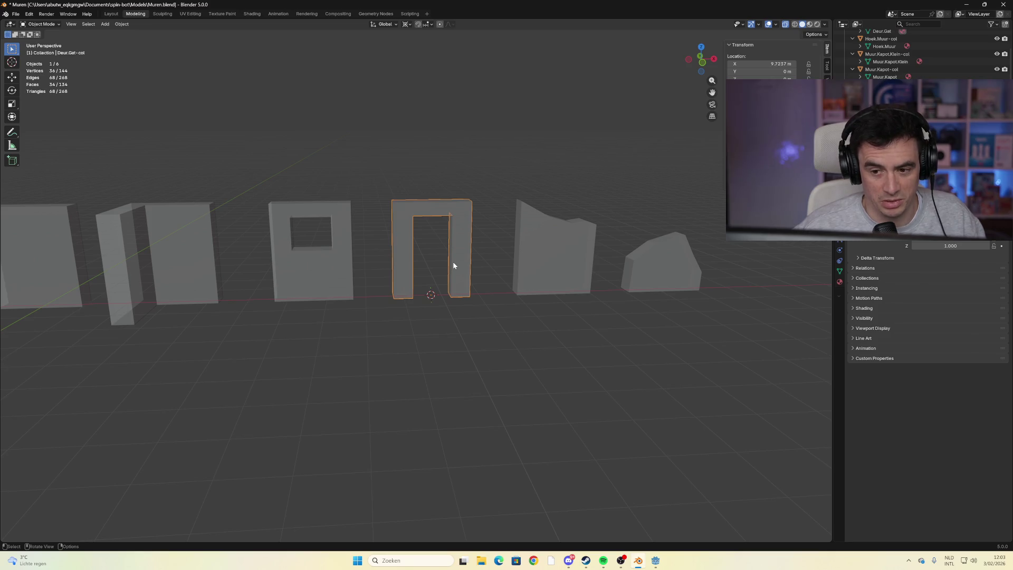
click(339, 268)
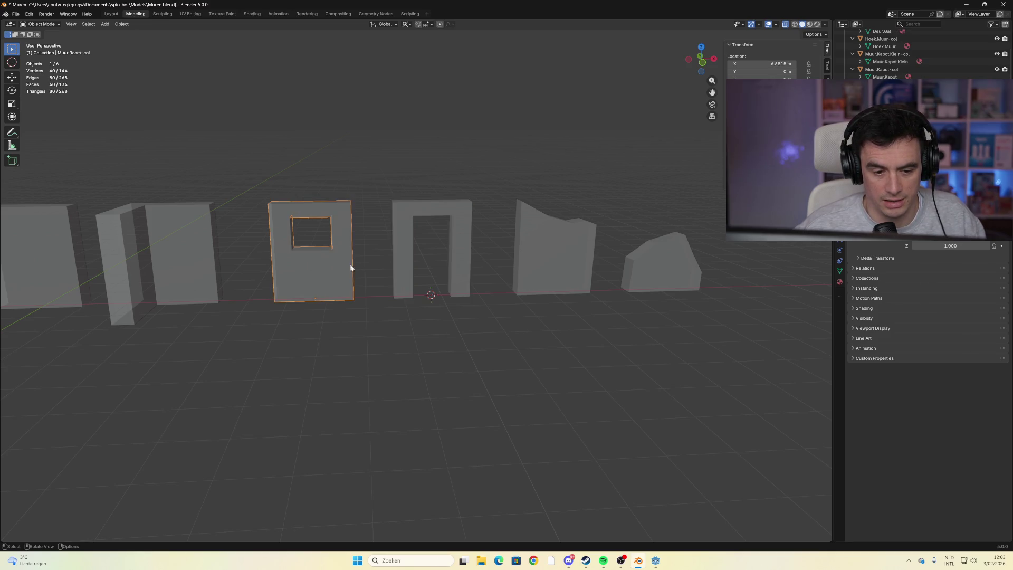
click(464, 273)
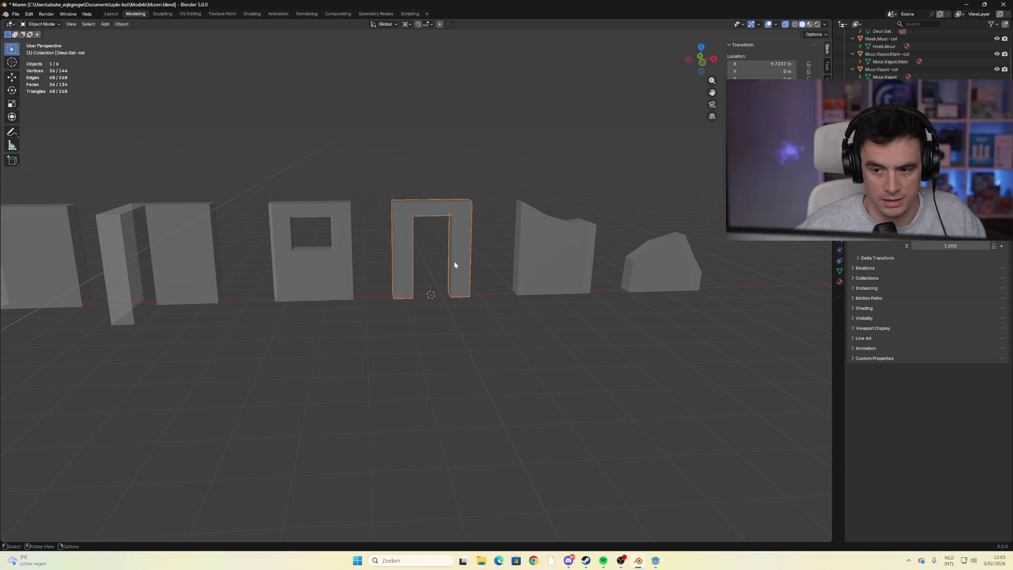
click(351, 268)
click(428, 269)
click(344, 274)
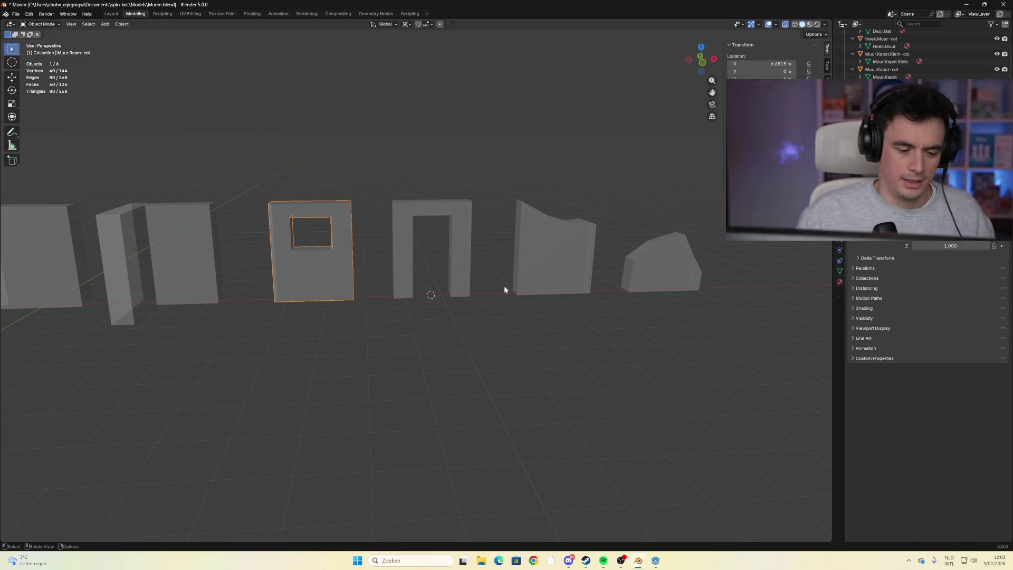
Select the doorway collision object Deur.Gat-col and view it from a high angle
scroll(384, 299, up, 4)
scroll(383, 299, down, 3)
scroll(388, 301, down, 1)
scroll(389, 306, down, 2)
click(407, 273)
scroll(431, 283, up, 4)
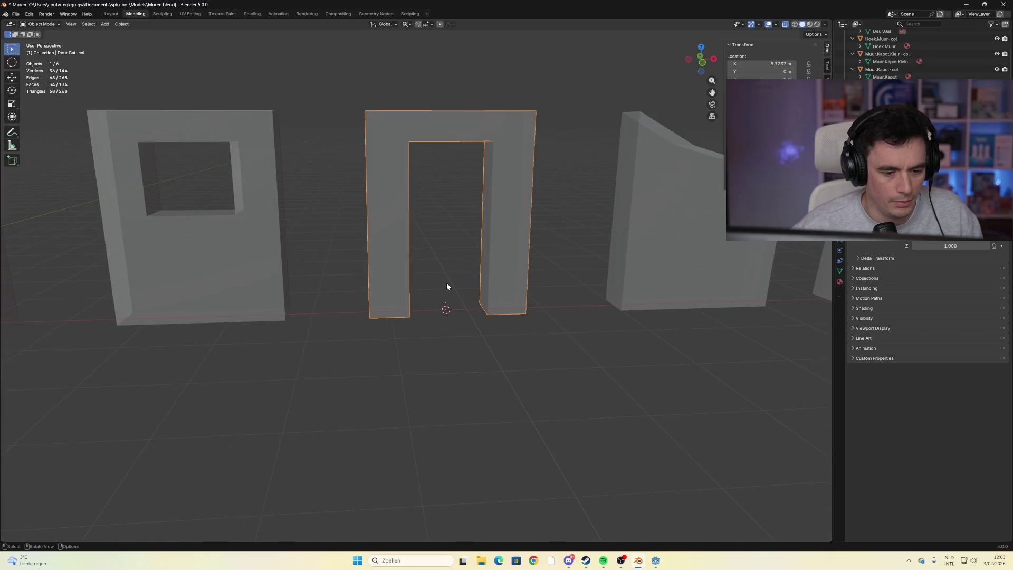
mouse_move(451, 289)
mouse_down()
mouse_move(452, 226)
mouse_move(215, 139)
mouse_up()
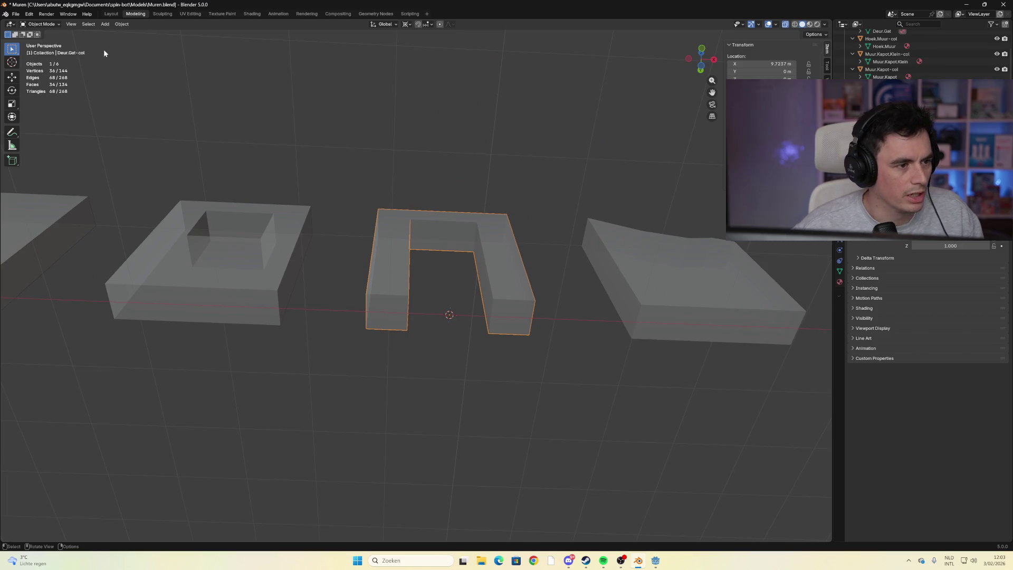
In Edit Mode, select the doorway piece's vertical edges in edge select mode
key(Tab)
click(68, 24)
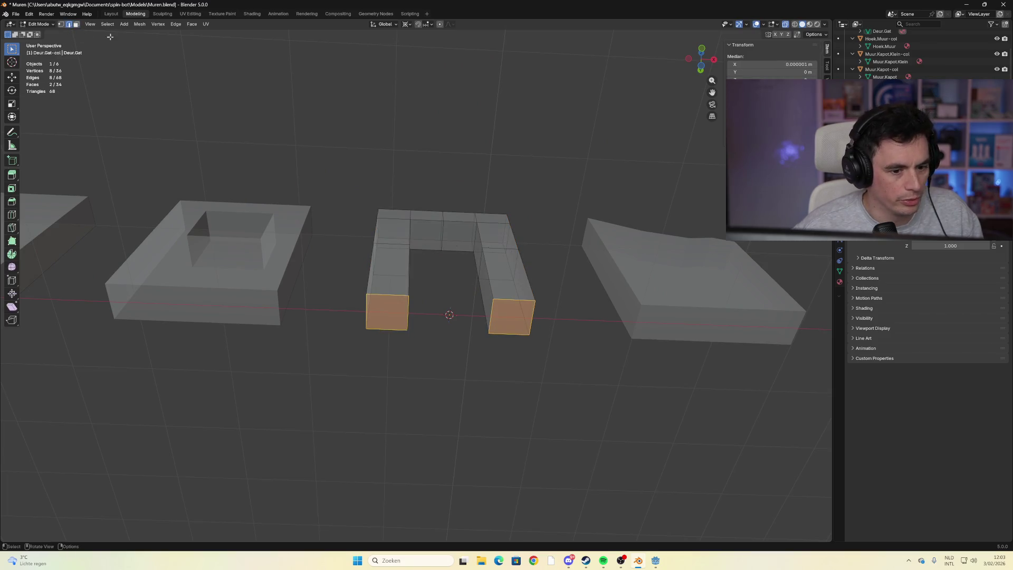
shift+click(409, 285)
scroll(426, 315, up, 3)
click(425, 350)
drag(425, 351, 403, 356)
click(403, 356)
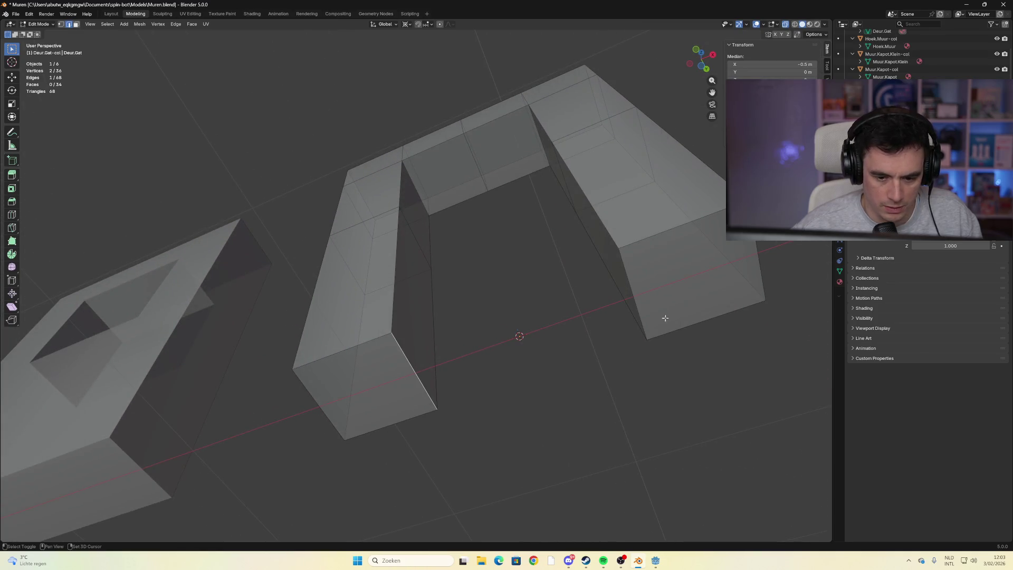
shift+click(635, 298)
key(ctrl+e)
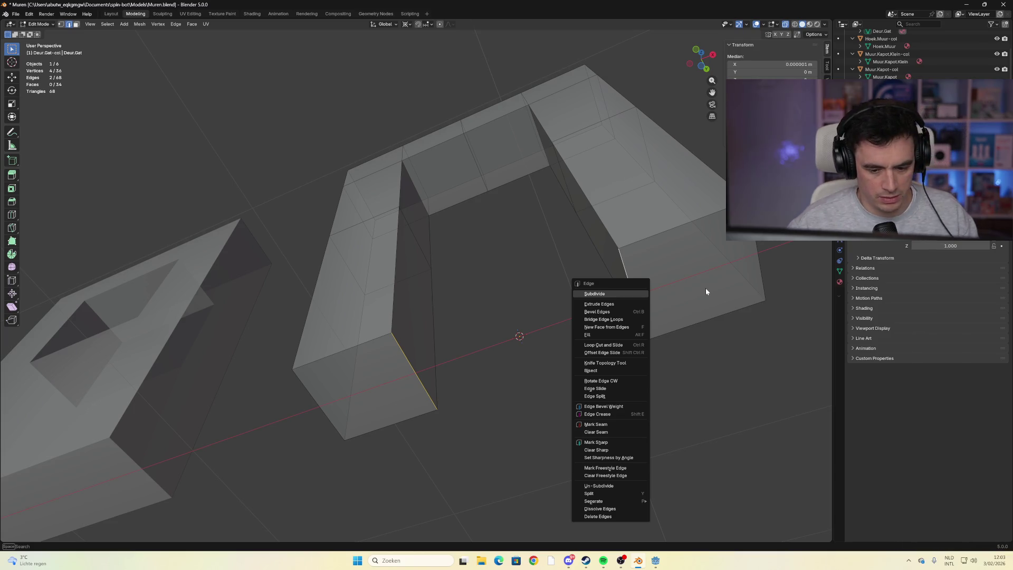
key(Escape)
Snap the 3D cursor to the selected outer vertical edges of the doorway
key(shift+s)
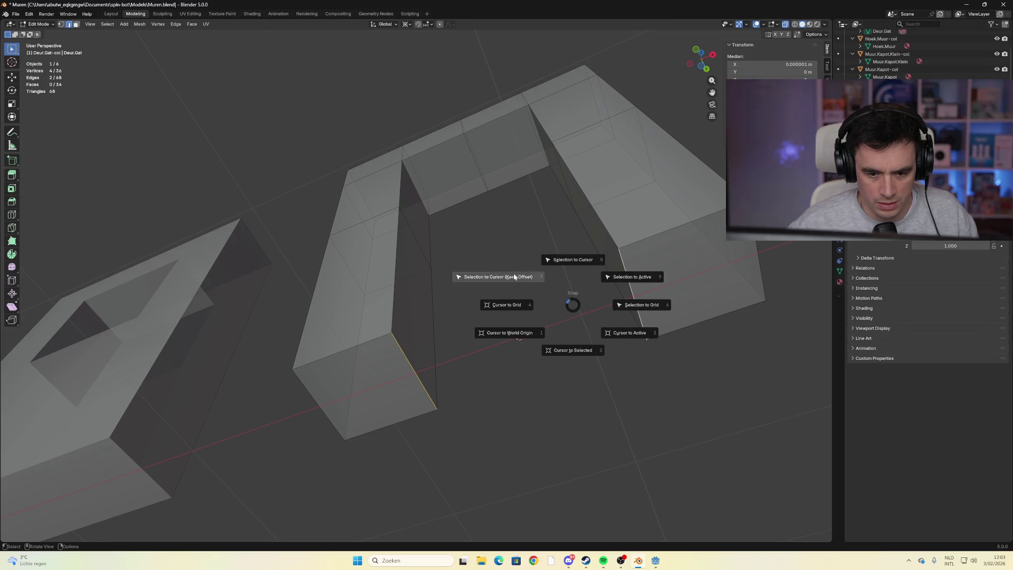
click(583, 352)
mouse_move(578, 354)
mouse_down()
mouse_move(592, 332)
mouse_move(481, 344)
mouse_up()
click(289, 355)
shift+click(756, 294)
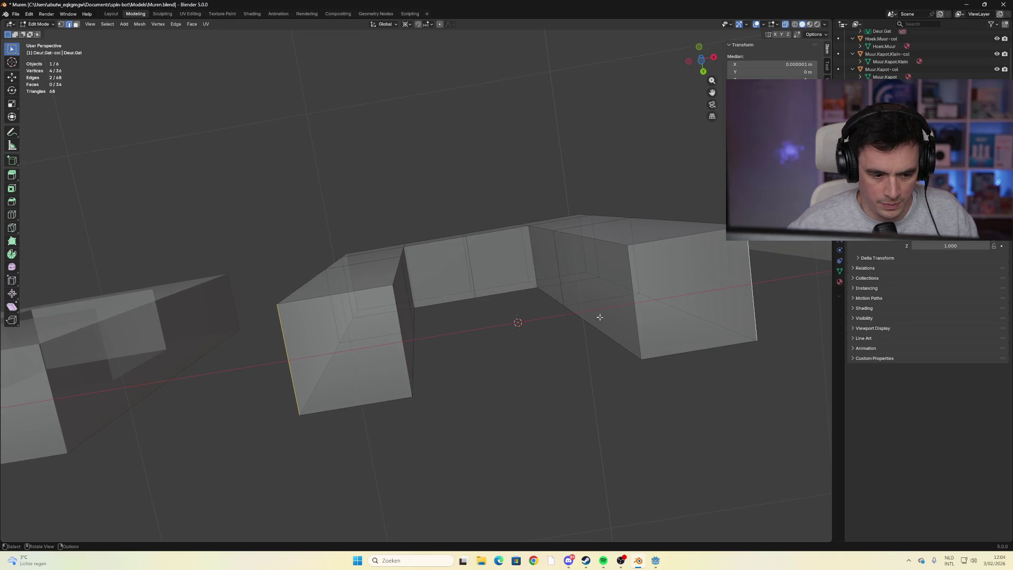
key(shift+s)
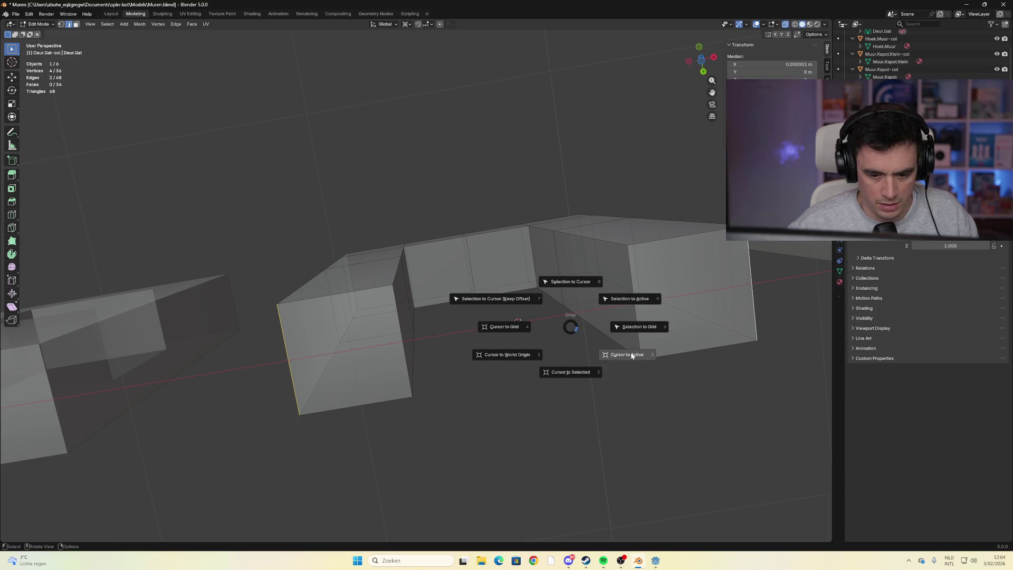
click(580, 369)
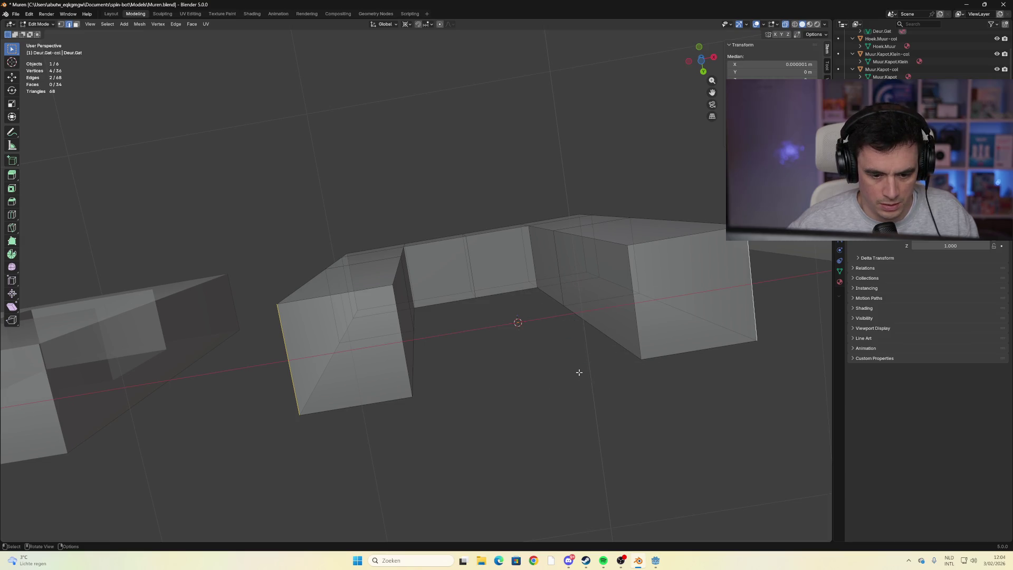
Save Muren.blend and return the doorway piece to Object Mode
drag(569, 373, 571, 406)
key(ctrl+s)
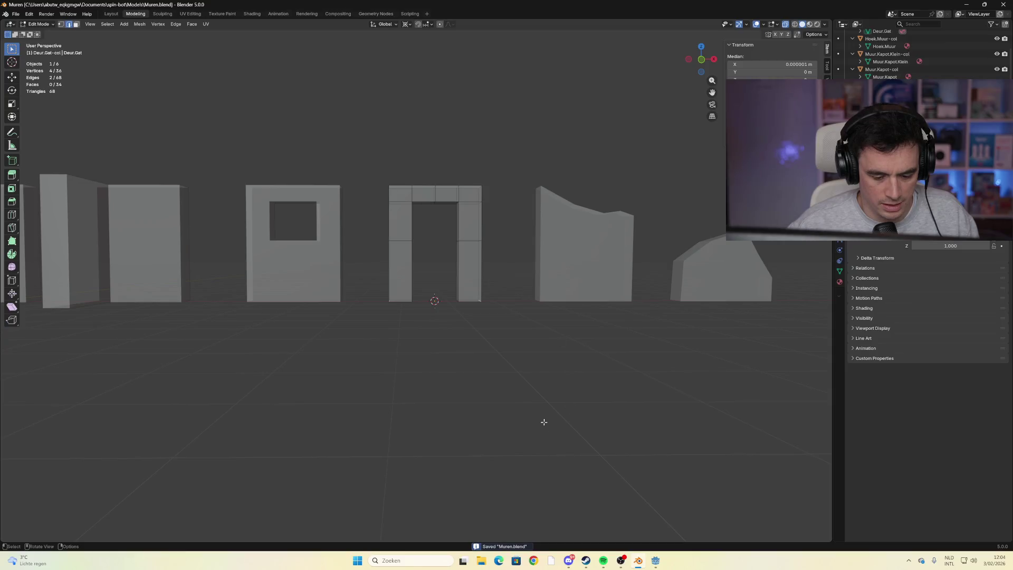
scroll(528, 406, down, 2)
scroll(477, 301, up, 2)
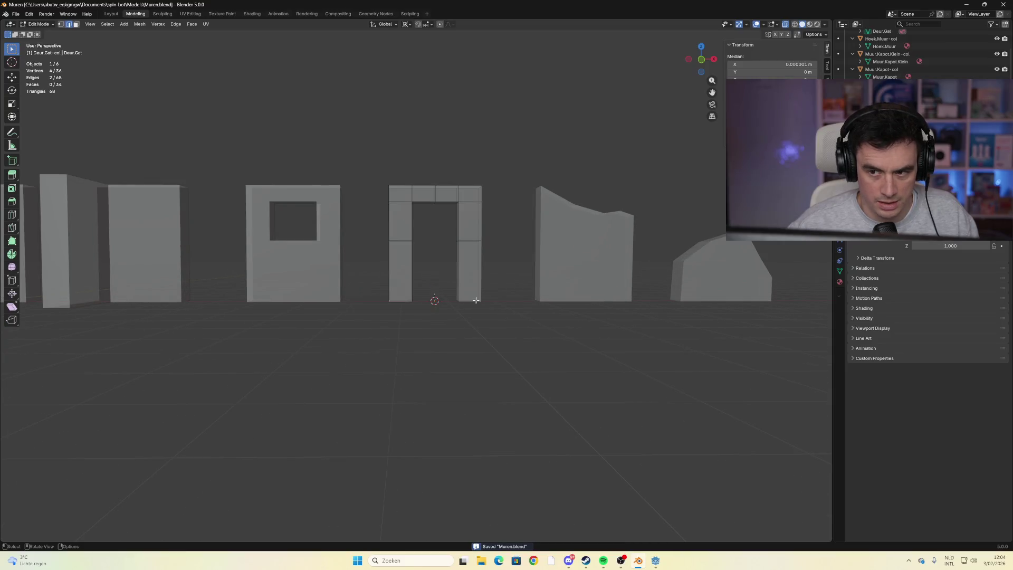
key(Tab)
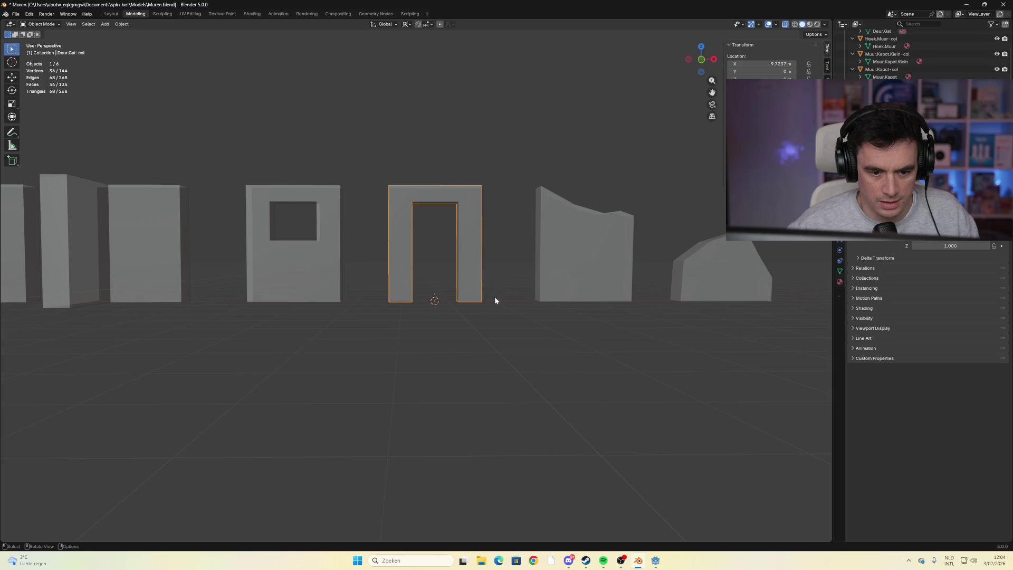
Back in Godot, slide the Deur_Gat doorway frame along X to meet the Muur walls' end
click(655, 560)
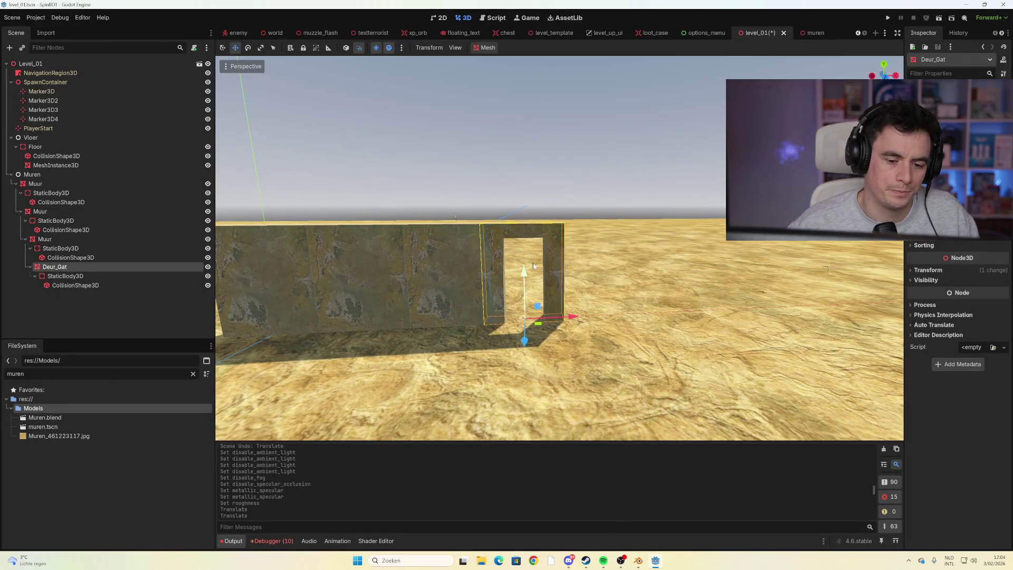
mouse_move(578, 320)
mouse_down()
mouse_move(595, 322)
mouse_move(519, 303)
mouse_up()
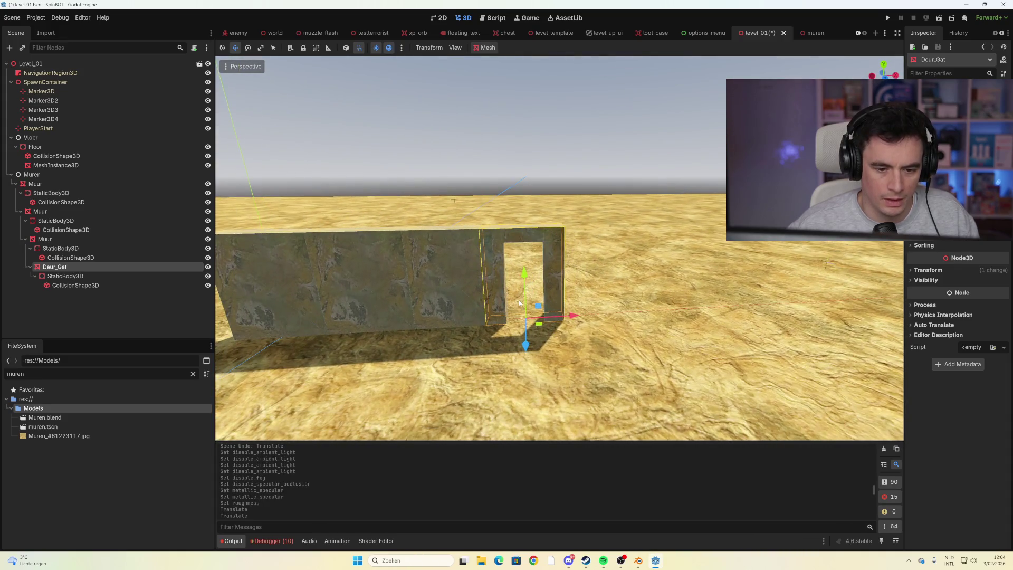
click(432, 277)
click(353, 291)
mouse_move(353, 291)
mouse_down()
mouse_move(415, 306)
mouse_move(394, 282)
mouse_up()
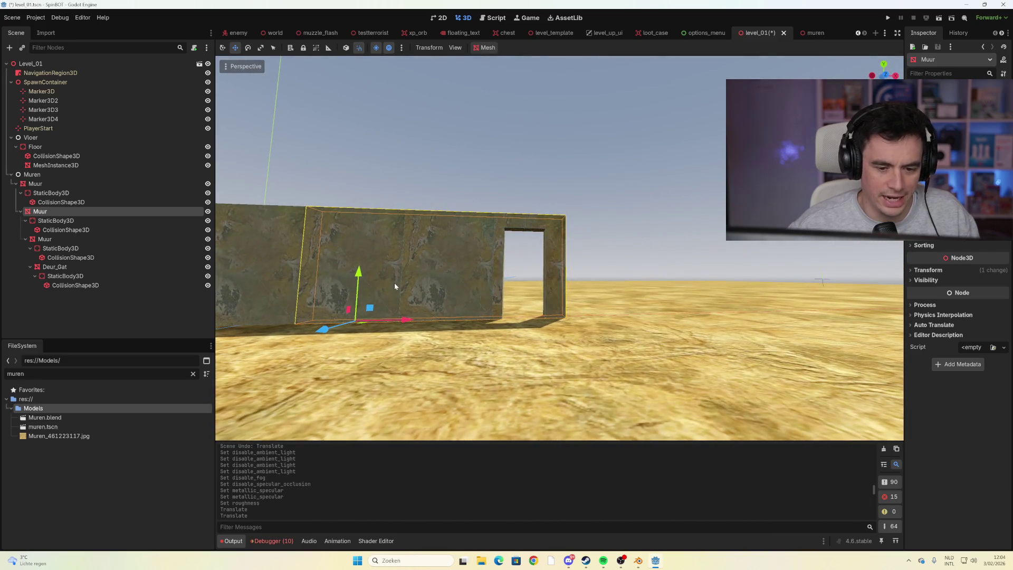
click(557, 244)
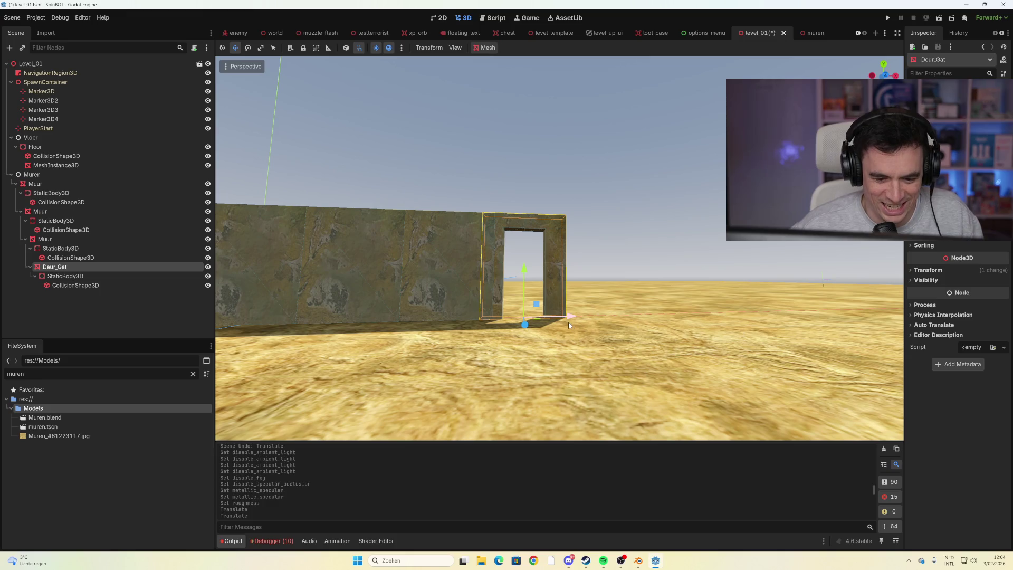
mouse_move(574, 320)
mouse_down()
mouse_move(591, 319)
mouse_move(502, 311)
mouse_up()
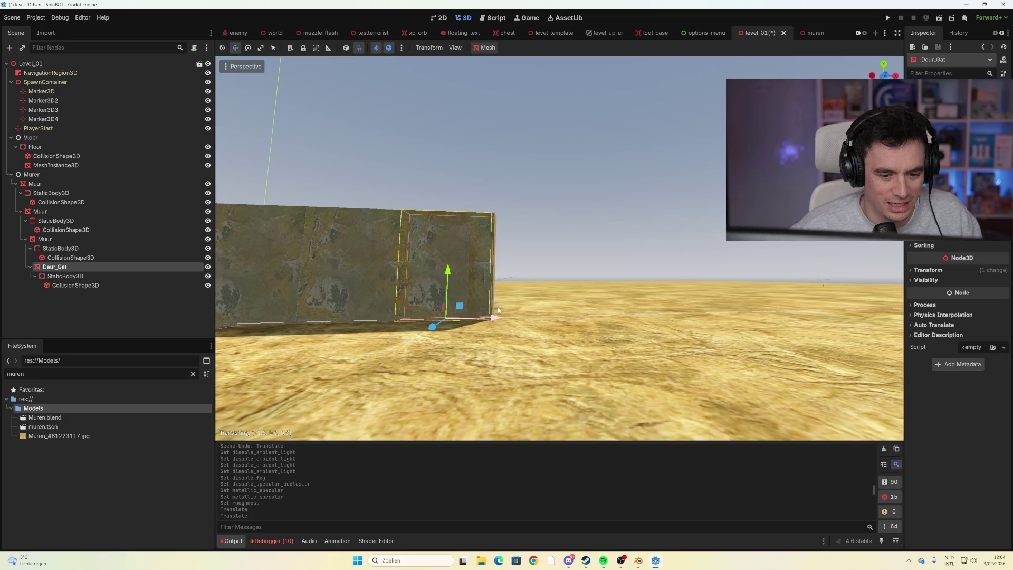
mouse_move(504, 312)
mouse_down()
mouse_move(597, 311)
mouse_move(559, 327)
mouse_move(576, 332)
mouse_up()
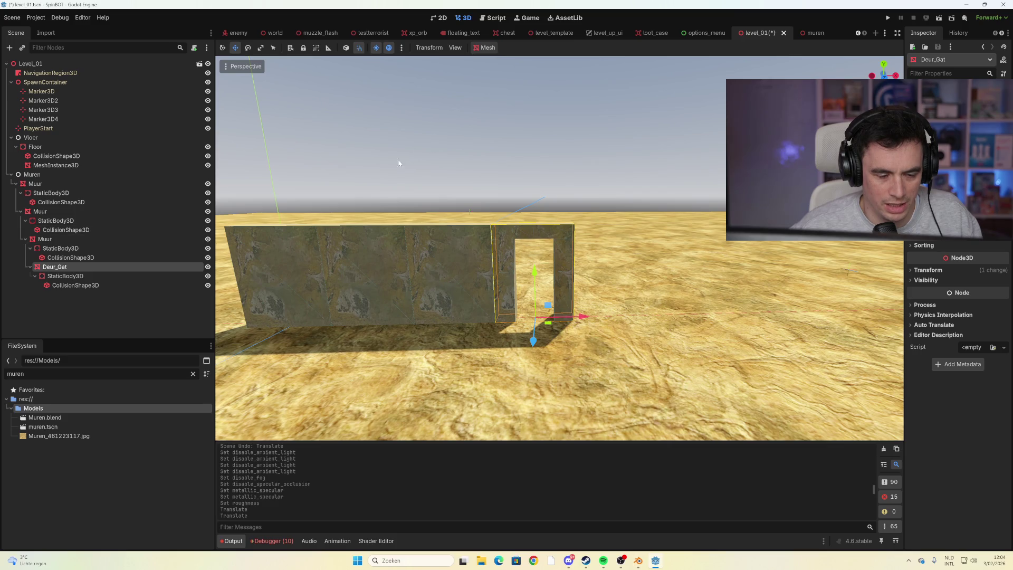
click(590, 283)
Paste Deur_Gat copies, reparent one to the scene root, and line them up beside the wall
key(ctrl+v)
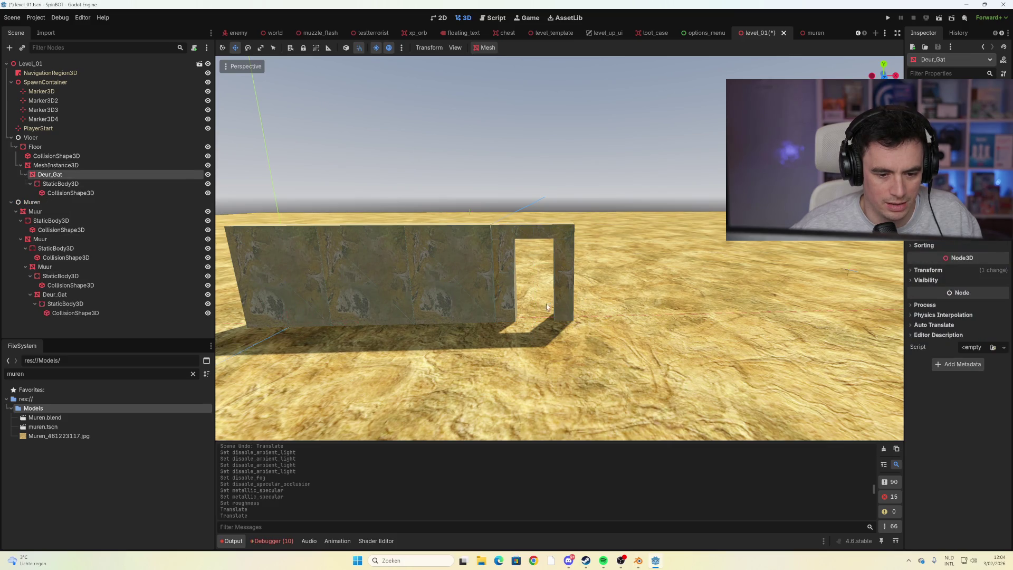
scroll(581, 298, down, 5)
scroll(484, 271, down, 2)
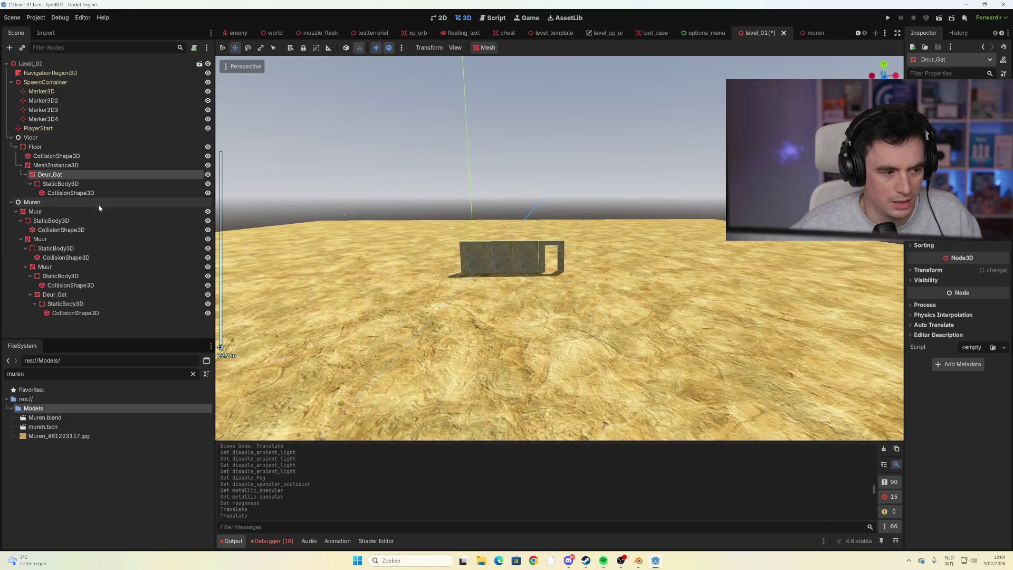
drag(50, 175, 567, 258)
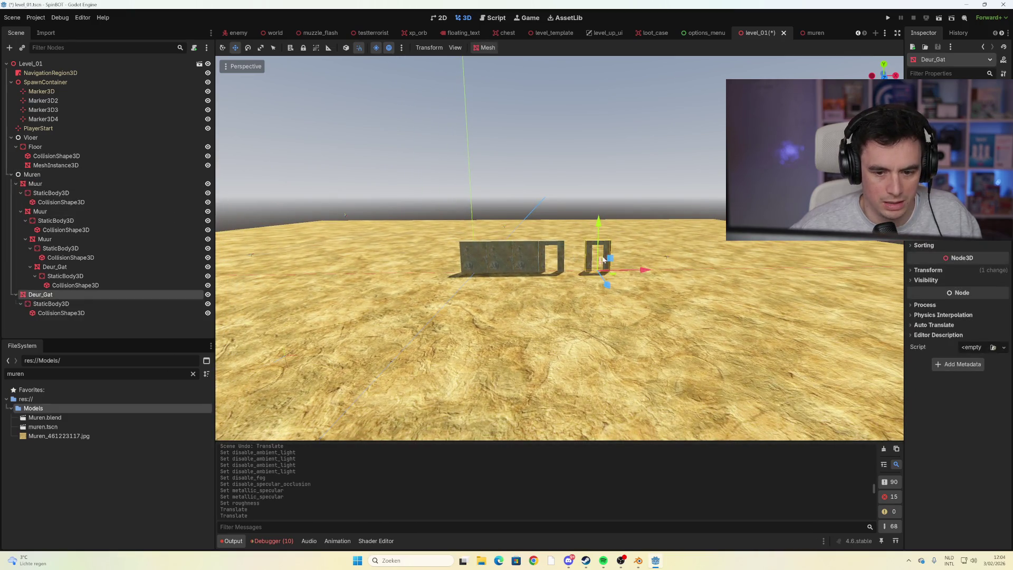
drag(643, 270, 615, 273)
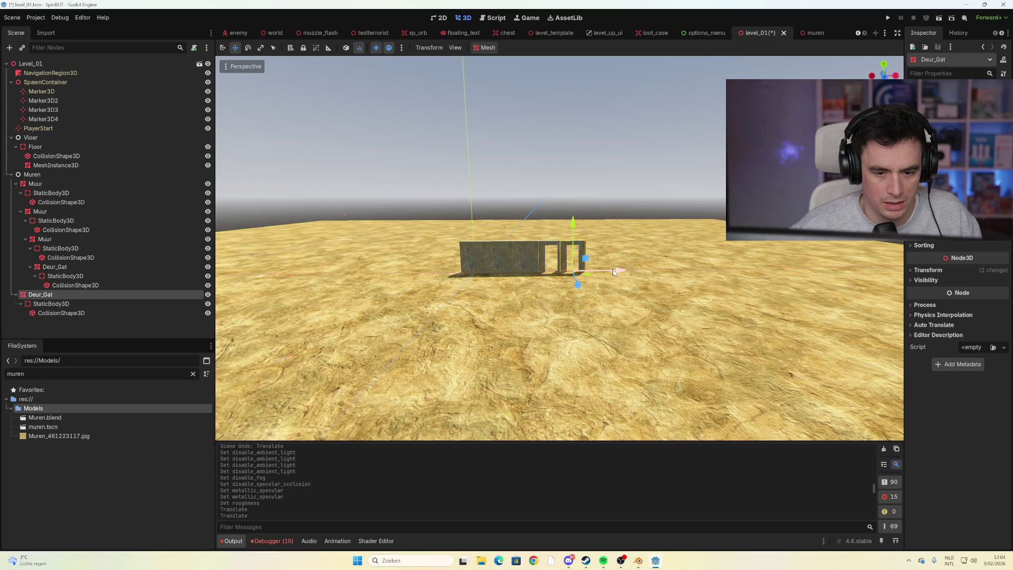
key(ctrl+v)
drag(735, 265, 653, 272)
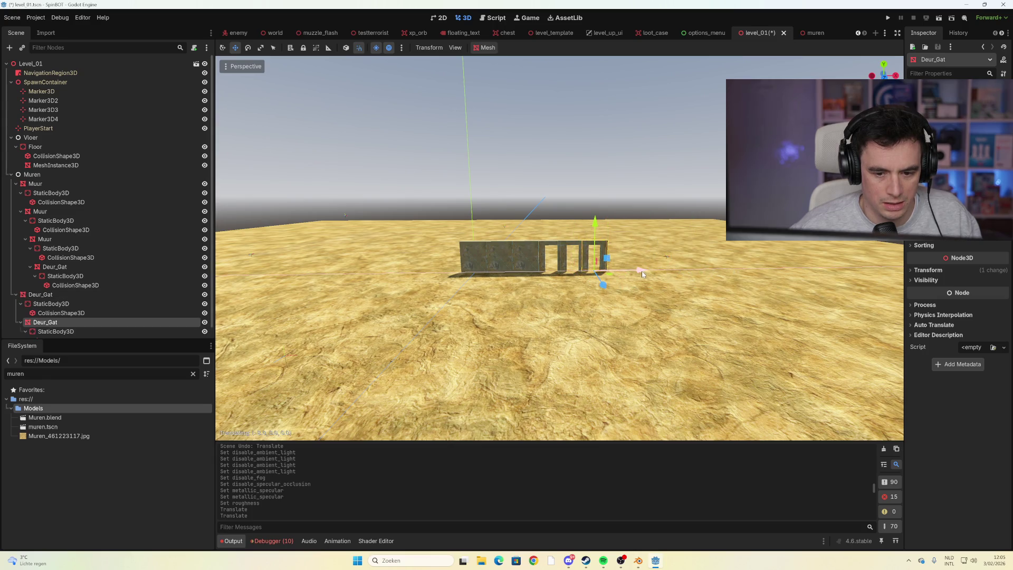
scroll(602, 259, up, 5)
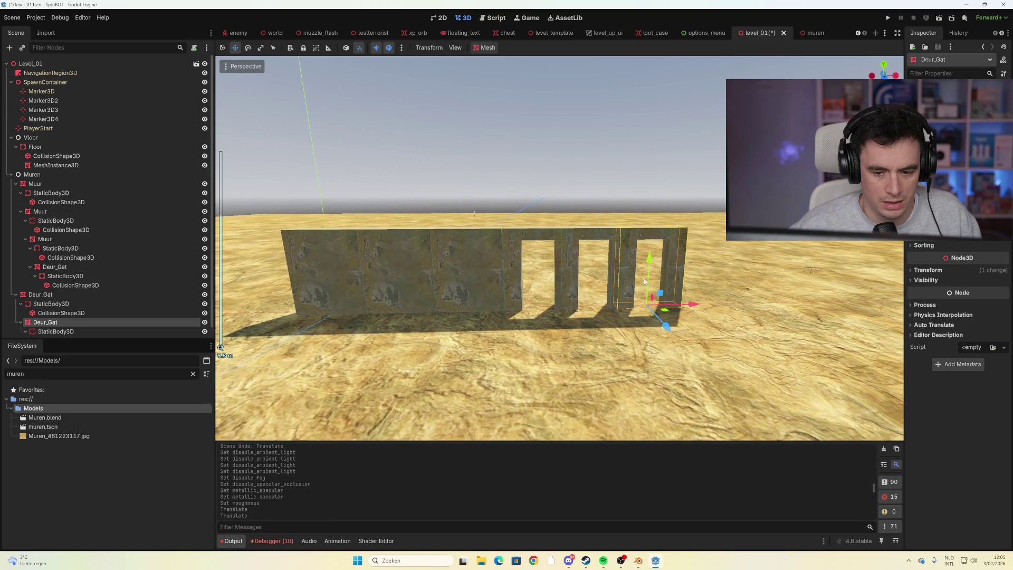
mouse_move(602, 255)
mouse_down()
mouse_move(502, 295)
mouse_move(505, 309)
mouse_move(568, 325)
mouse_up()
Paste one more Deur_Gat copy and inspect the doorways, including the separate frame on the right
key(ctrl+v)
drag(739, 342, 711, 309)
key(f)
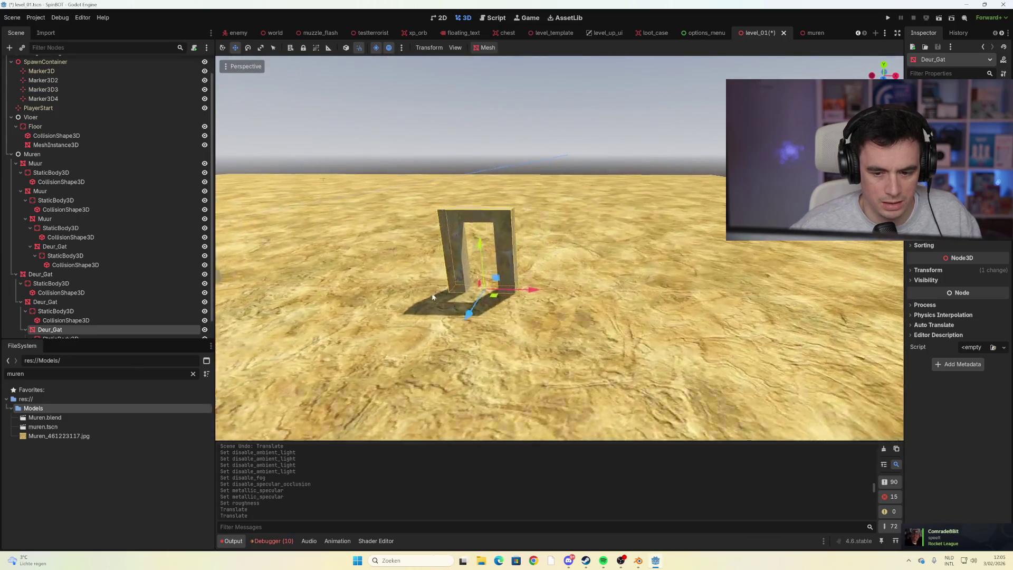
scroll(561, 341, up, 3)
mouse_move(560, 341)
mouse_down()
mouse_move(564, 401)
mouse_move(567, 316)
mouse_up()
scroll(566, 315, down, 10)
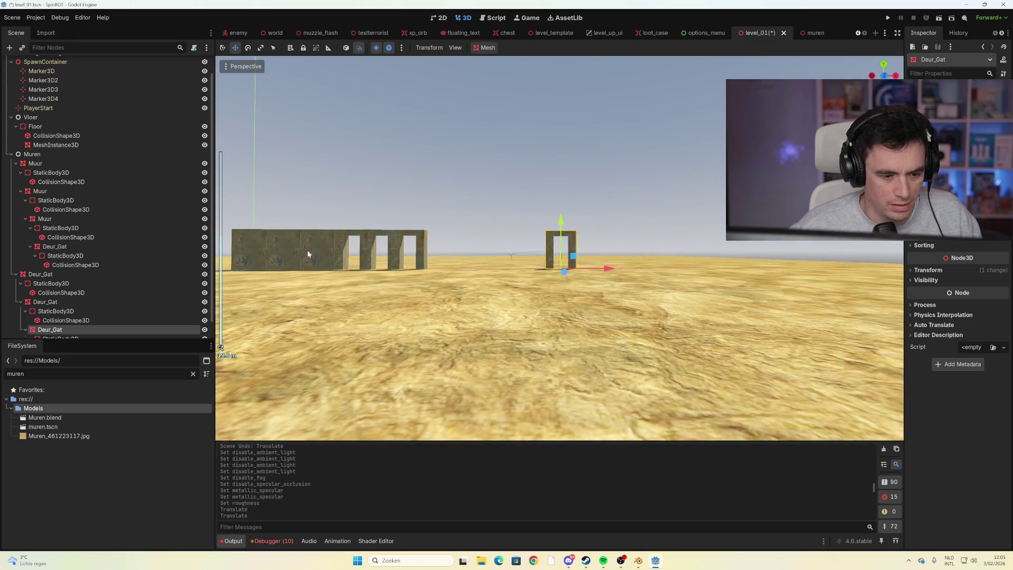
click(308, 254)
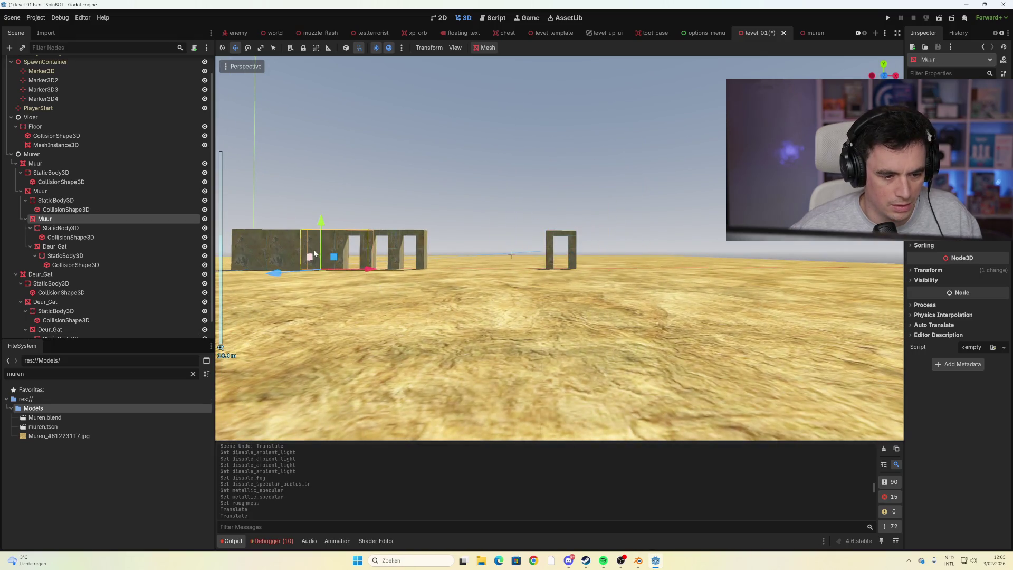
drag(309, 254, 418, 289)
click(684, 286)
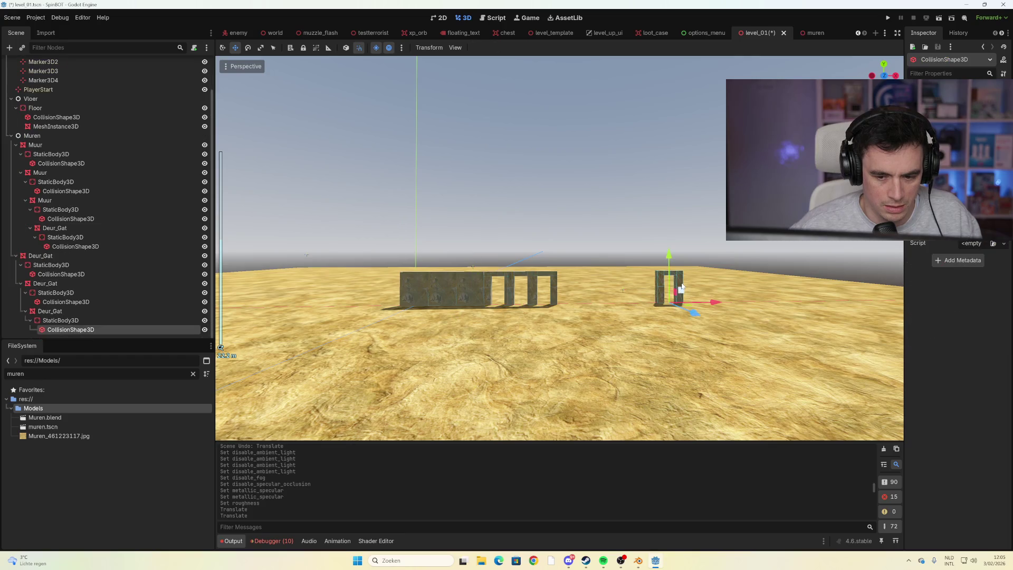
click(479, 289)
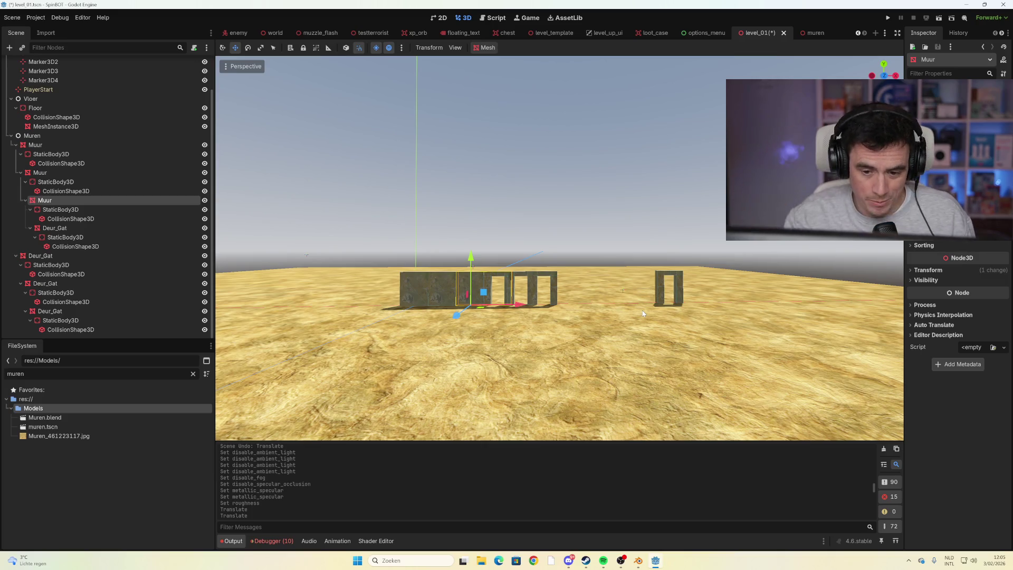
scroll(641, 310, up, 3)
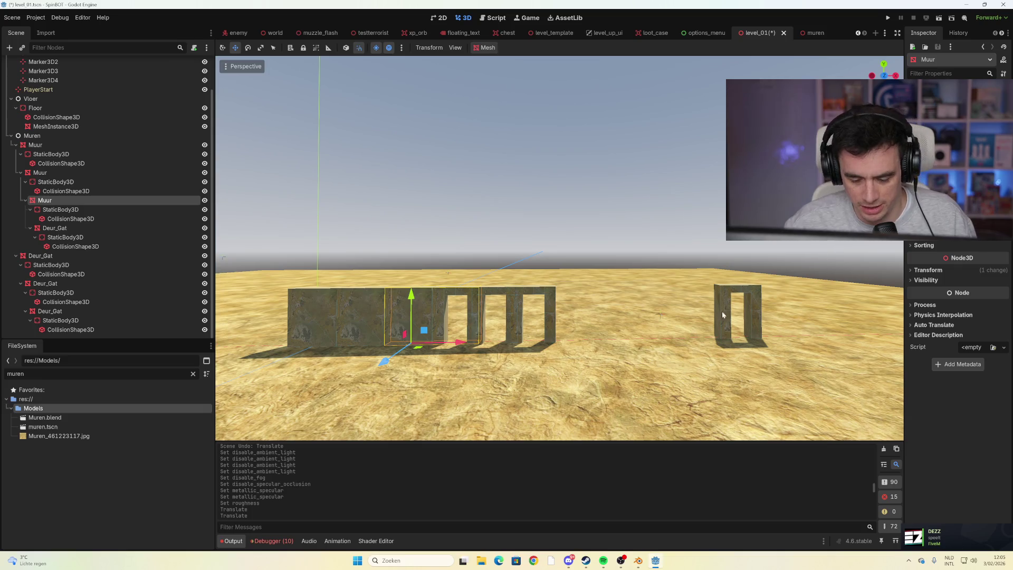
Delete the copied Deur_Gat nodes, keeping the right door frame's collision shape
click(722, 311)
key(Delete)
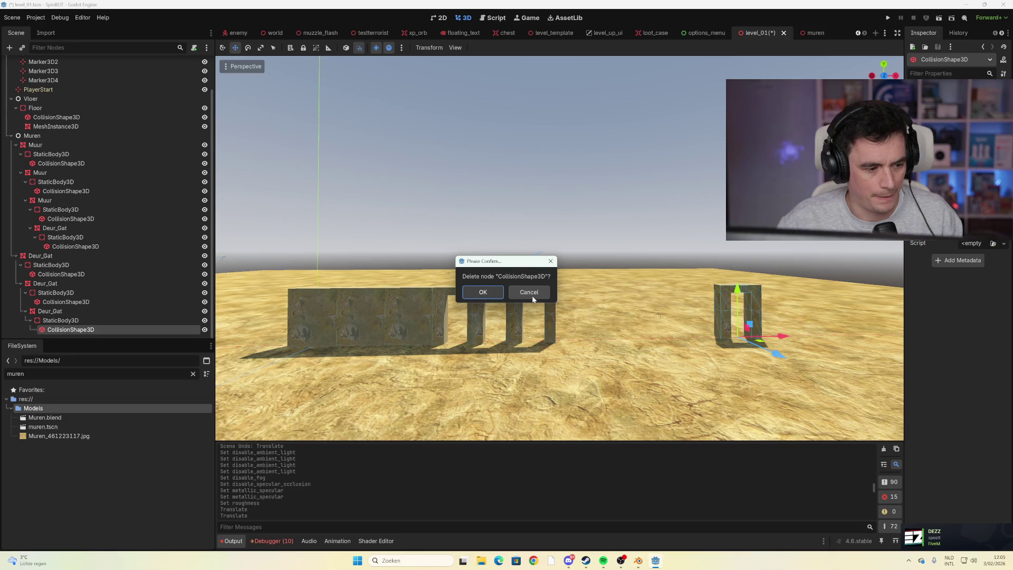
click(545, 294)
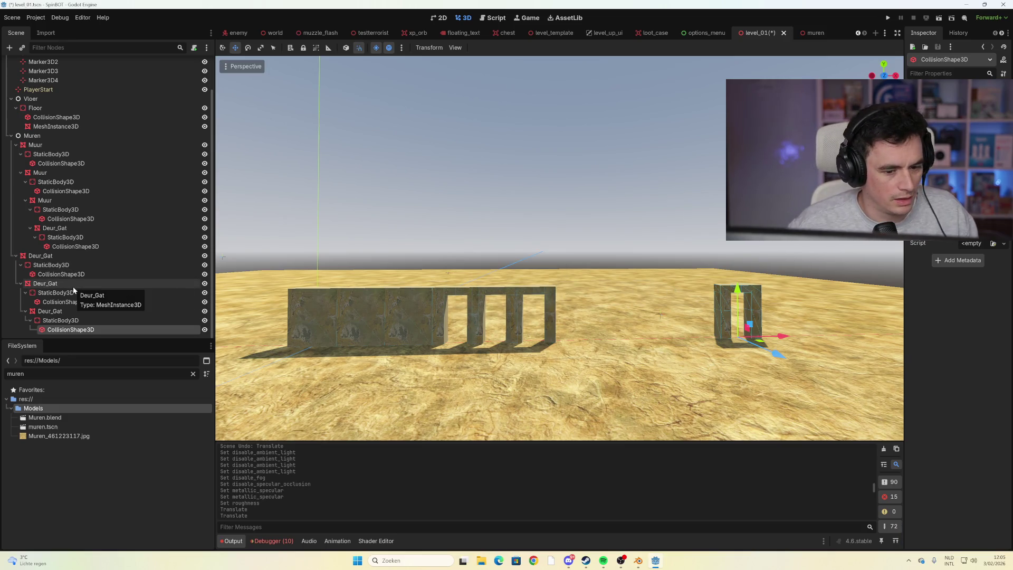
shift+click(62, 258)
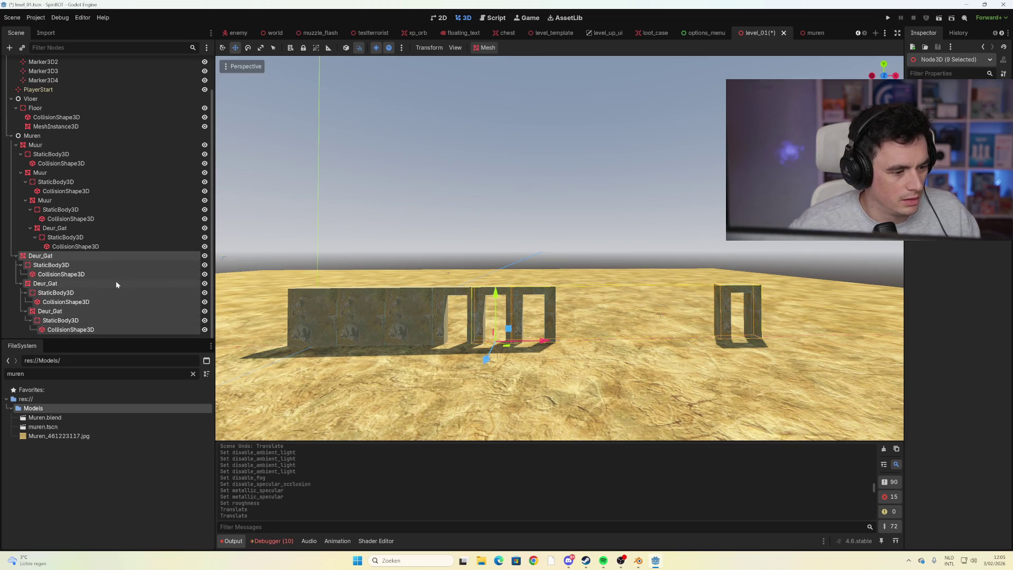
key(Delete)
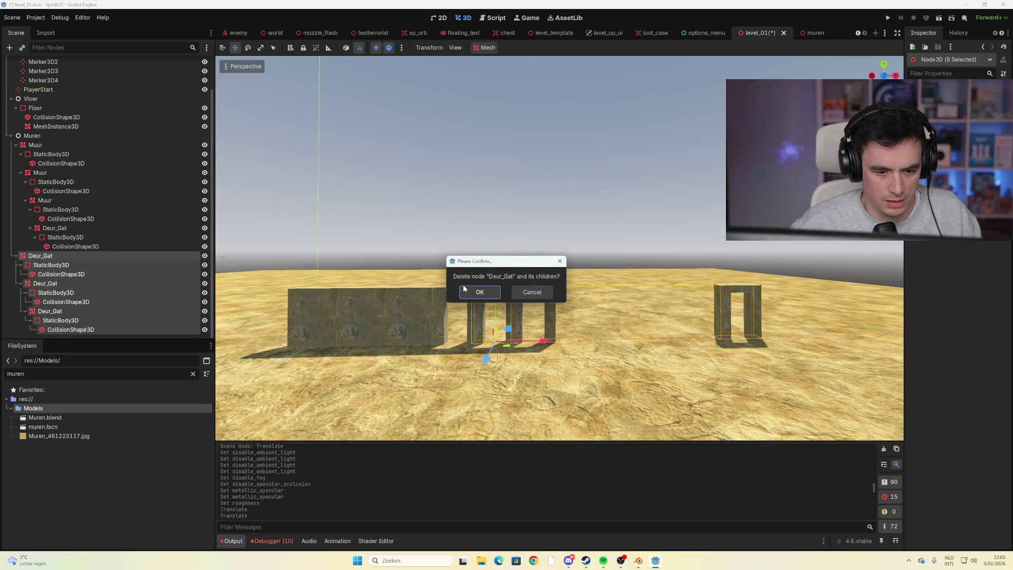
click(464, 290)
Orbit and zoom the viewport to look down at the wall row
scroll(490, 302, down, 3)
mouse_move(491, 302)
mouse_down()
mouse_move(482, 322)
mouse_move(446, 300)
mouse_up()
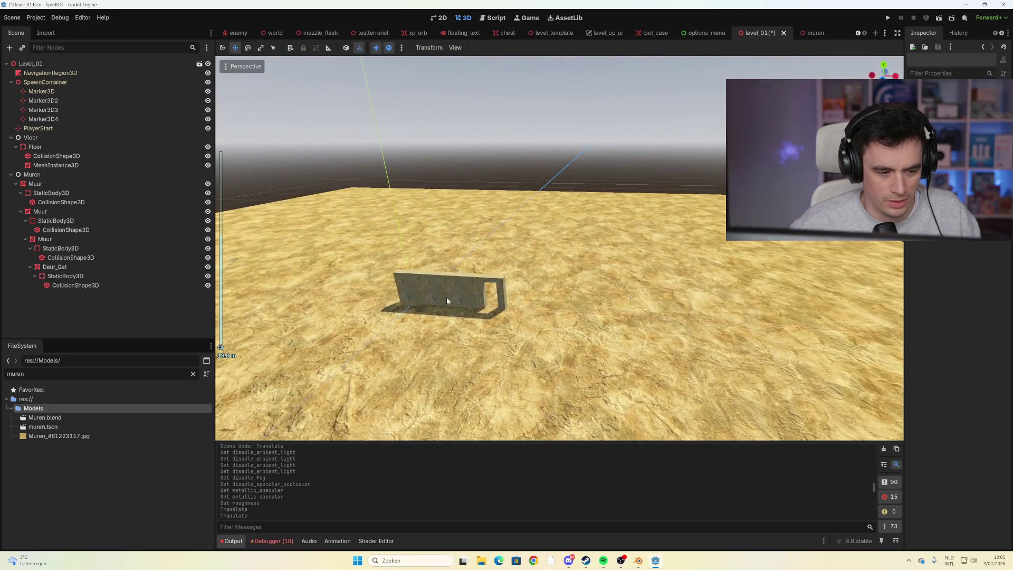
click(53, 128)
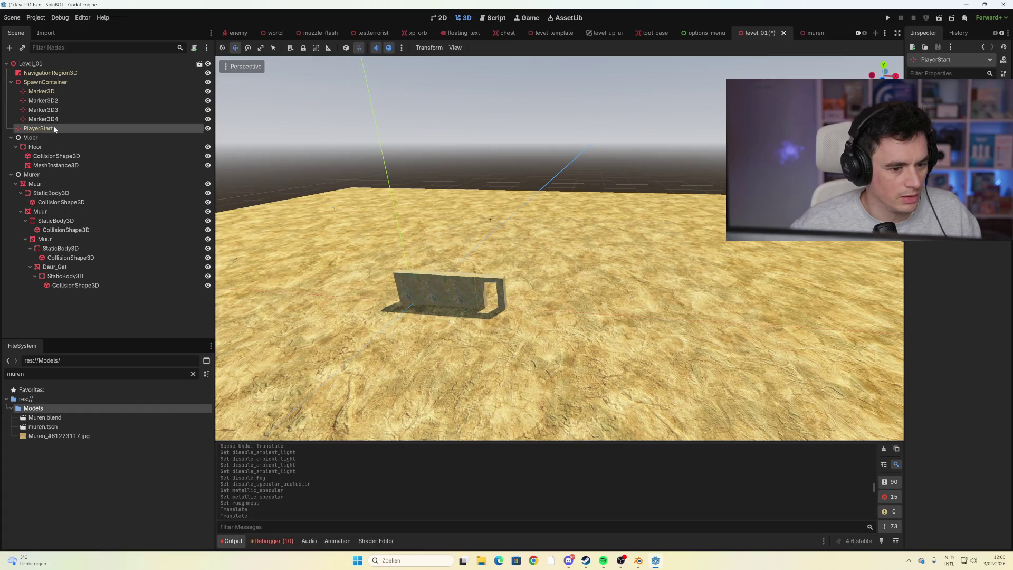
scroll(423, 309, down, 5)
scroll(425, 304, up, 3)
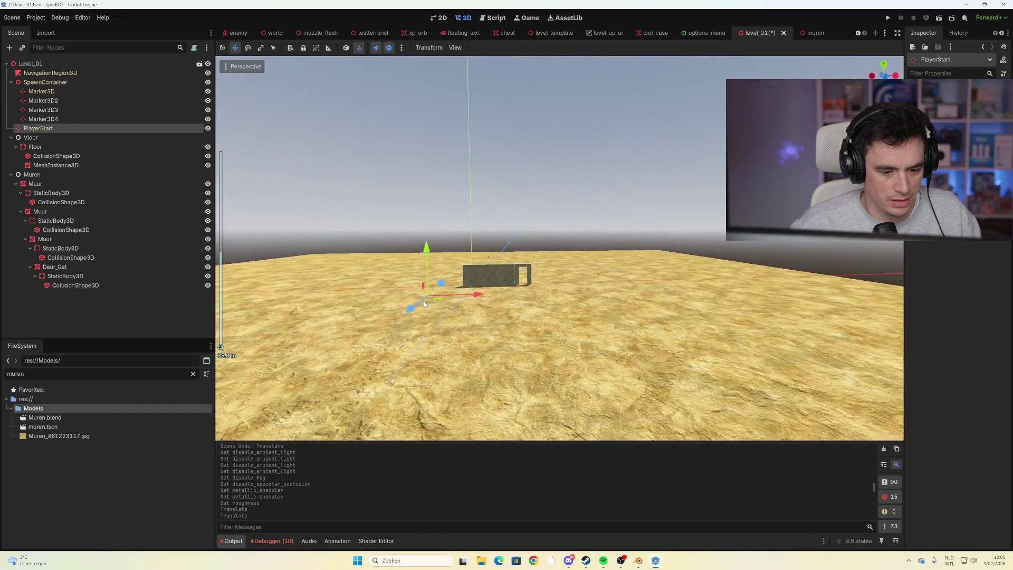
mouse_move(424, 304)
mouse_down()
mouse_move(421, 314)
mouse_move(527, 277)
mouse_up()
scroll(422, 312, up, 2)
Check the floor and Muur wall pieces, including the doorway piece, then switch to the muren scene
click(540, 274)
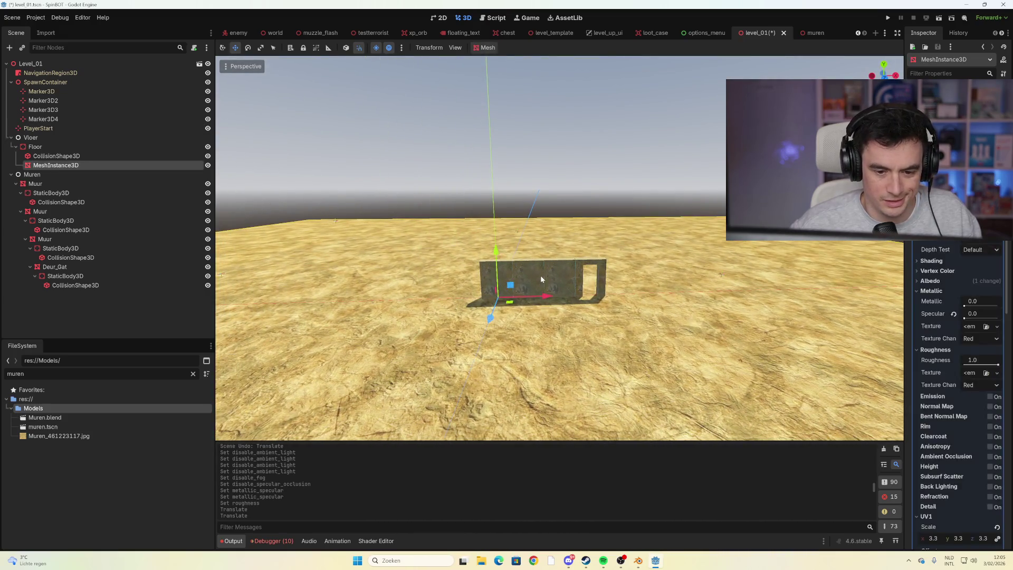
click(542, 278)
click(564, 279)
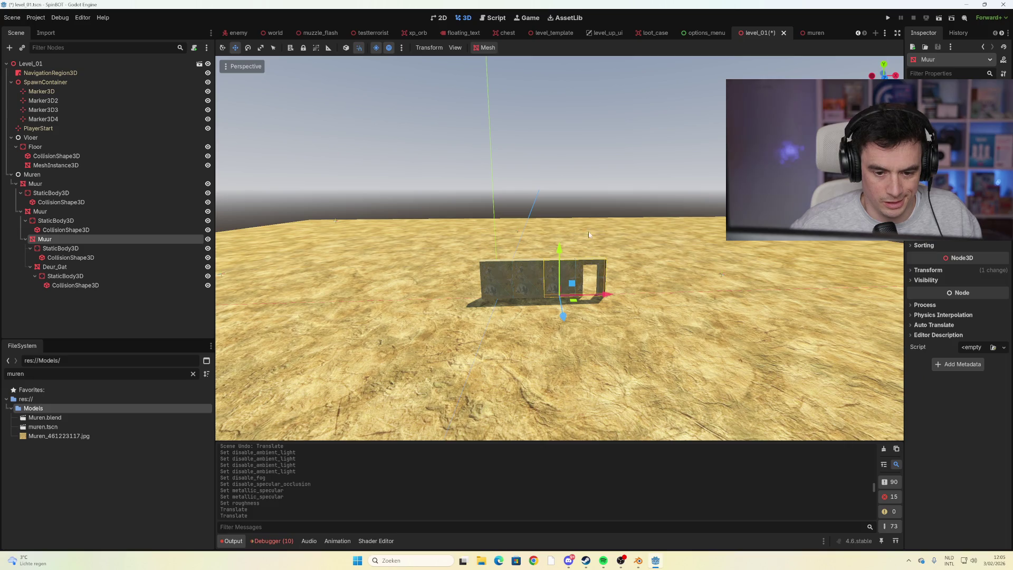
click(44, 213)
click(36, 184)
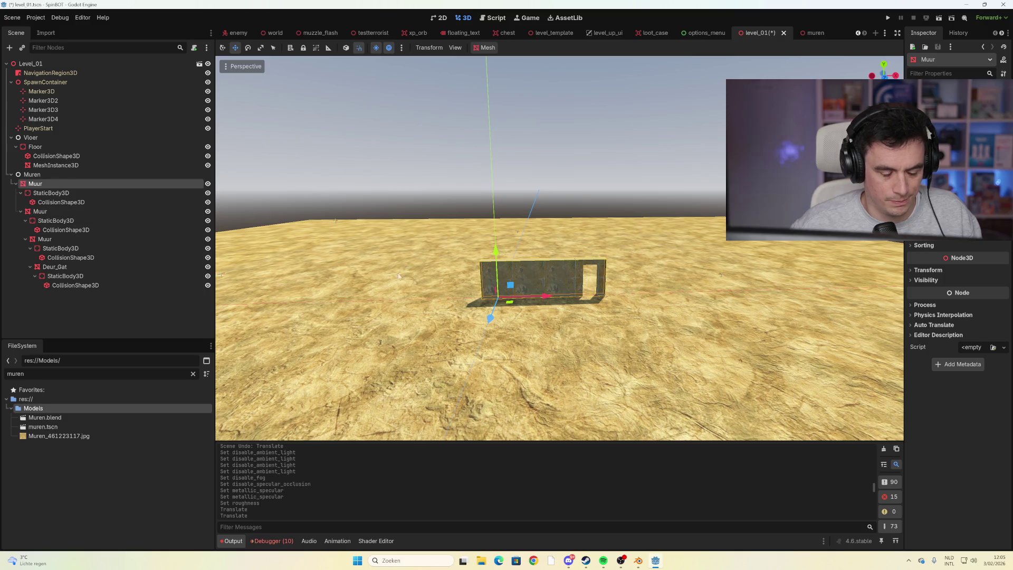
click(807, 34)
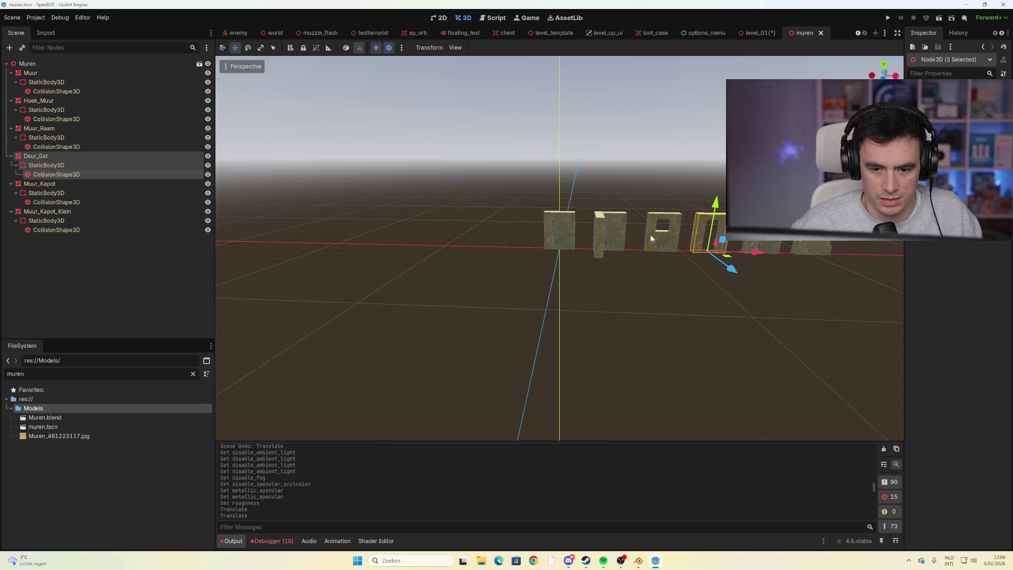
Copy Hoek_Muur with its StaticBody3D and CollisionShape3D into level_01, moving it 5 units along the wall
click(651, 237)
click(608, 241)
shift+click(48, 121)
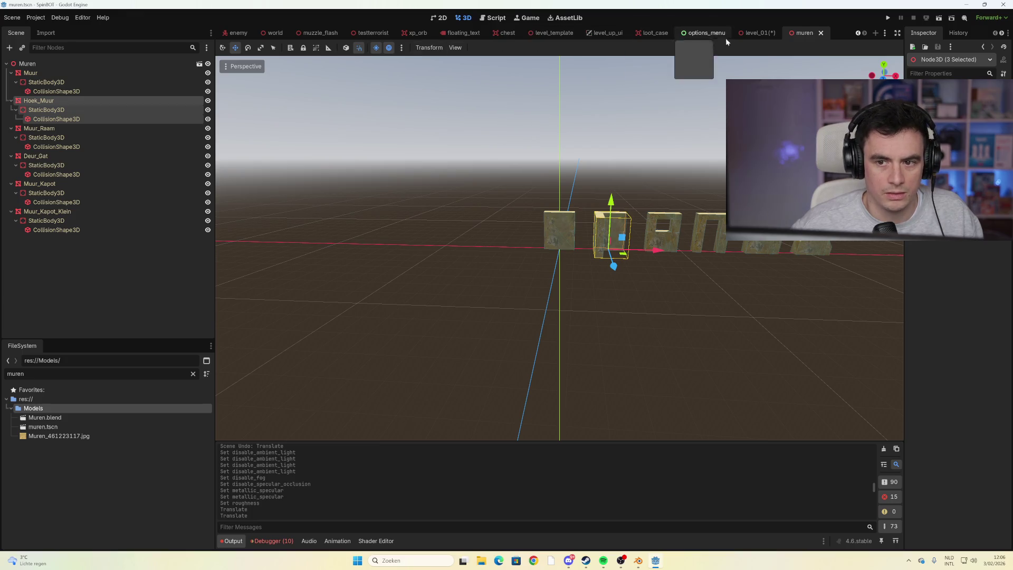
click(758, 33)
key(ctrl+v)
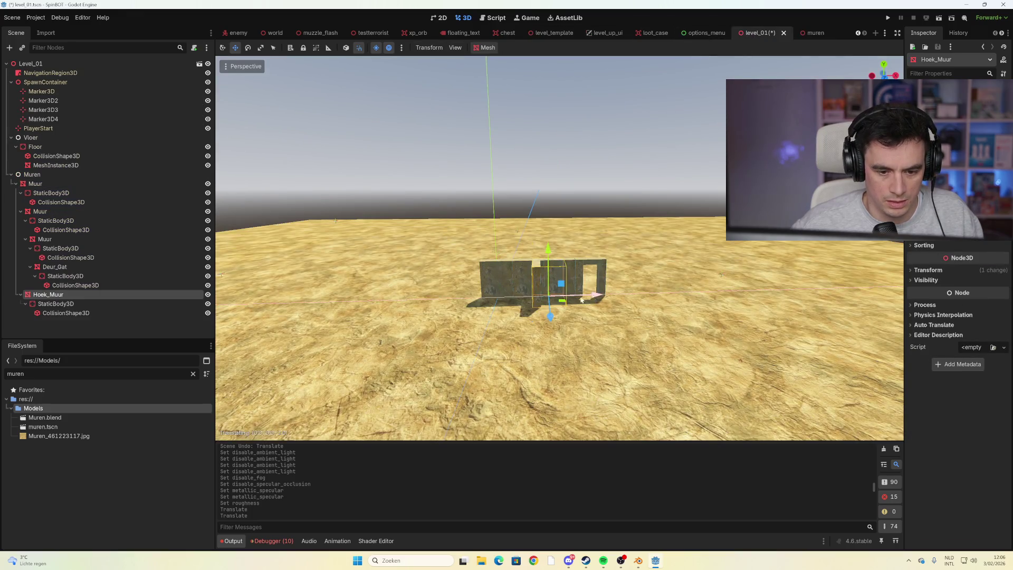
drag(582, 300, 517, 299)
Paste a second Hoek_Muur 1 unit past the doorway, save level_01 and start a test run
scroll(512, 310, down, 3)
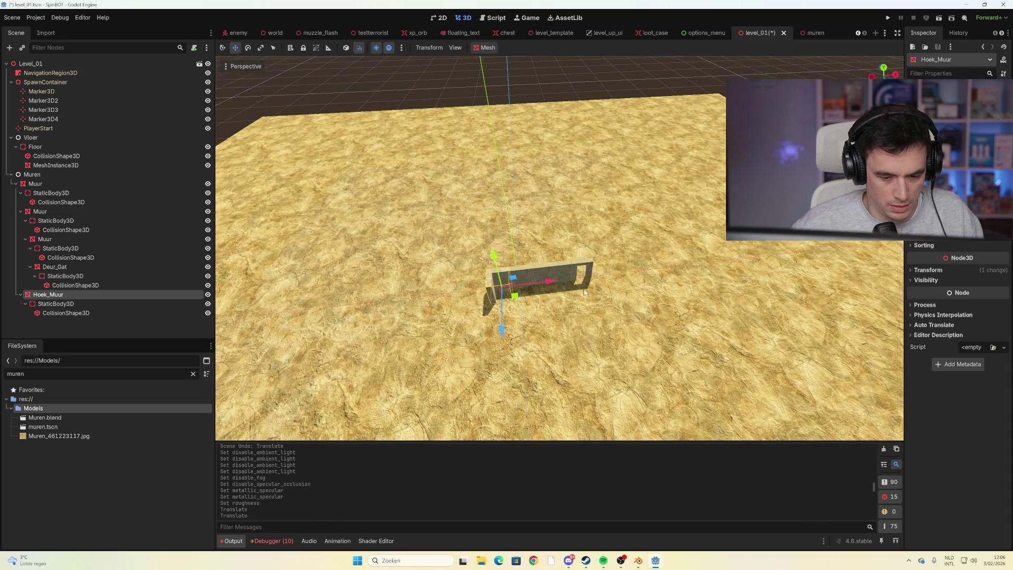
key(ctrl+v)
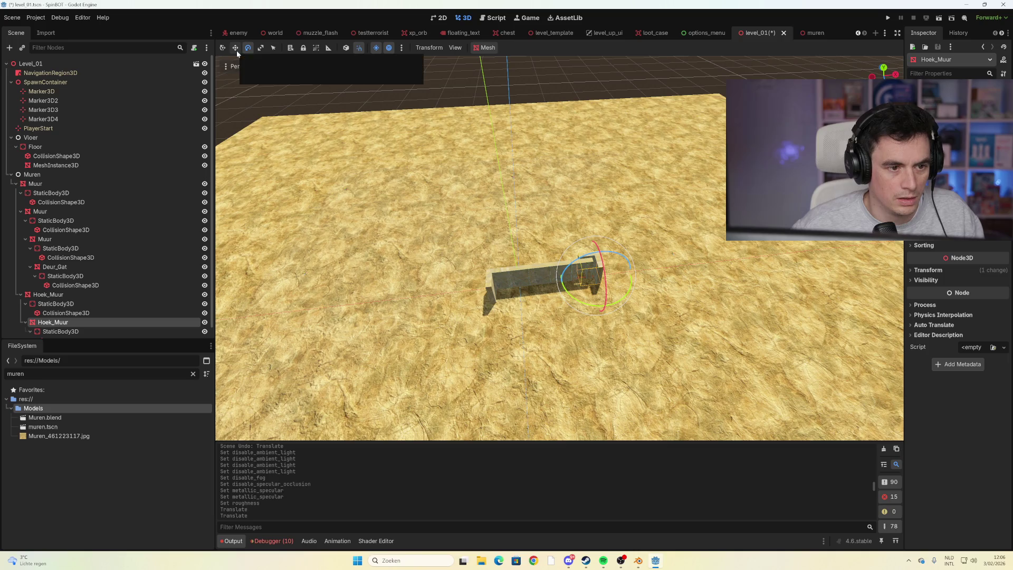
key(w)
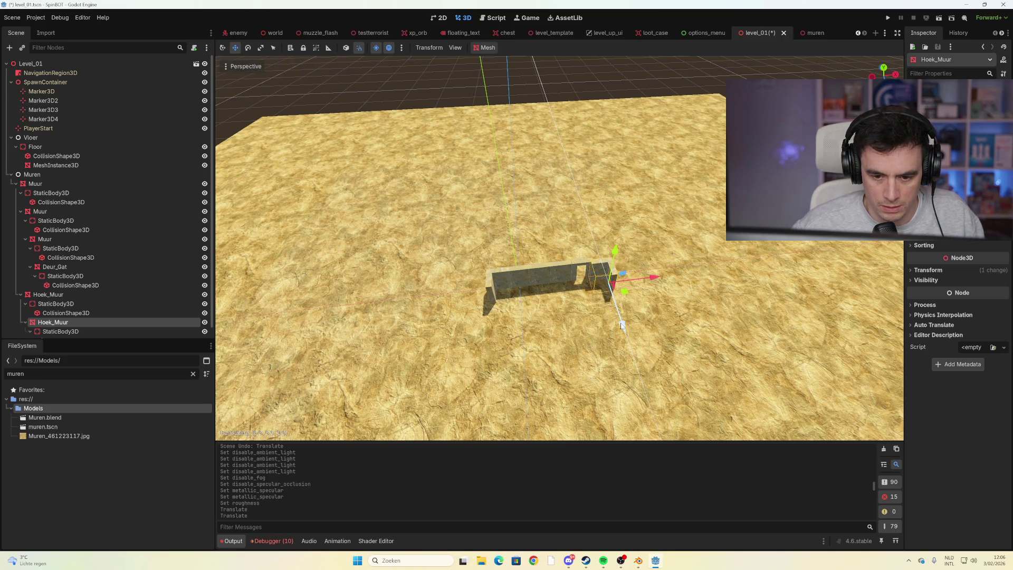
scroll(621, 316, up, 5)
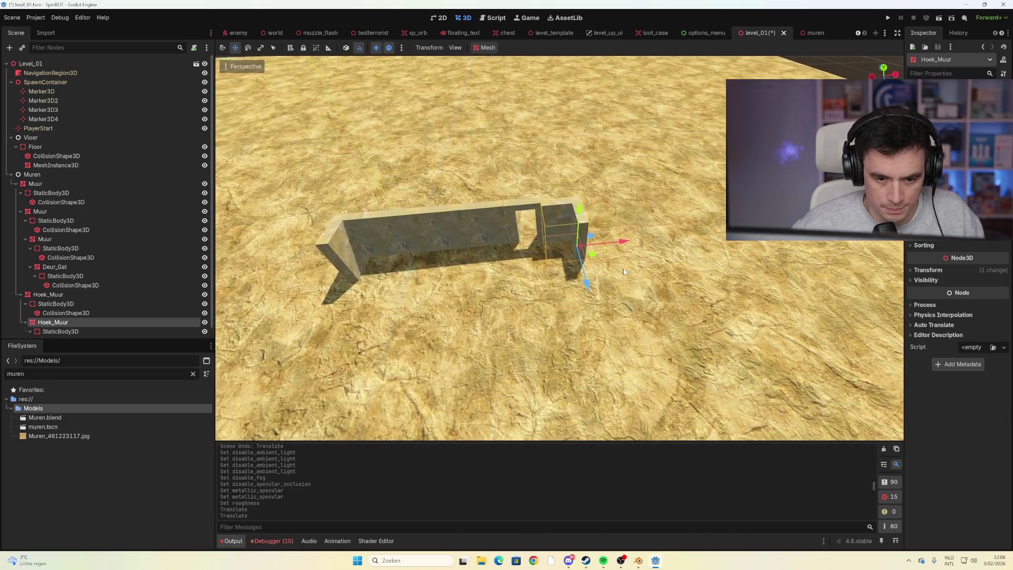
drag(625, 242, 633, 242)
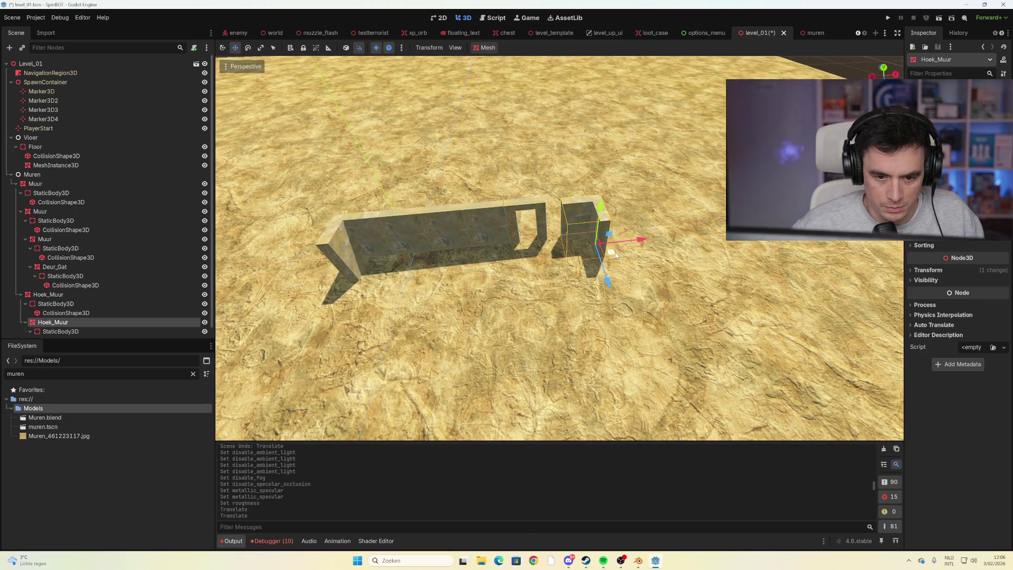
scroll(501, 237, up, 5)
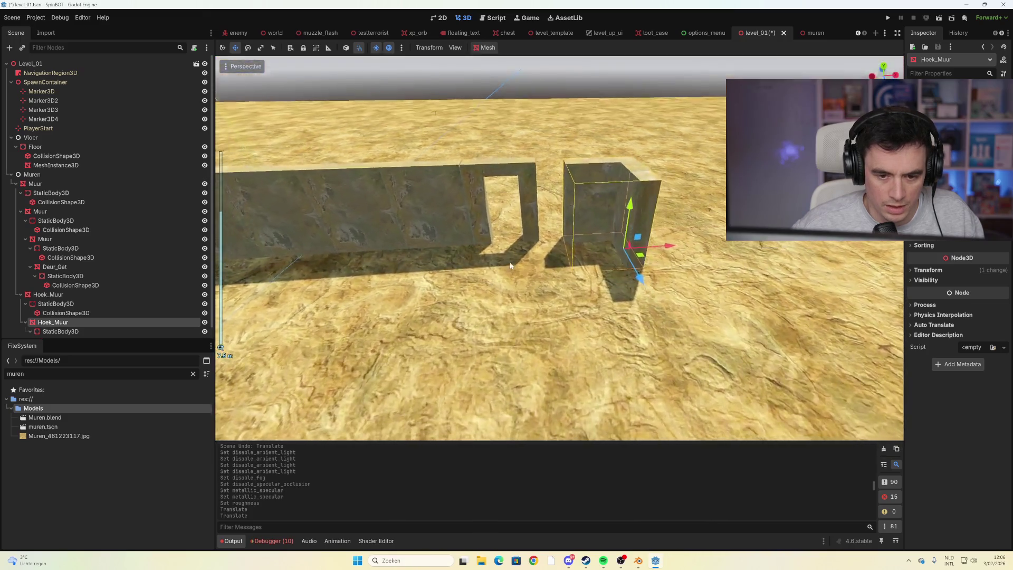
scroll(488, 275, down, 5)
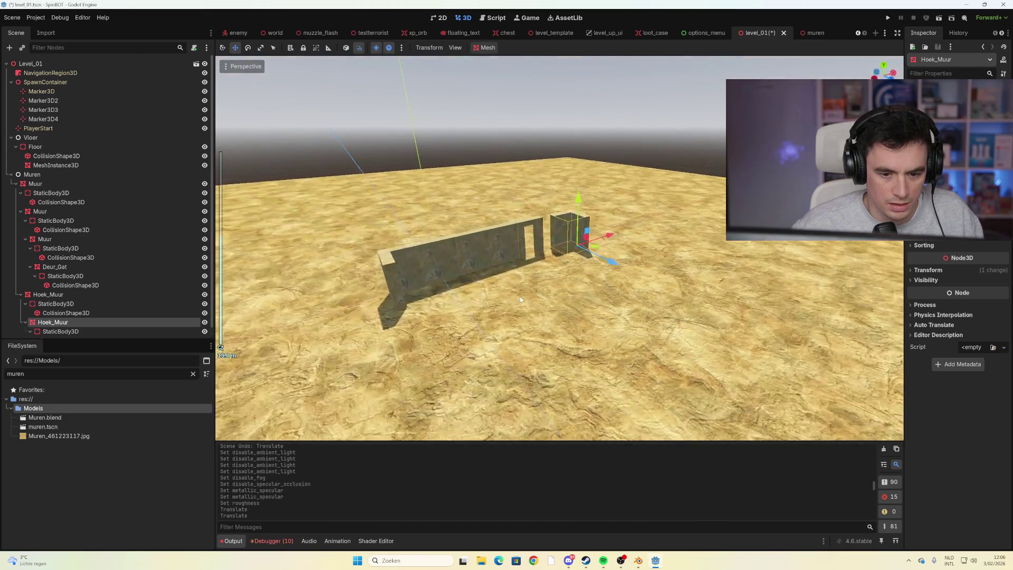
key(ctrl+s)
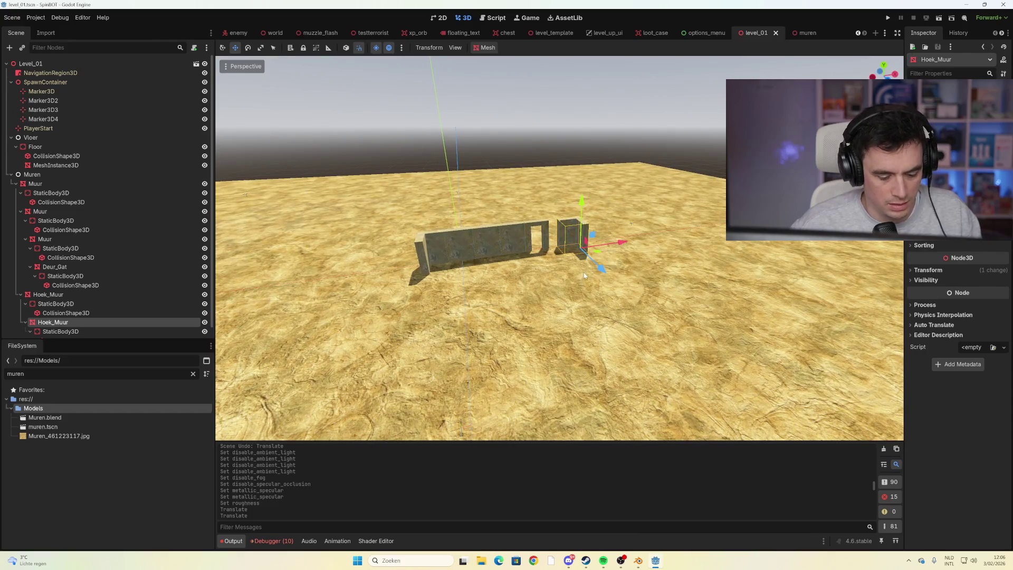
key(F5)
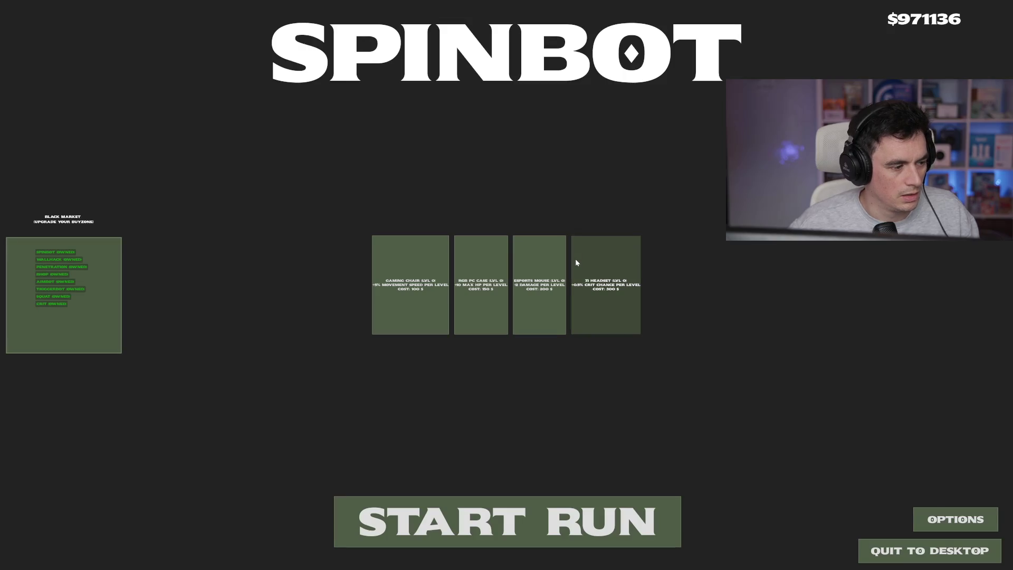
Start a run and clear the first waves, walking past the new walls and shooting enemies
click(465, 519)
key(w)
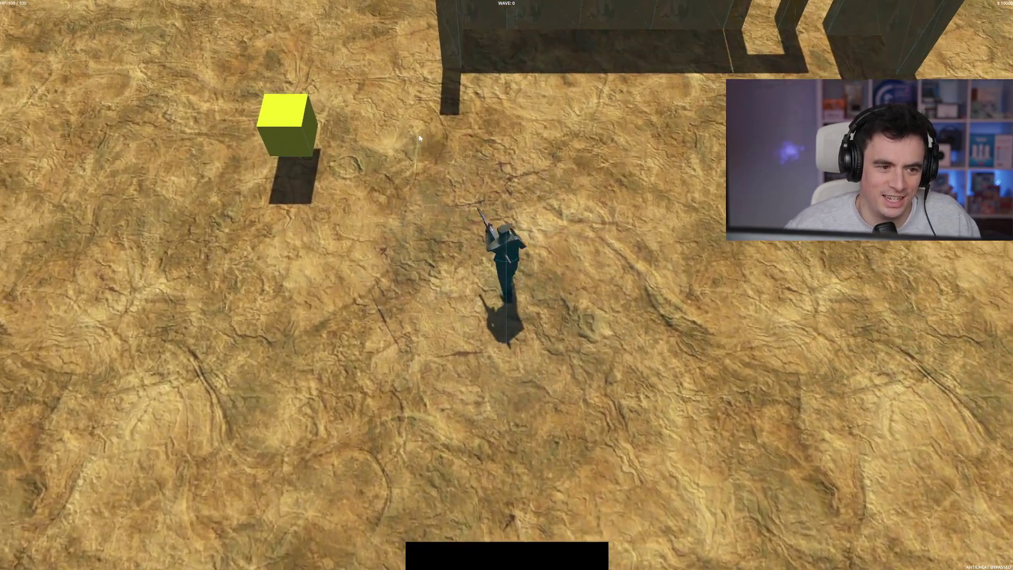
key(space)
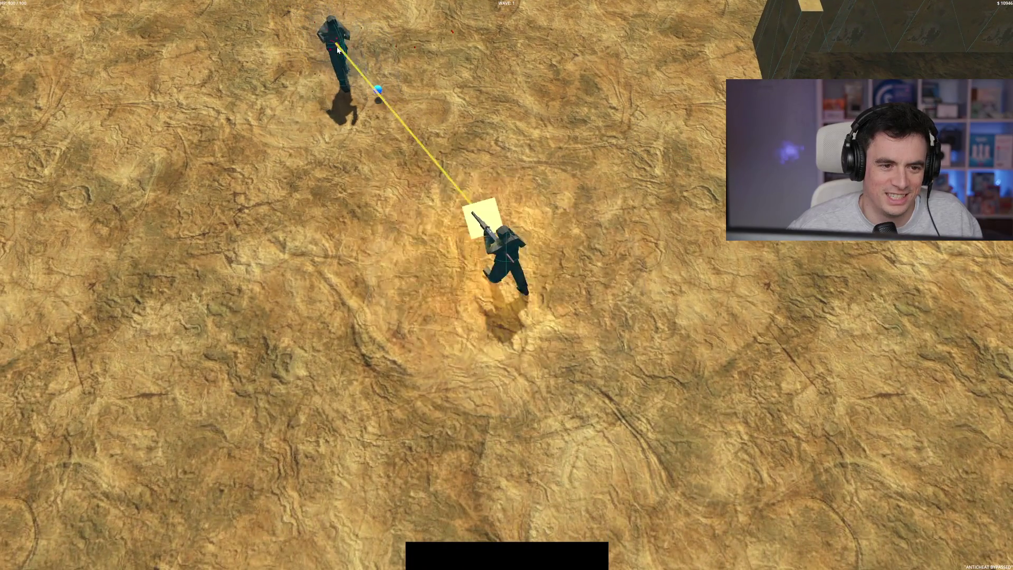
click(337, 46)
key(a)
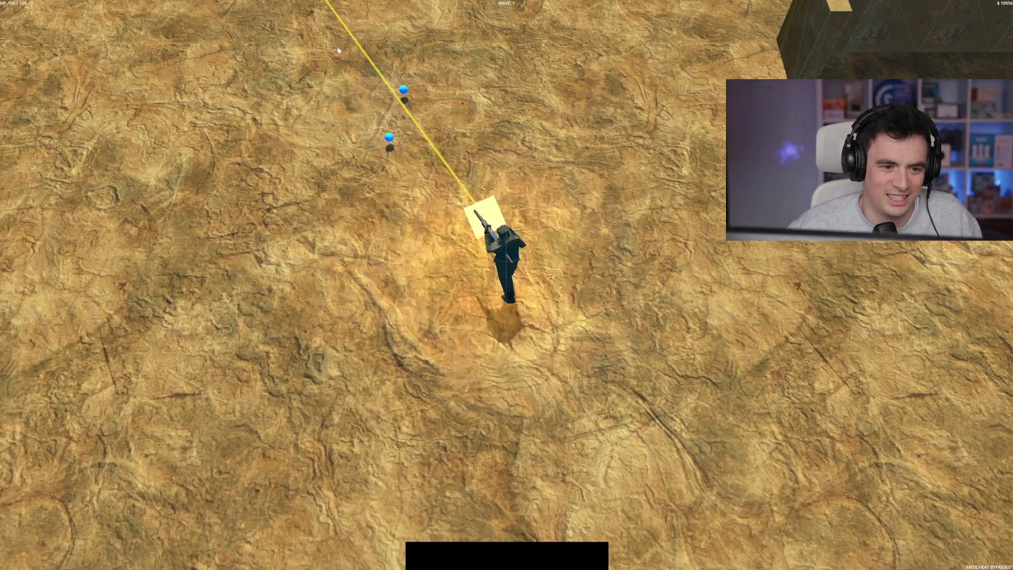
key(d)
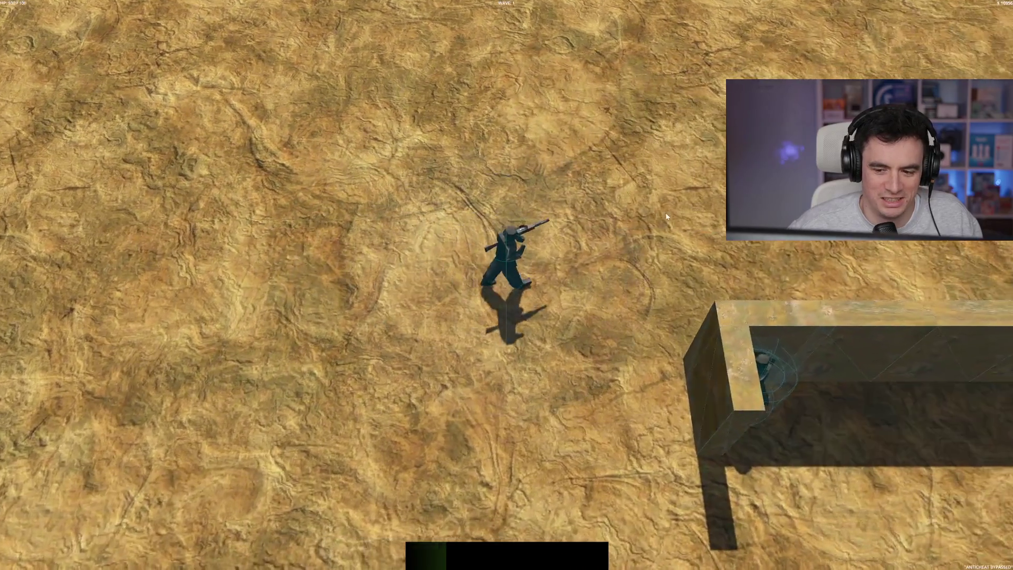
key(s)
key(s)
click(521, 101)
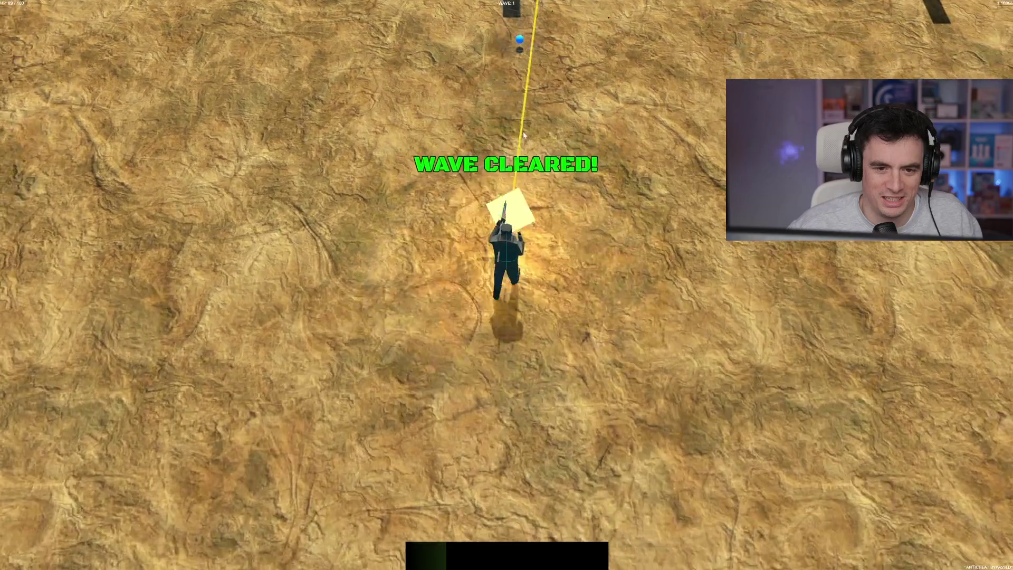
key(d)
key(w)
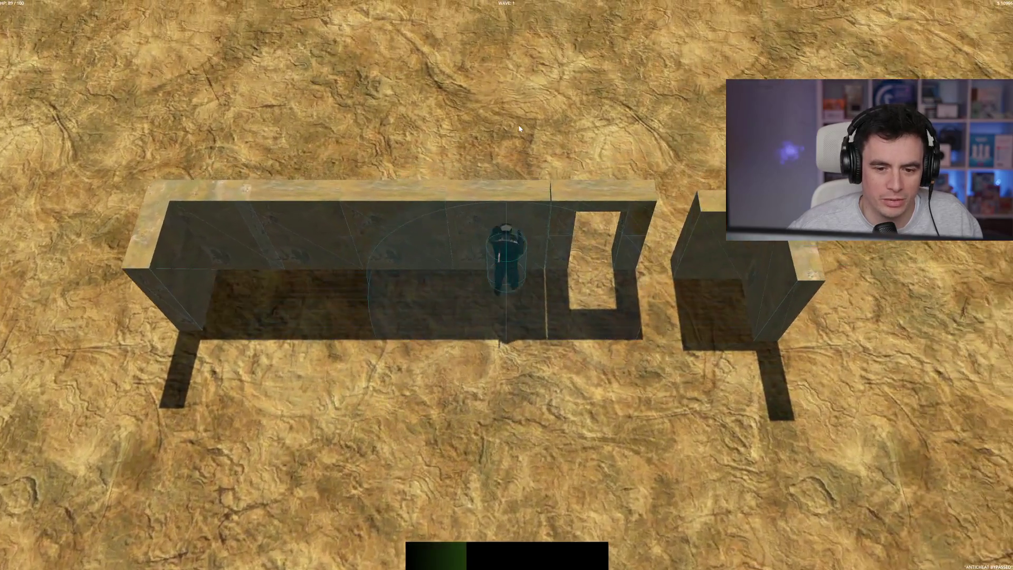
key(w)
key(a)
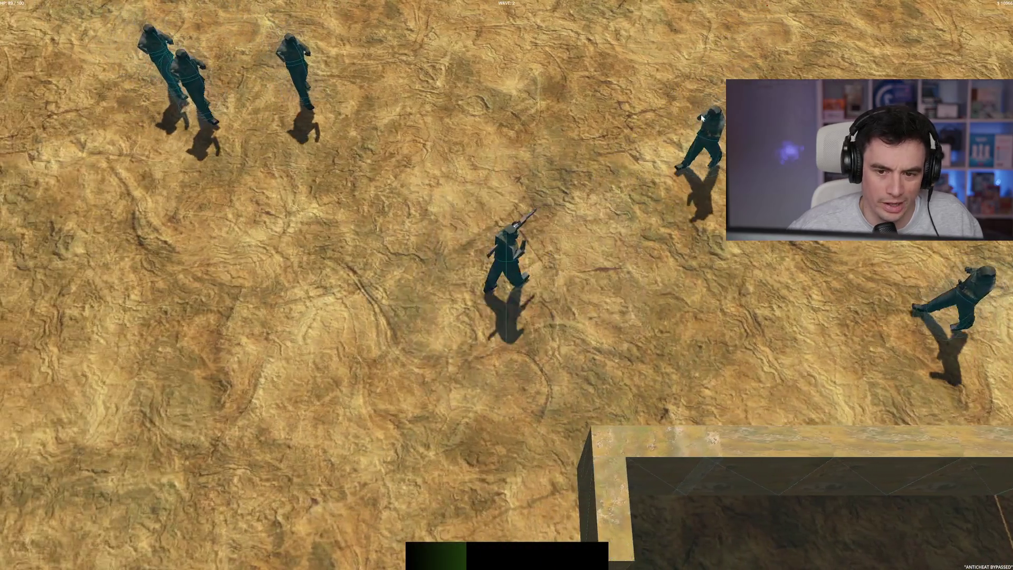
key(s)
click(464, 30)
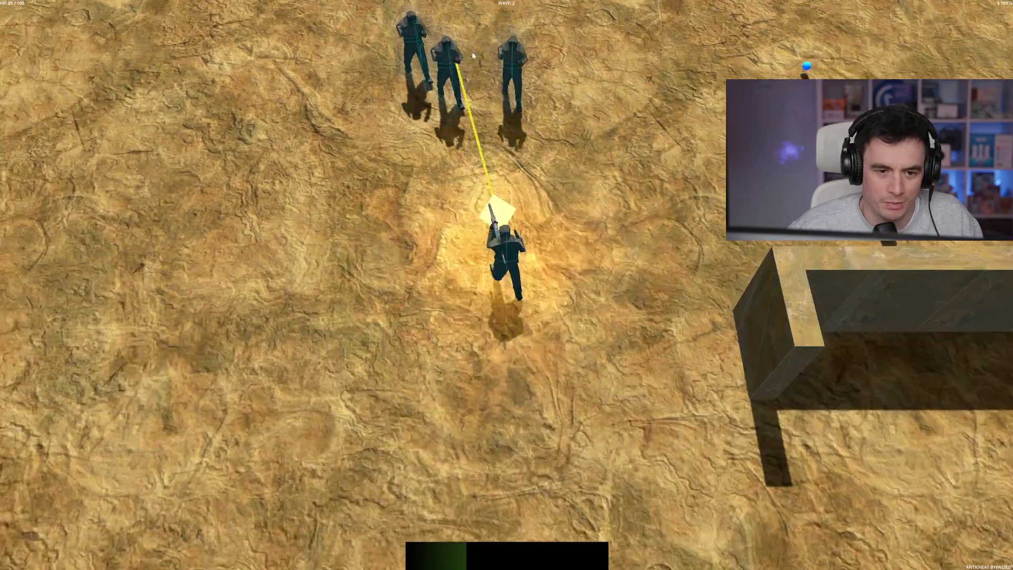
key(s)
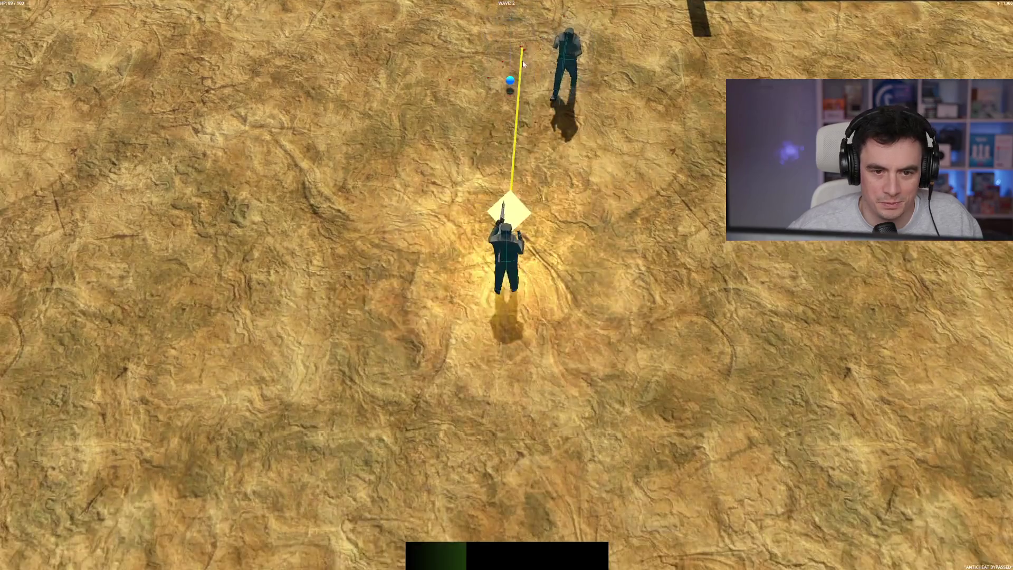
click(523, 63)
key(w)
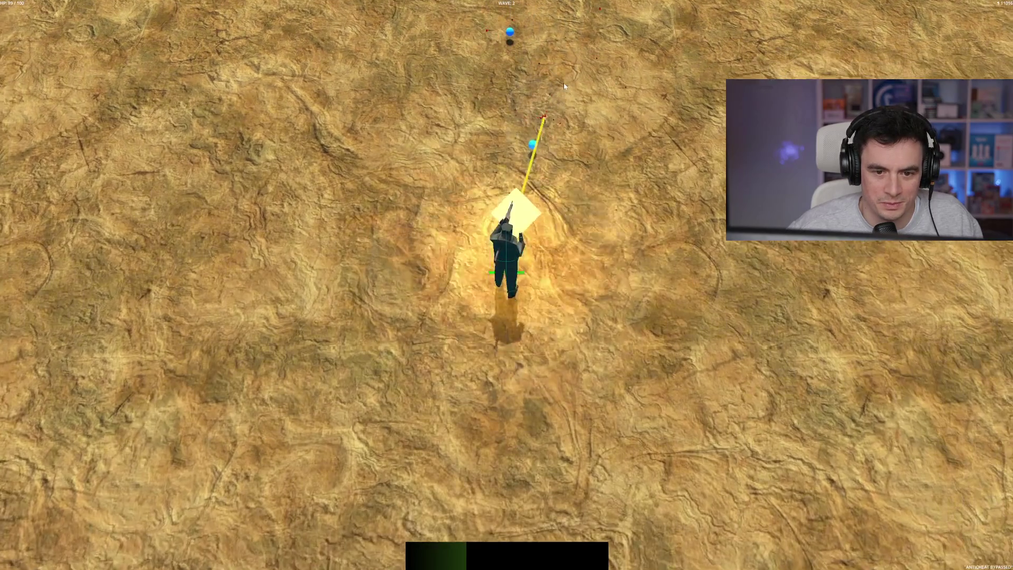
key(w)
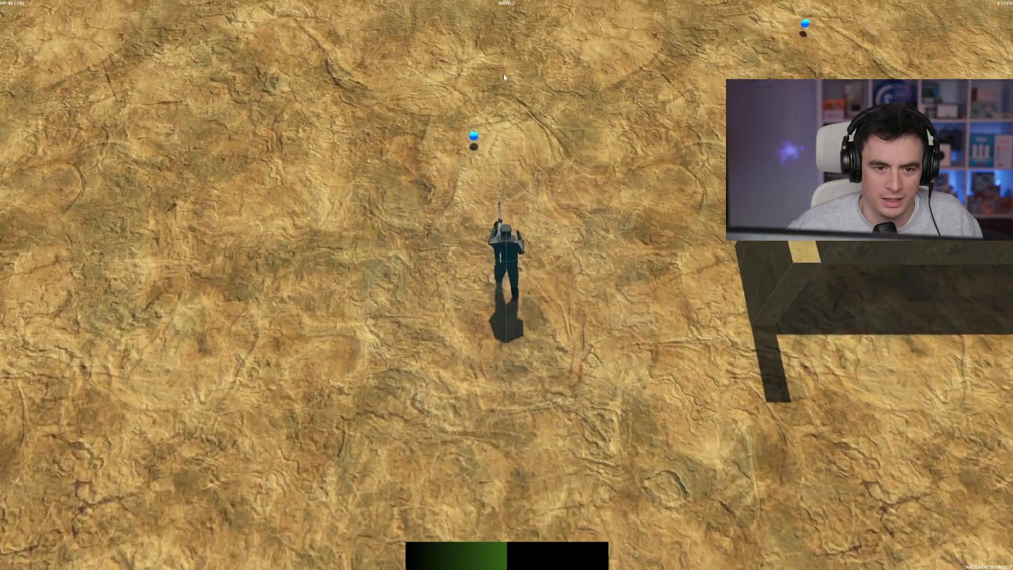
Fight through wave 3 and choose the Double Barrel upgrade
key(2)
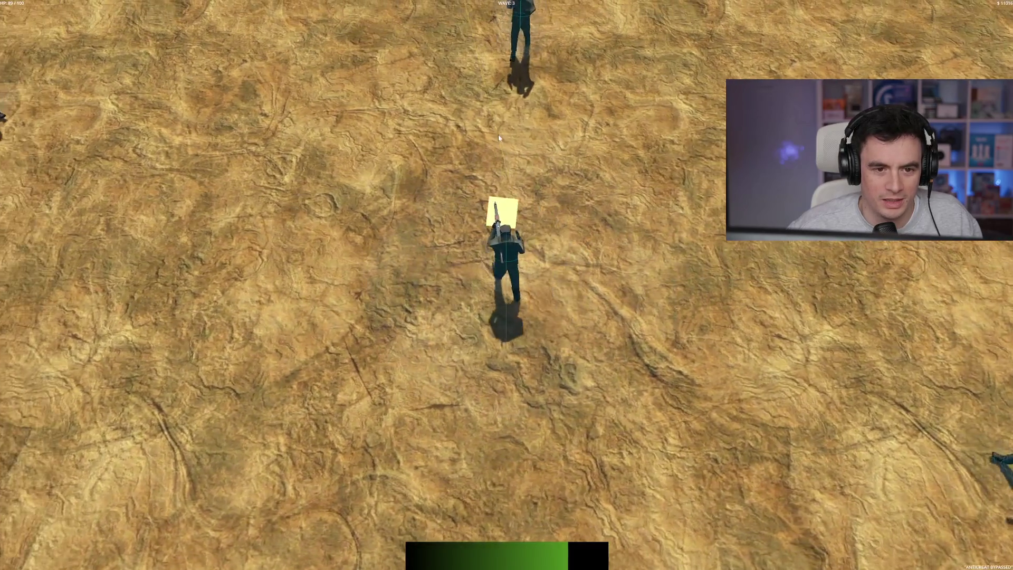
key(s)
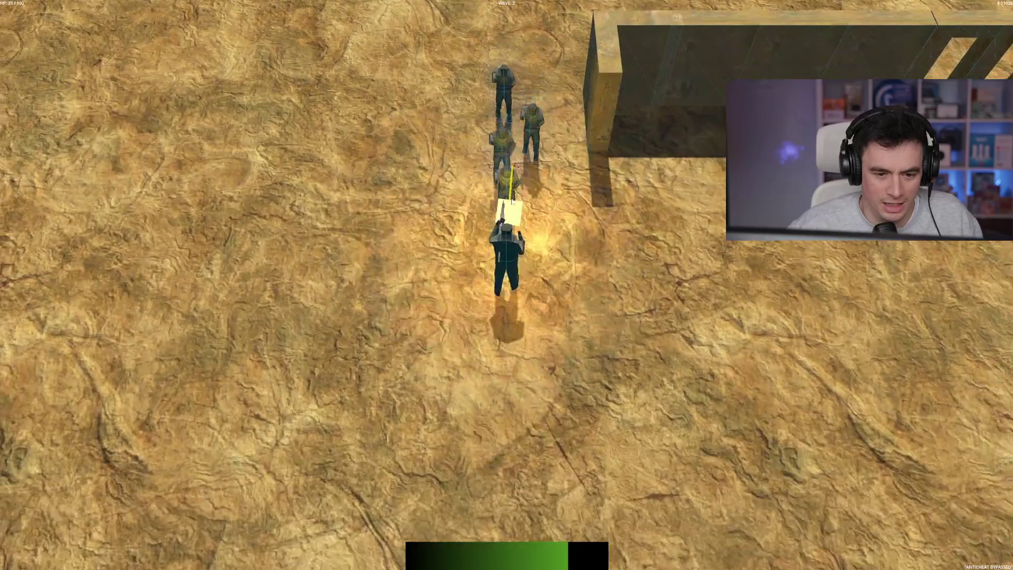
click(515, 200)
key(s)
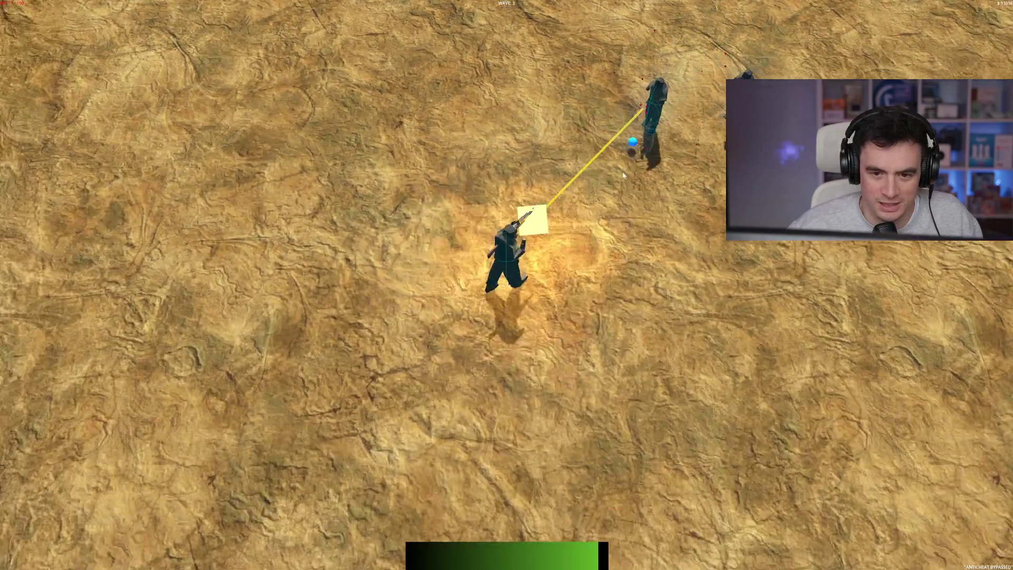
click(703, 138)
click(702, 138)
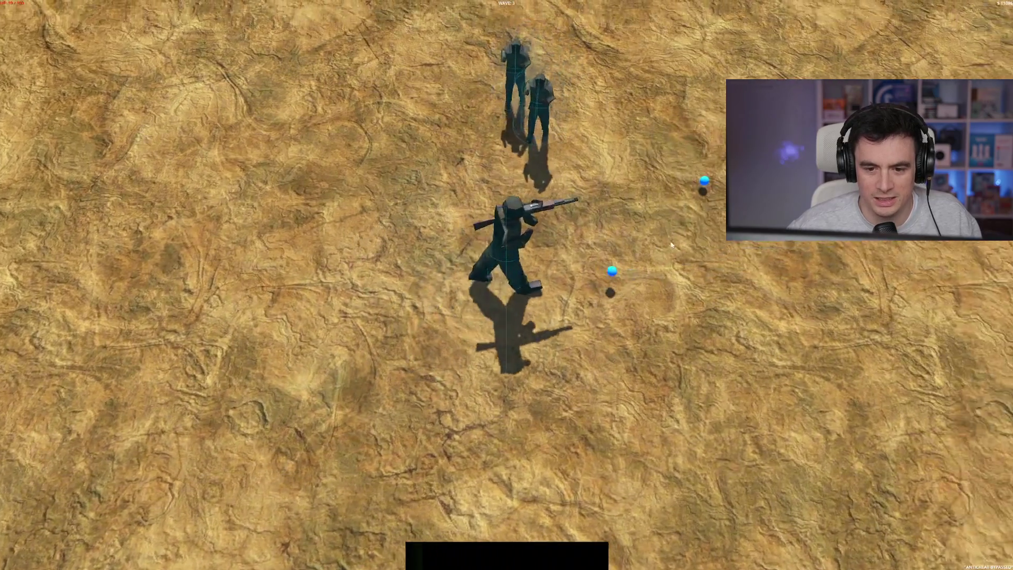
click(489, 149)
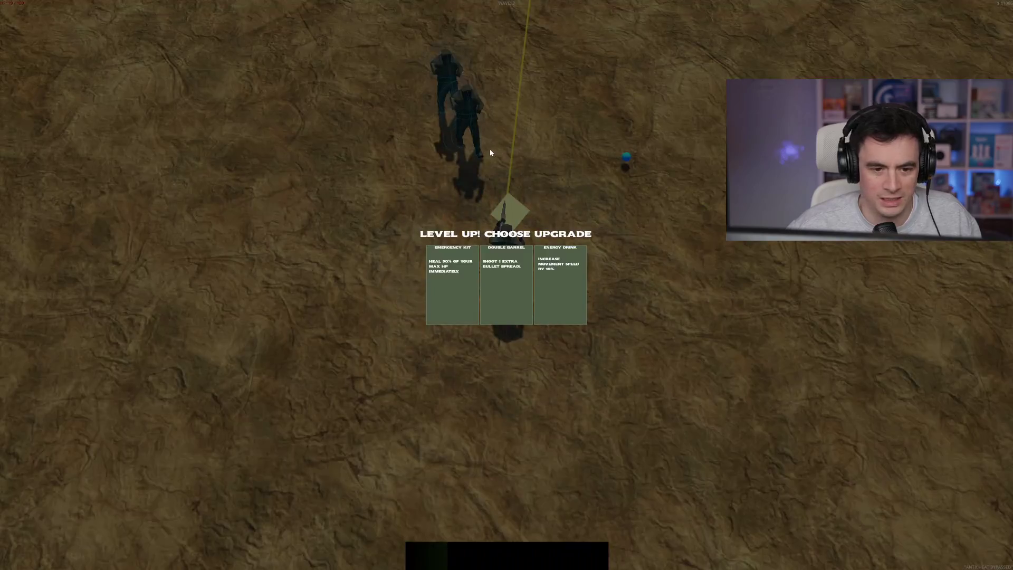
click(494, 289)
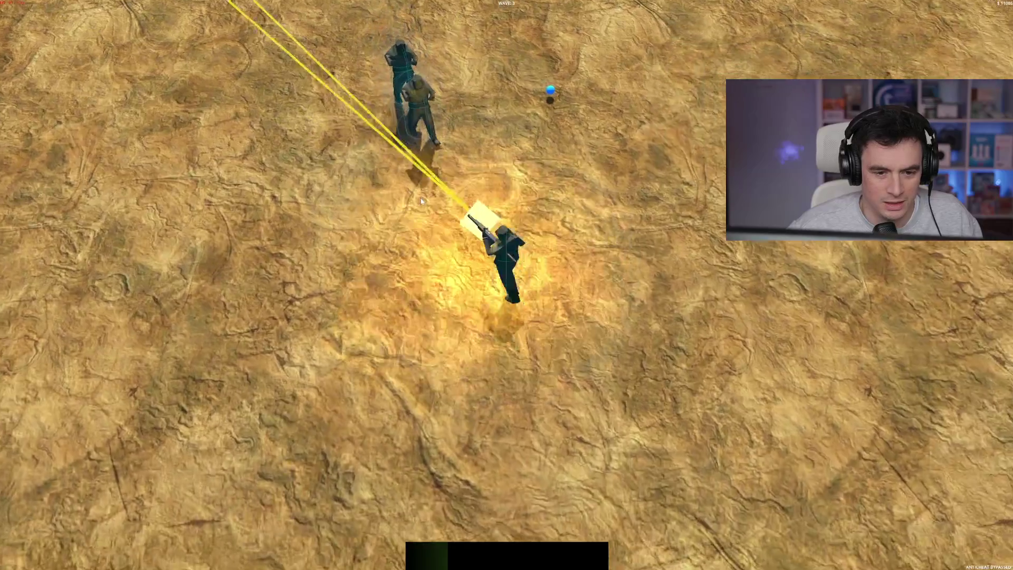
click(244, 226)
Clear the next wave, collect the XP orb and choose Double Barrel again
key(a)
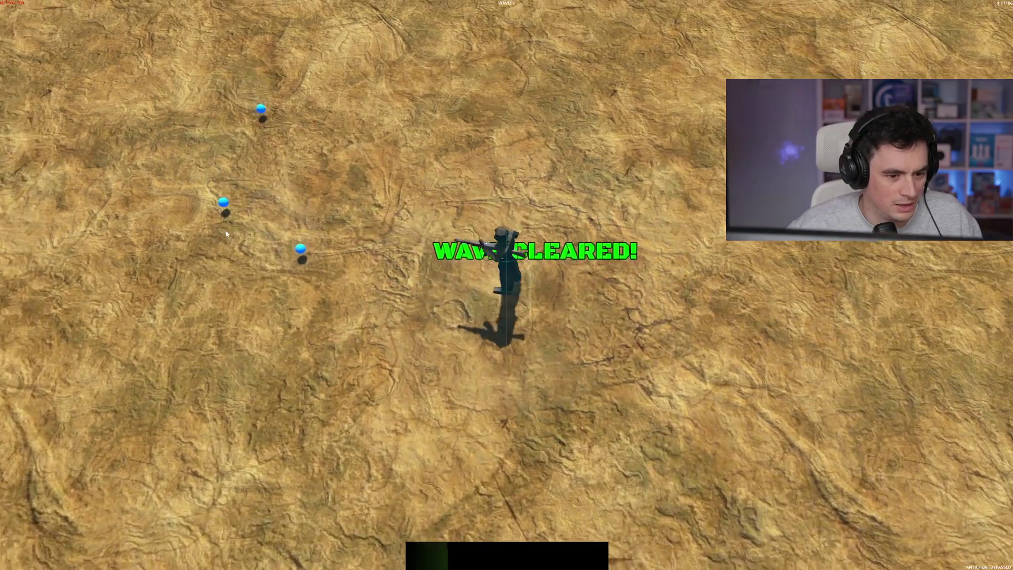
key(w)
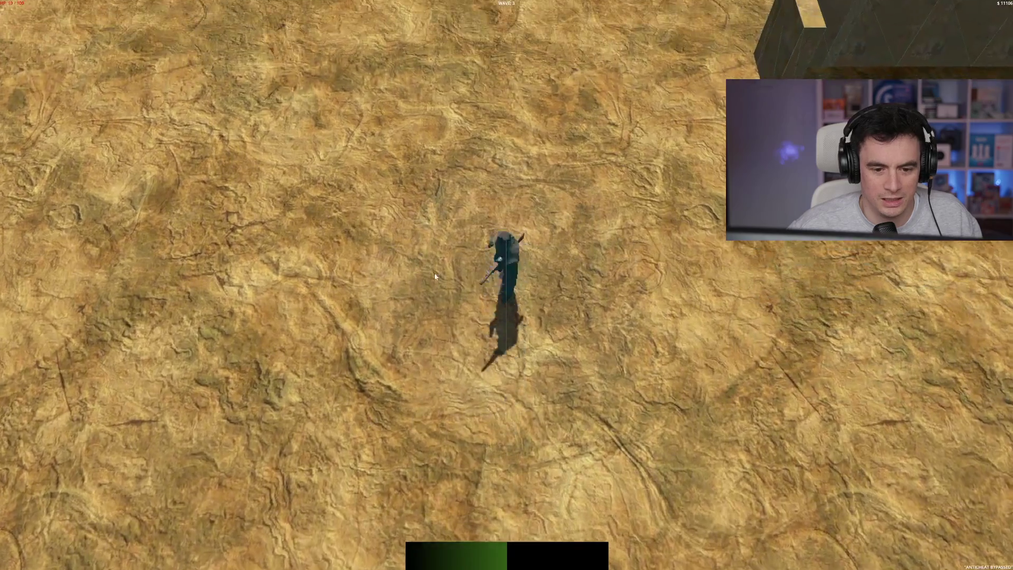
key(d)
key(s)
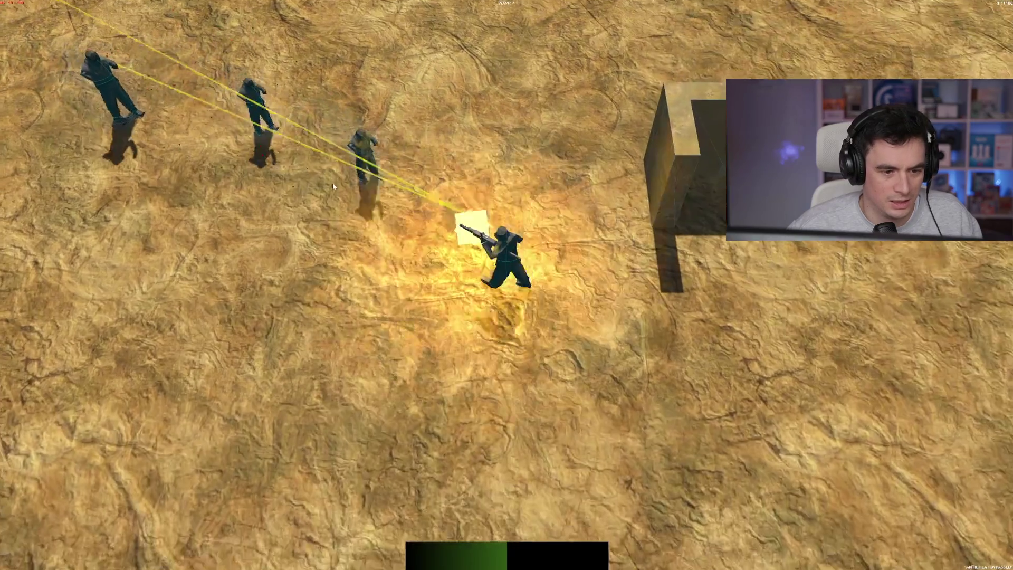
key(s)
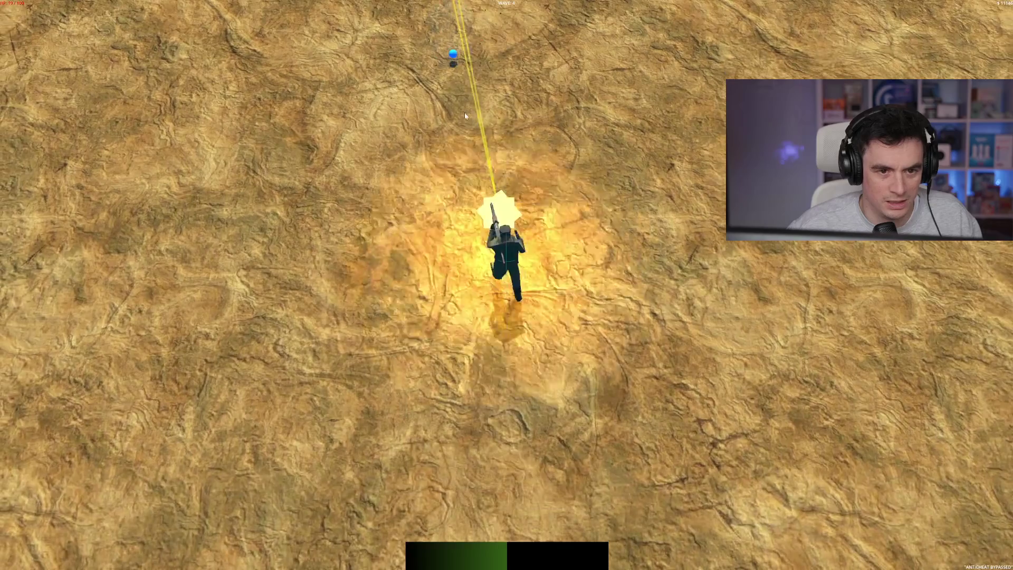
key(w)
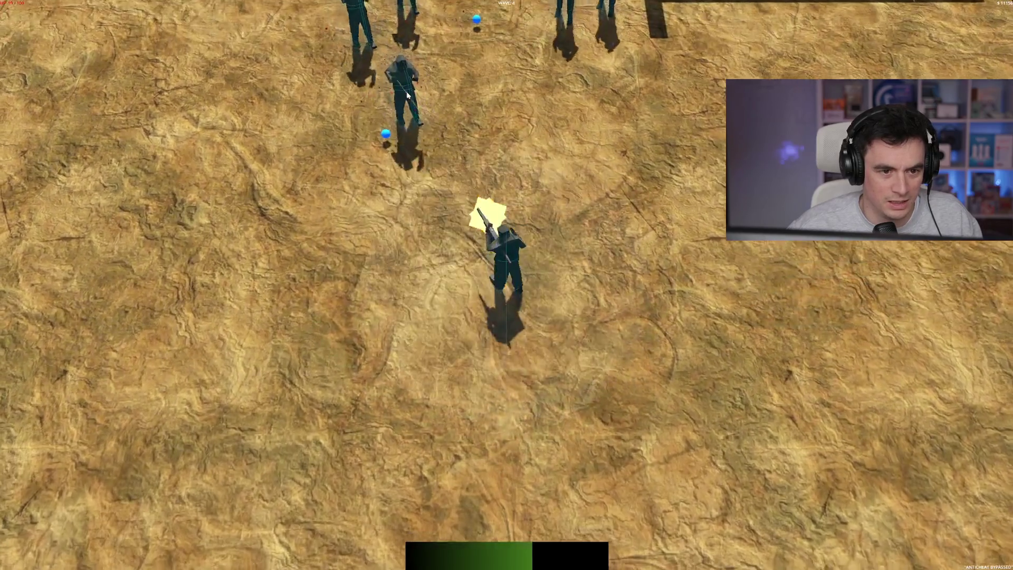
key(a)
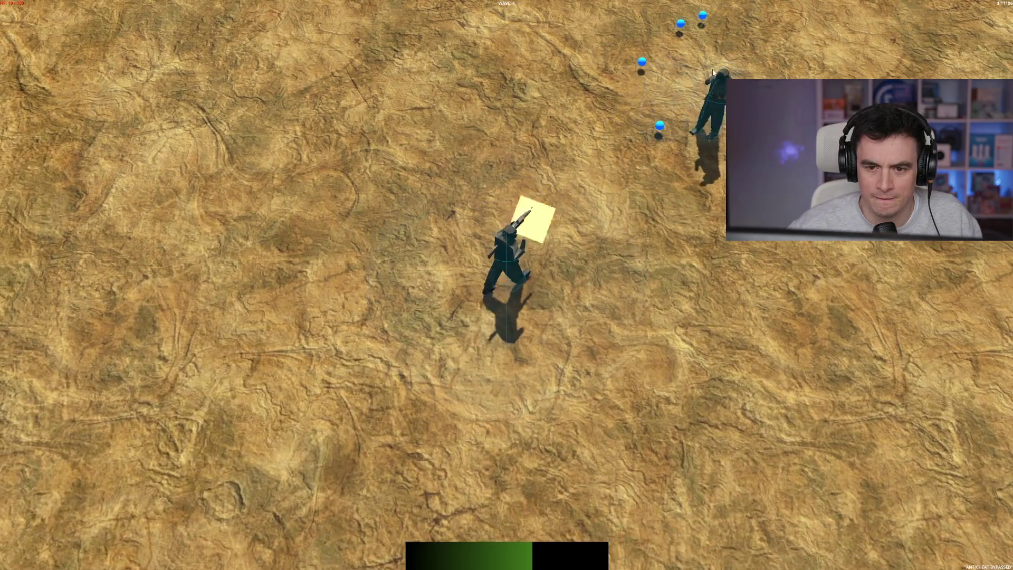
click(712, 72)
key(w)
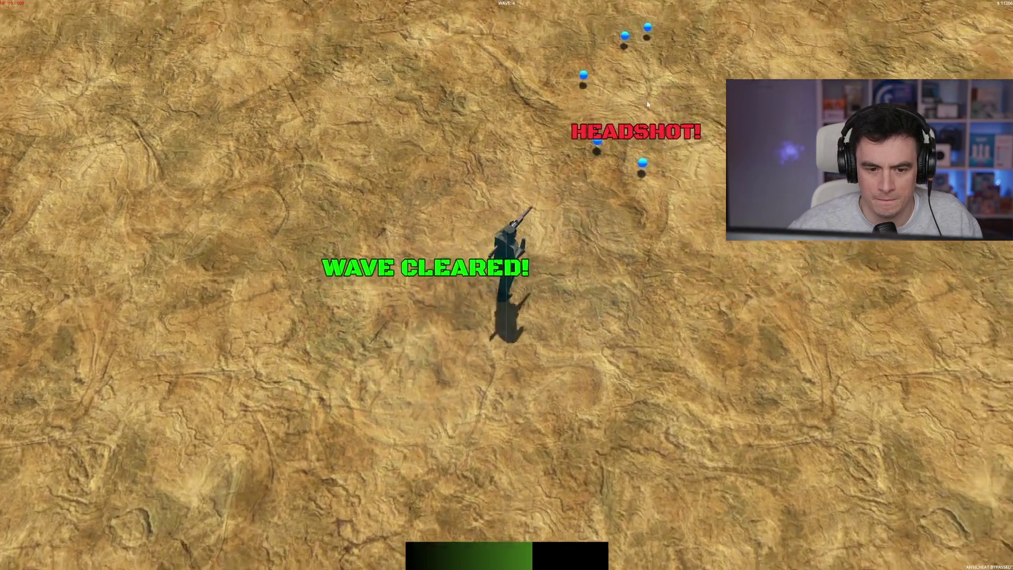
key(w)
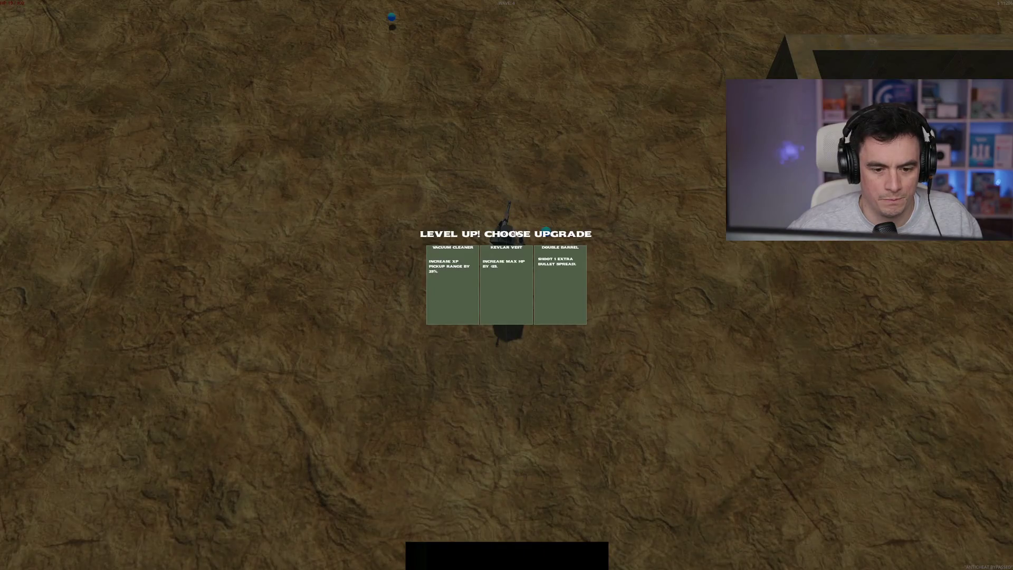
click(558, 294)
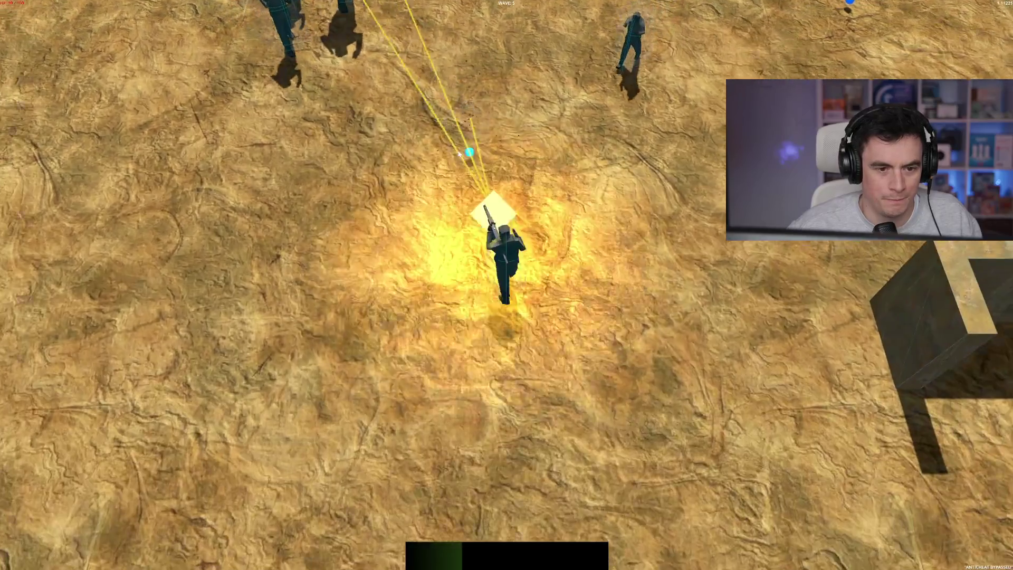
Shoot the remaining enemies, then stop the running game with F8
key(s)
click(458, 153)
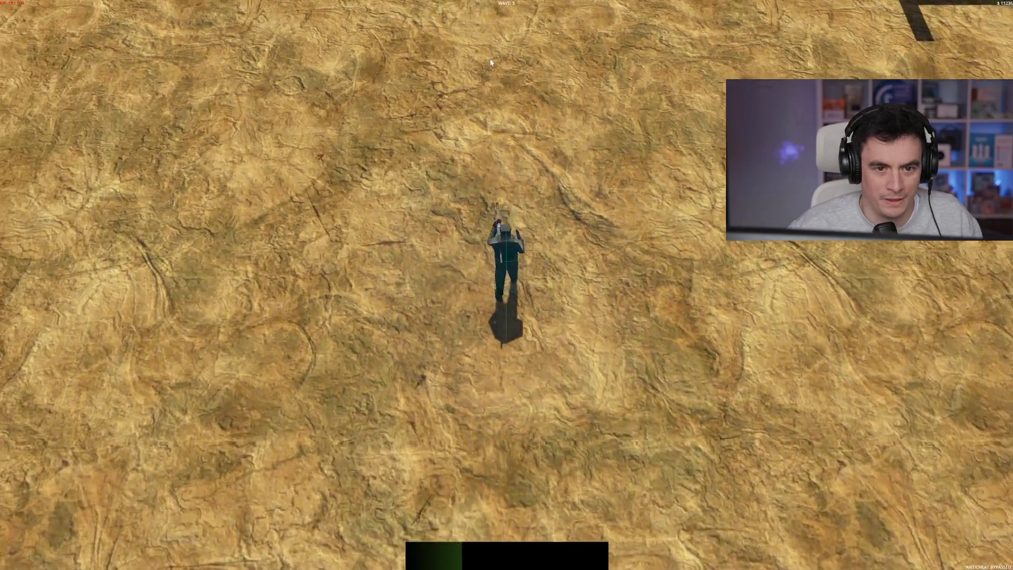
key(w)
click(689, 60)
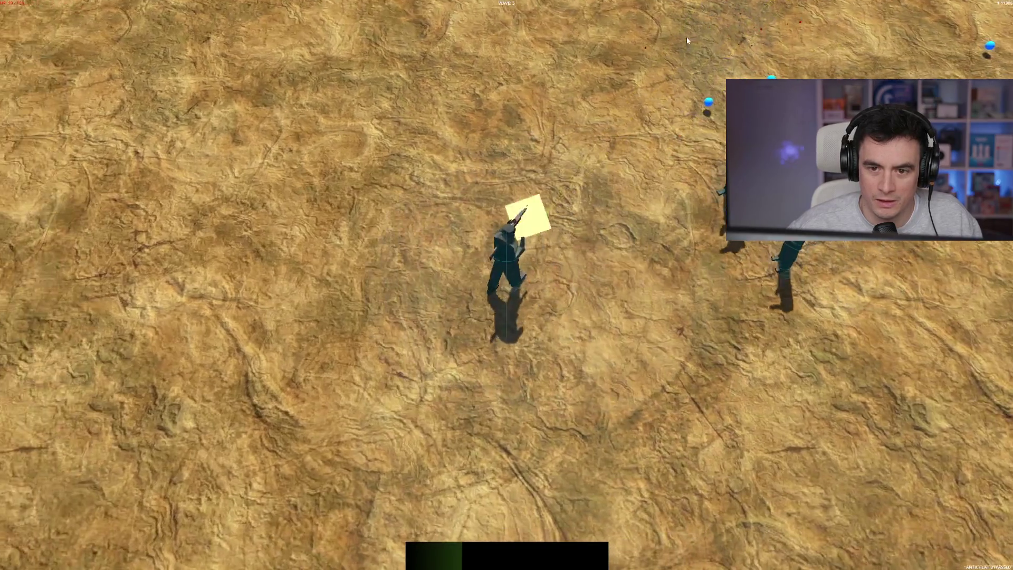
key(a)
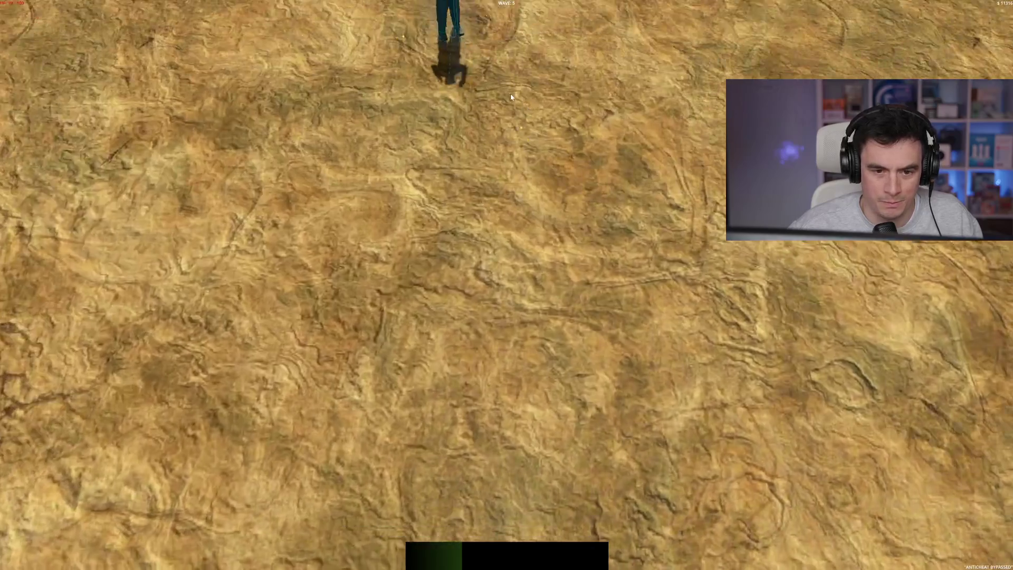
scroll(471, 81, up, 5)
scroll(471, 80, up, 3)
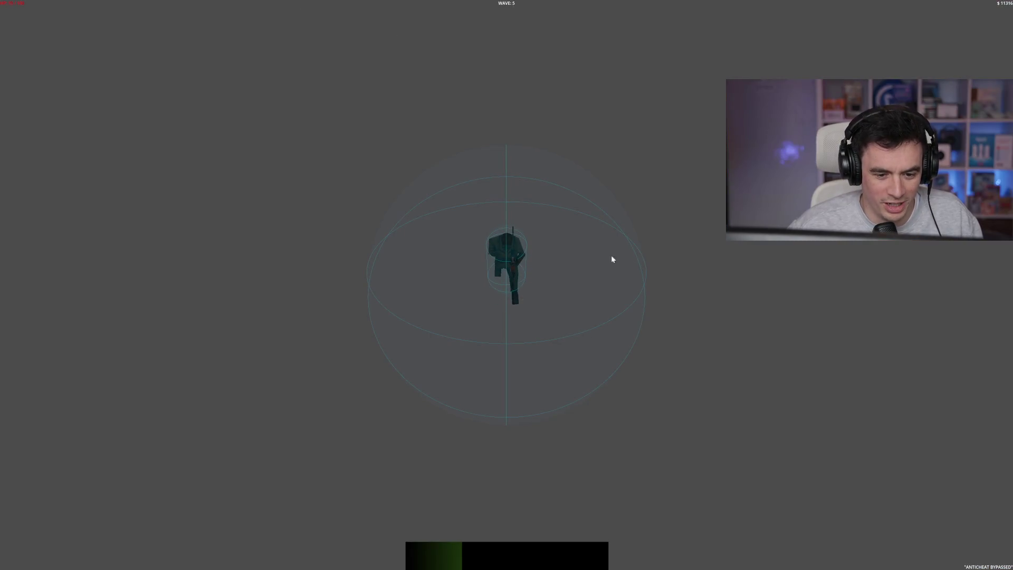
key(F8)
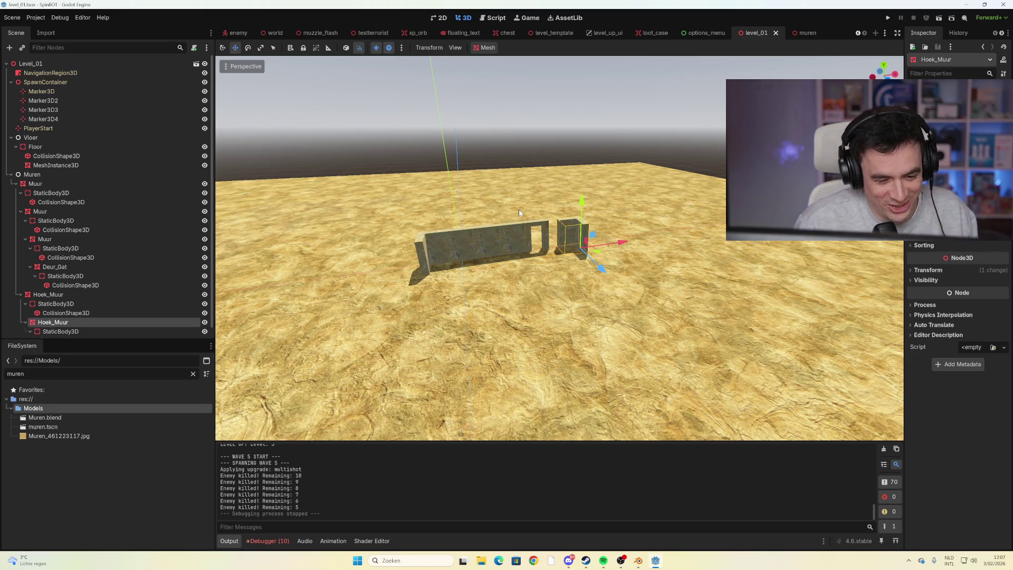
Zoom in on the floor and select the Floor's CollisionShape3D
scroll(519, 212, down, 5)
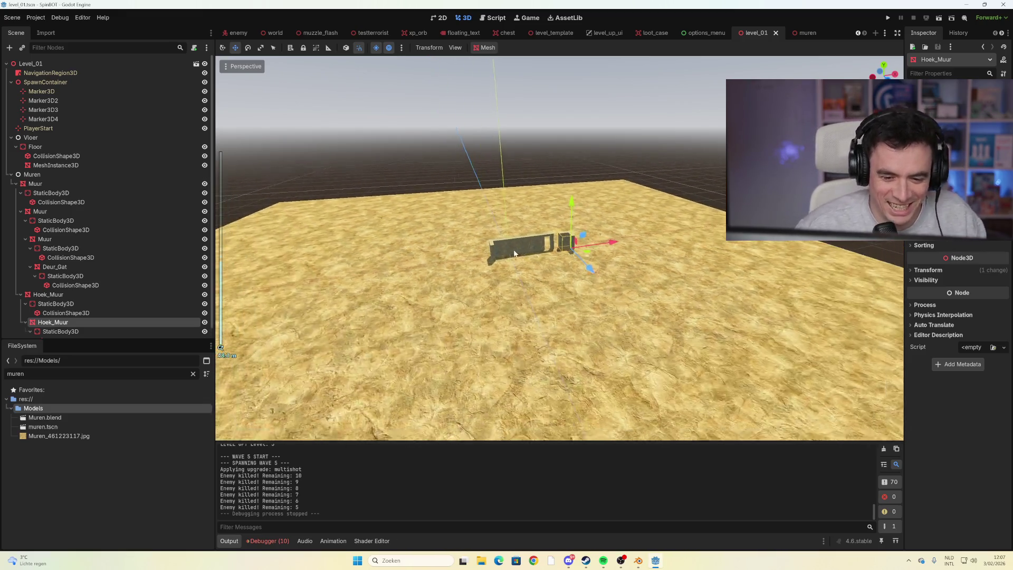
scroll(517, 254, up, 5)
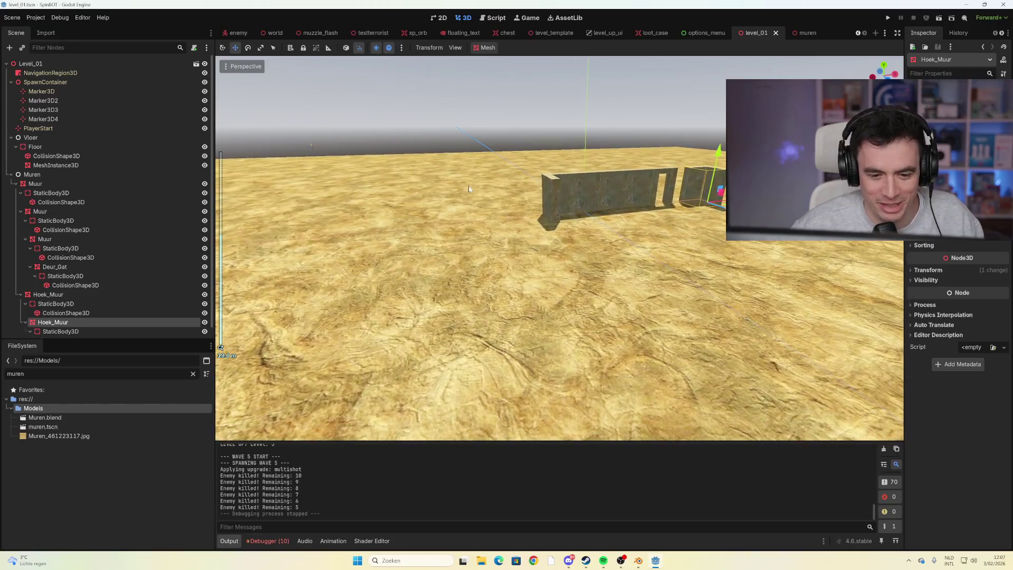
scroll(589, 198, up, 5)
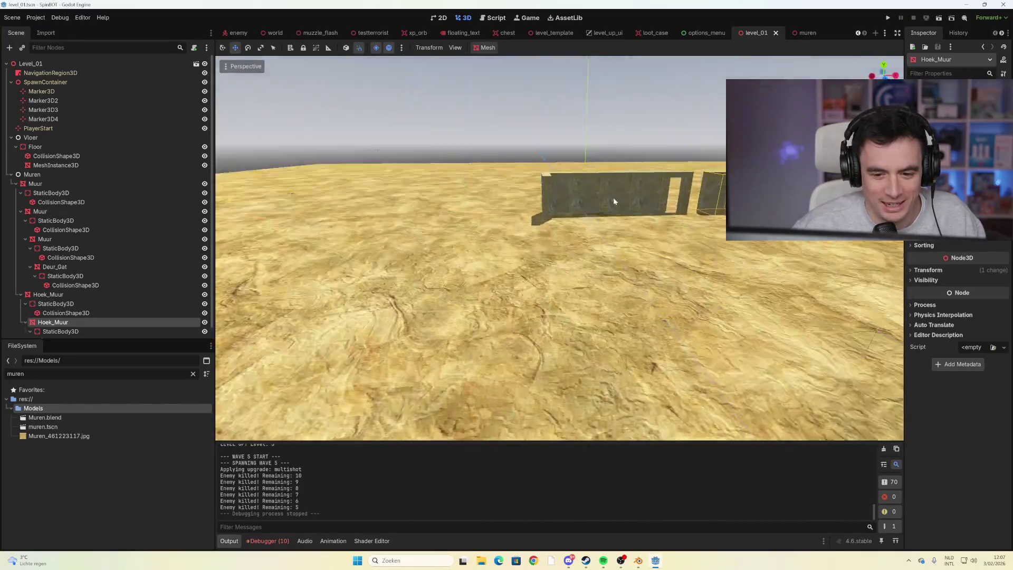
scroll(521, 208, down, 5)
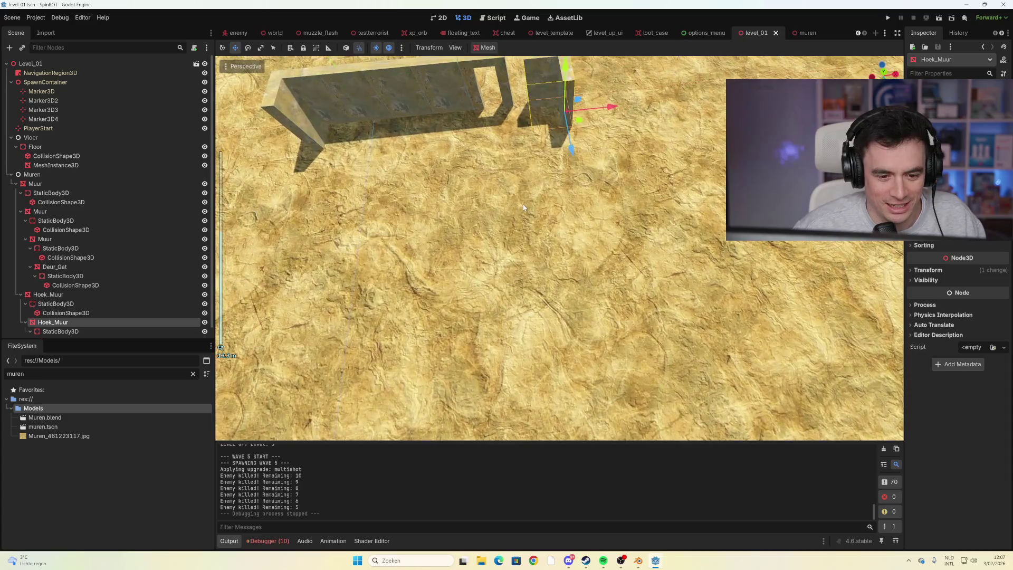
scroll(521, 209, down, 6)
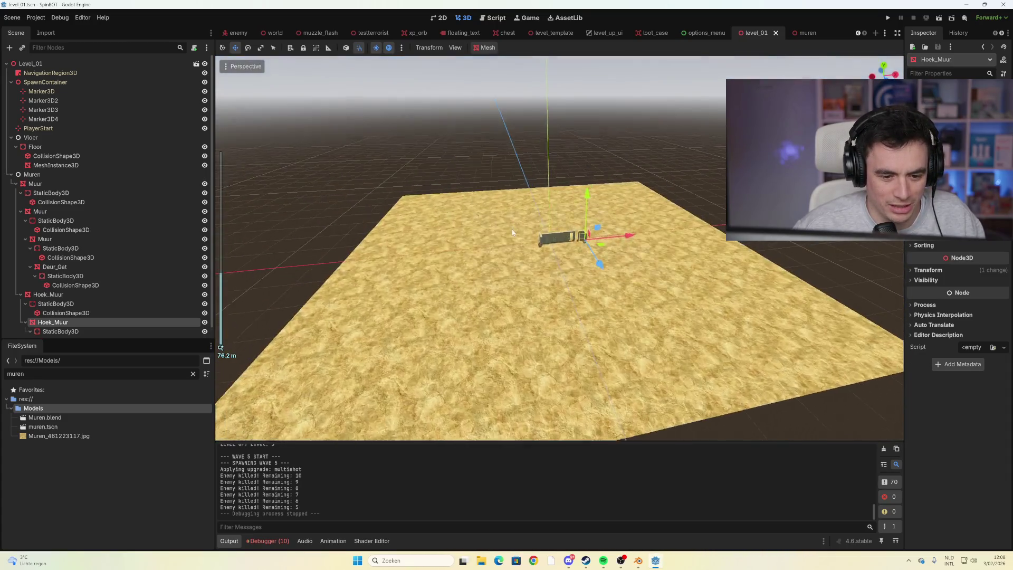
click(511, 275)
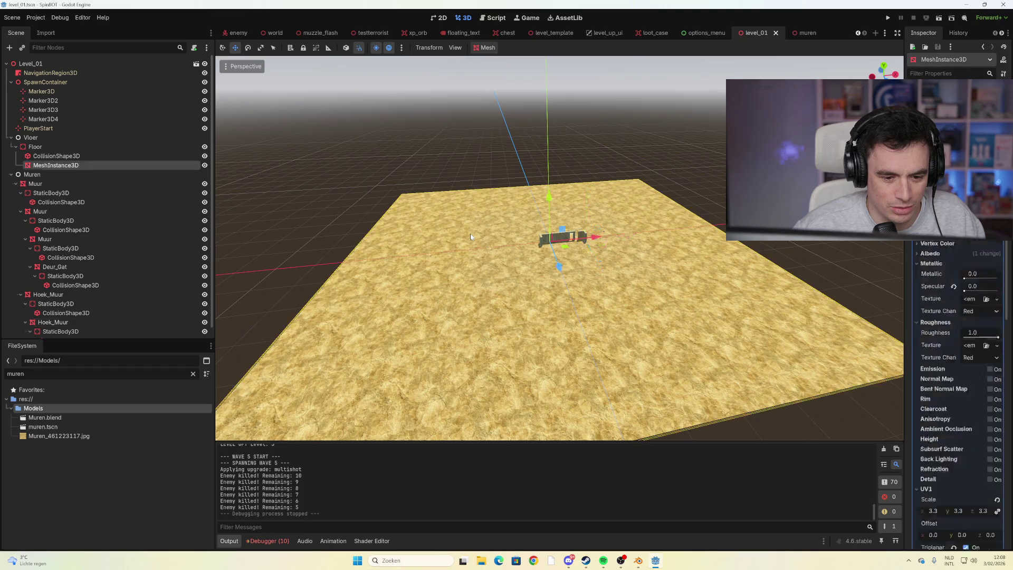
click(74, 157)
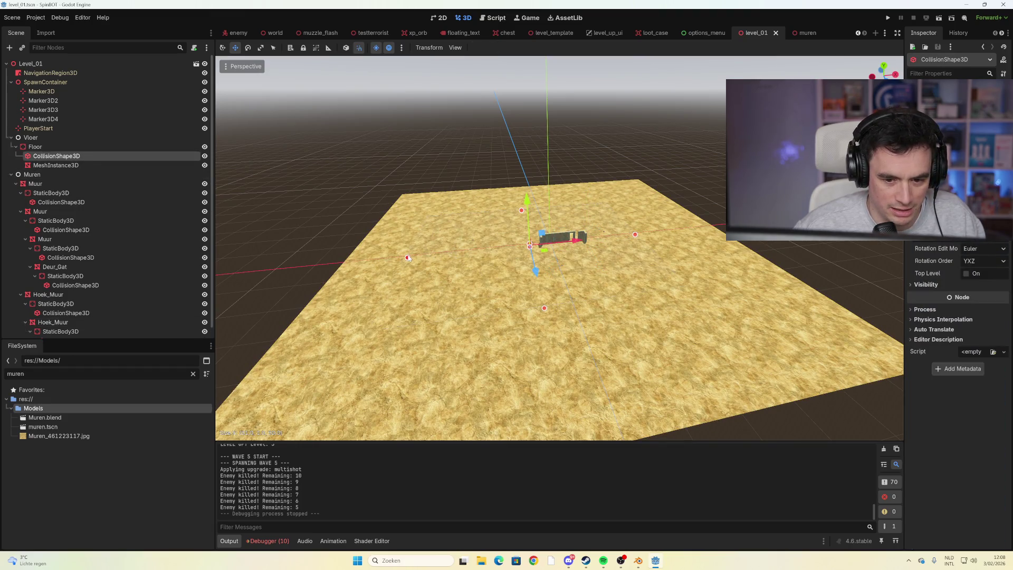
Enlarge the floor collision box to match the floor mesh size and save level_01
drag(407, 258, 469, 262)
key(ctrl+z)
drag(576, 256, 578, 256)
key(ctrl+z)
scroll(958, 316, up, 2)
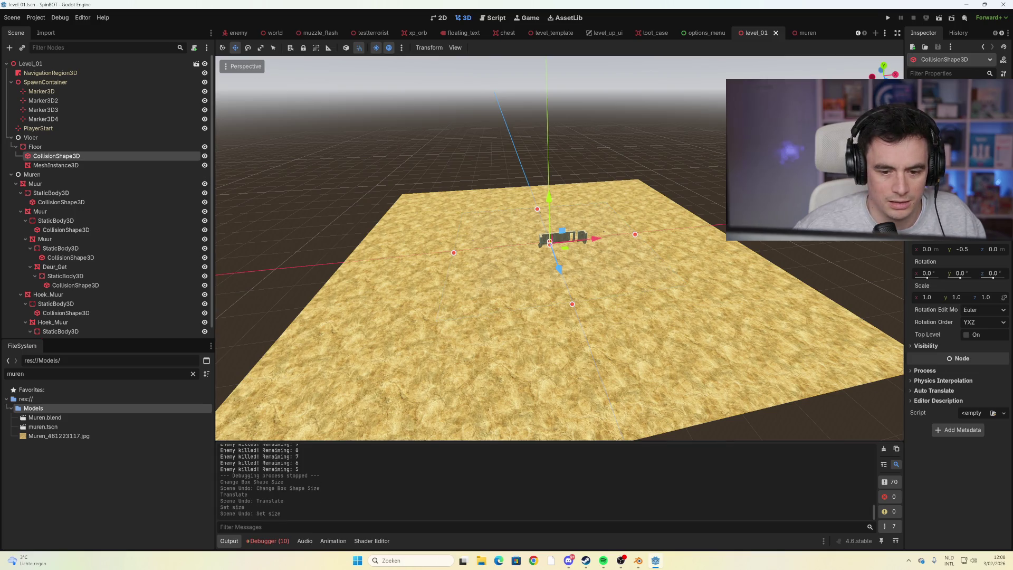
click(81, 166)
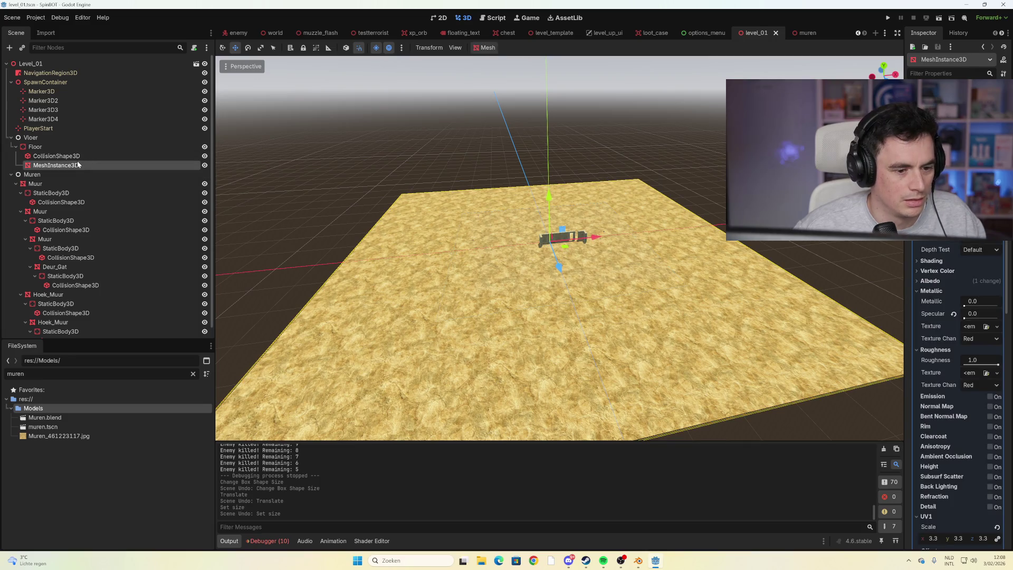
click(77, 158)
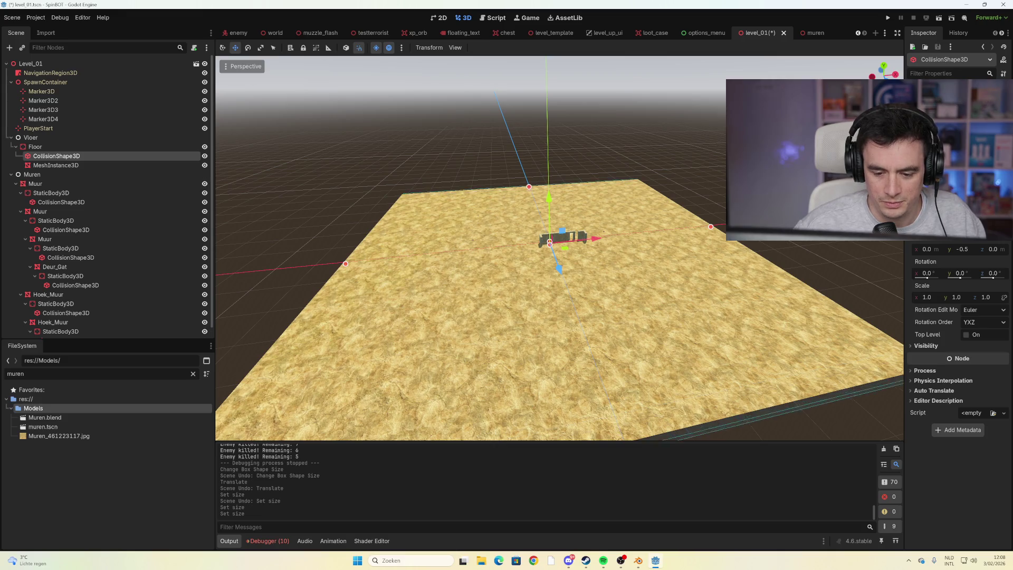
key(ctrl+s)
scroll(550, 231, up, 10)
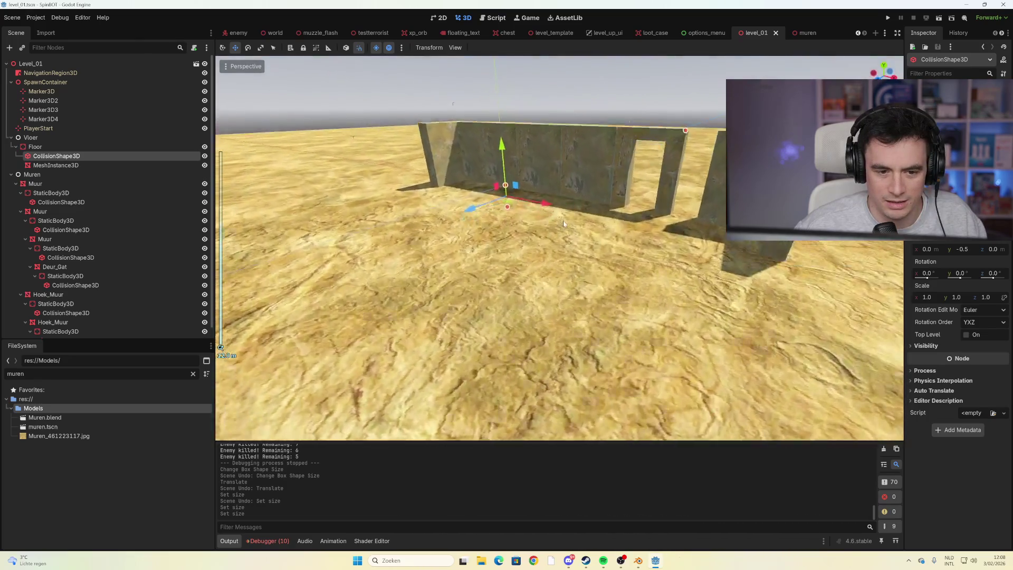
scroll(563, 223, down, 6)
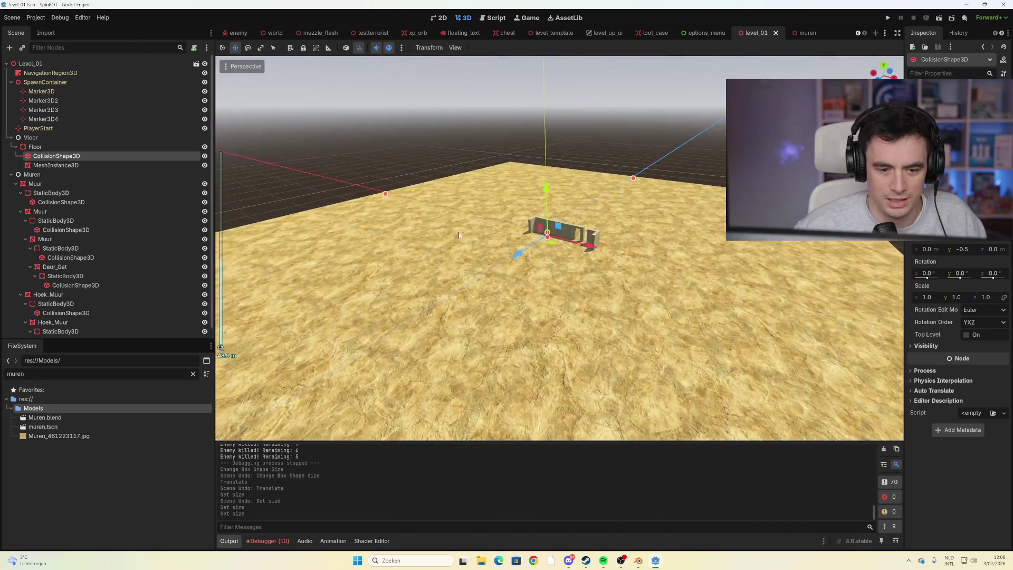
scroll(562, 224, up, 6)
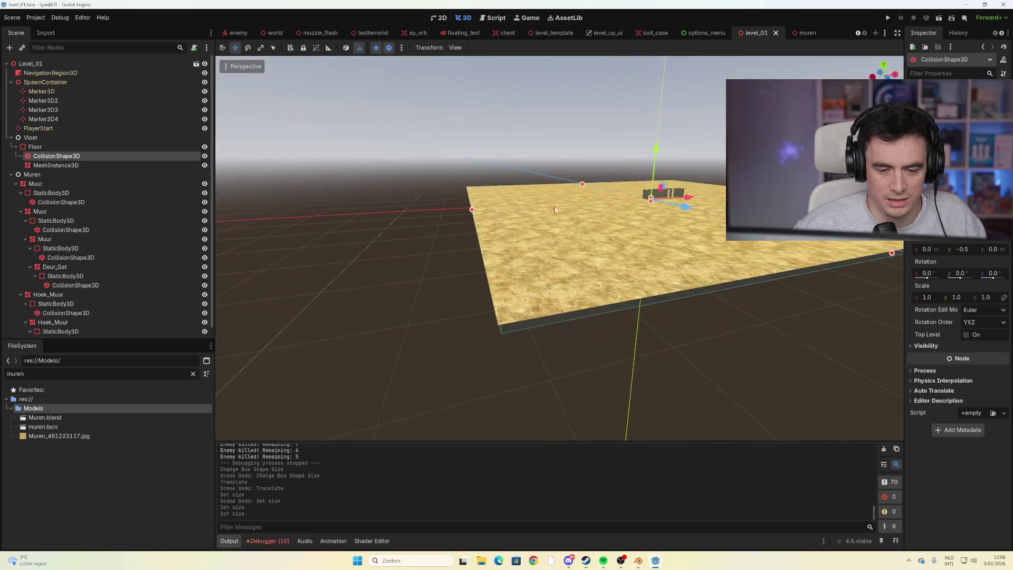
scroll(607, 215, up, 5)
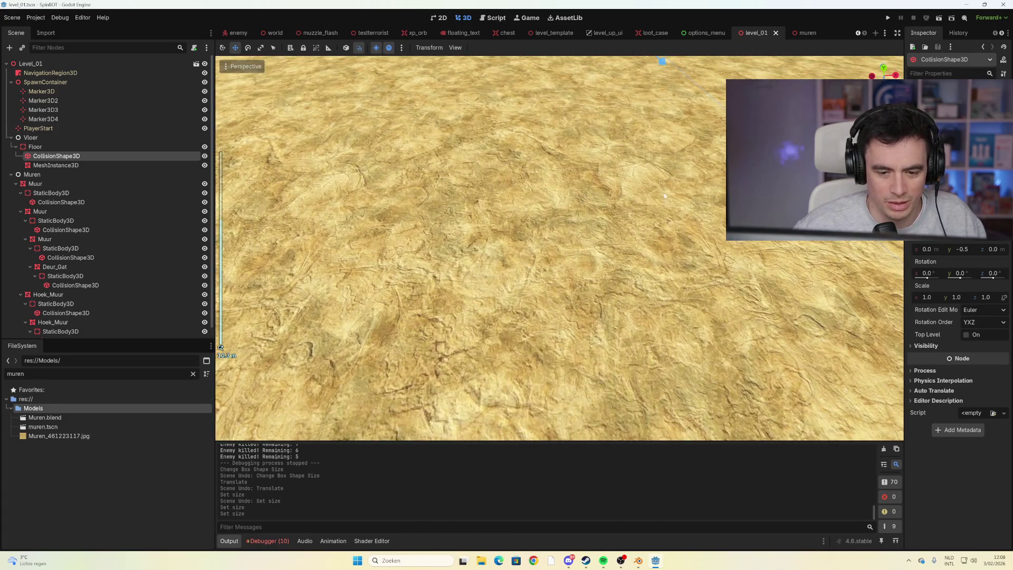
scroll(665, 196, down, 5)
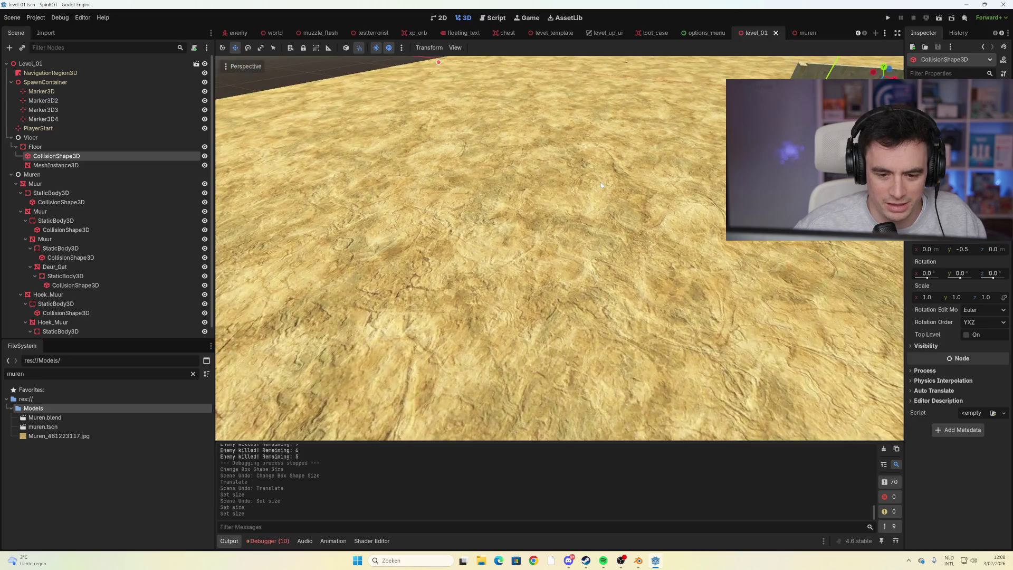
scroll(551, 205, up, 3)
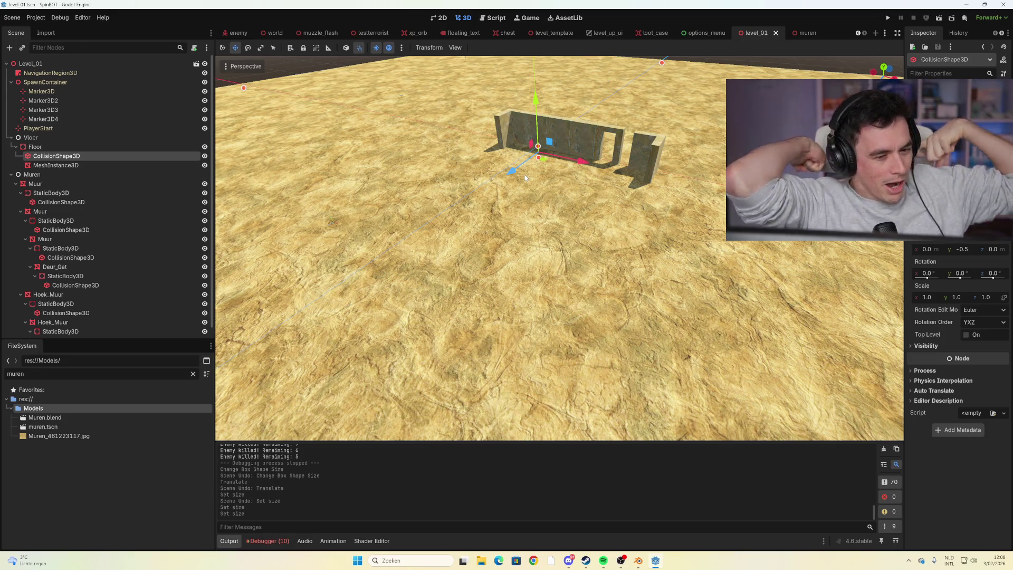
mouse_move(556, 154)
mouse_down()
mouse_move(567, 154)
mouse_move(542, 177)
mouse_up()
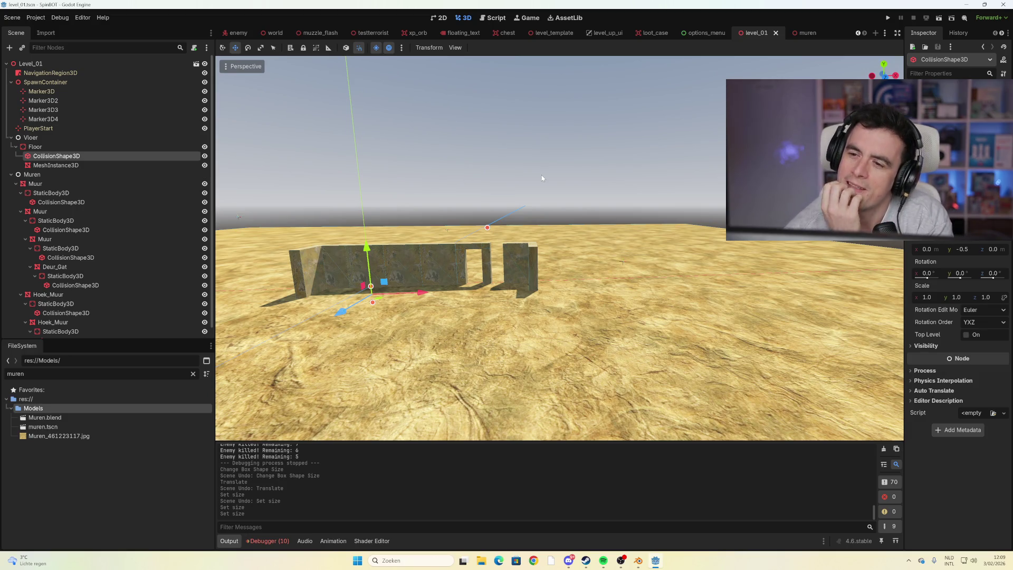
drag(458, 241, 396, 273)
scroll(462, 213, up, 3)
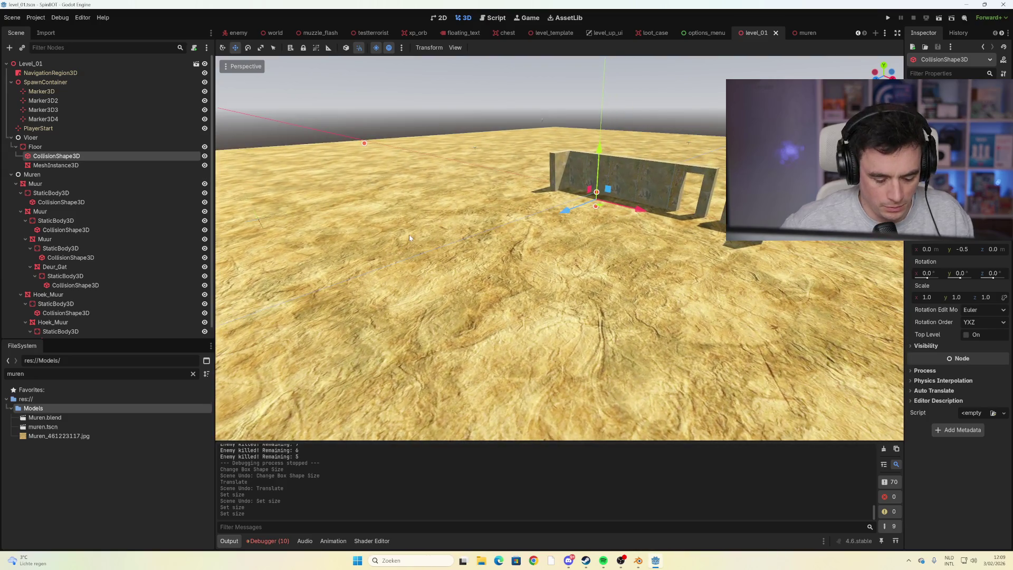
key(f)
scroll(446, 229, down, 5)
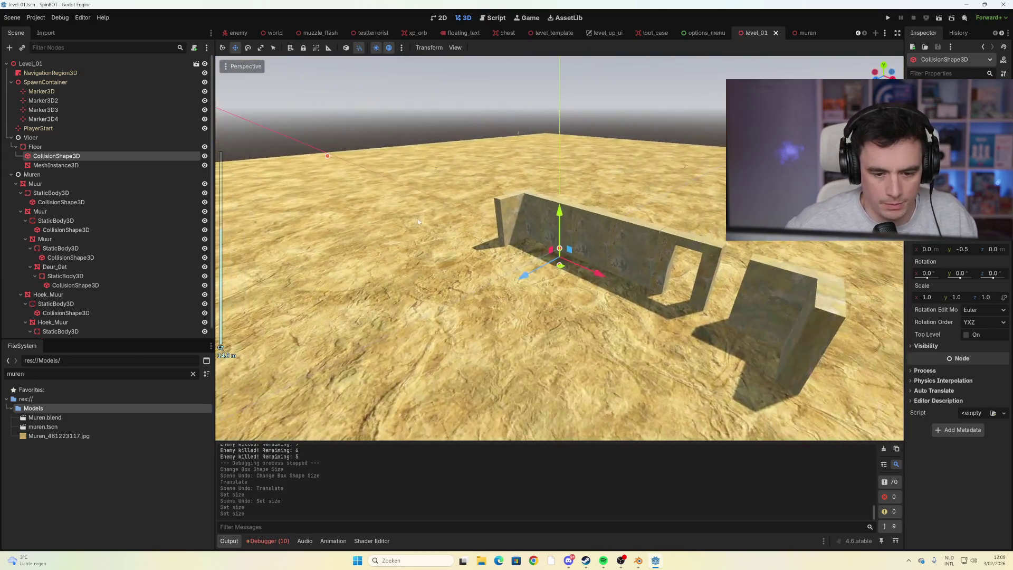
Select the Muur wall segments and orbit until the wall row is centred in view
click(600, 195)
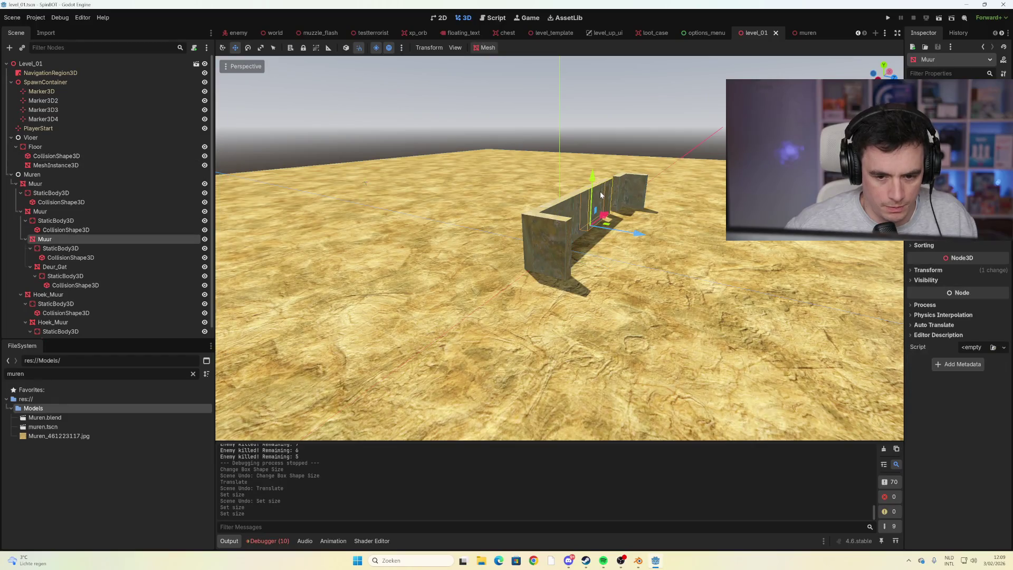
mouse_move(599, 193)
mouse_down()
mouse_move(571, 209)
mouse_move(549, 201)
mouse_up()
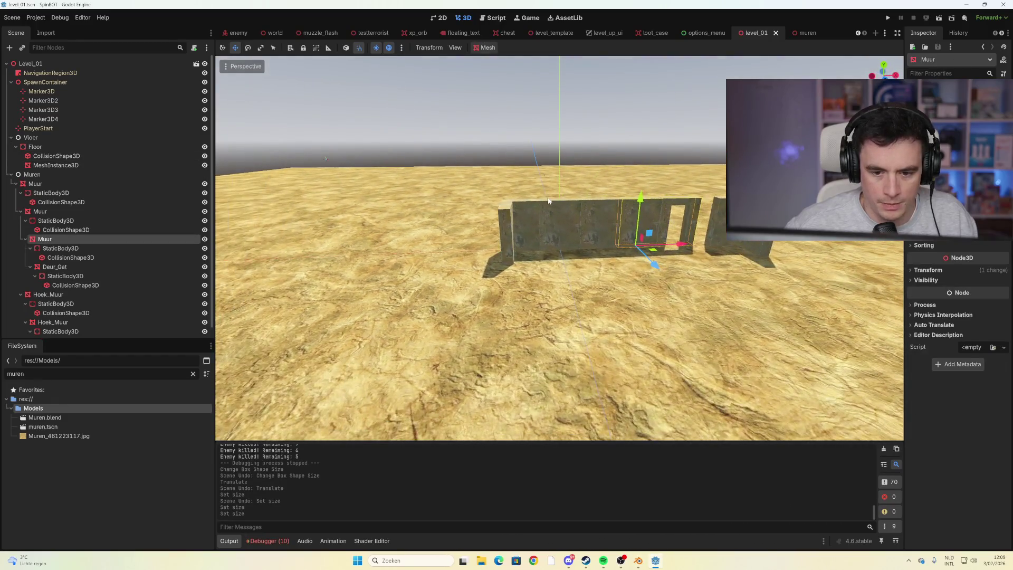
click(554, 229)
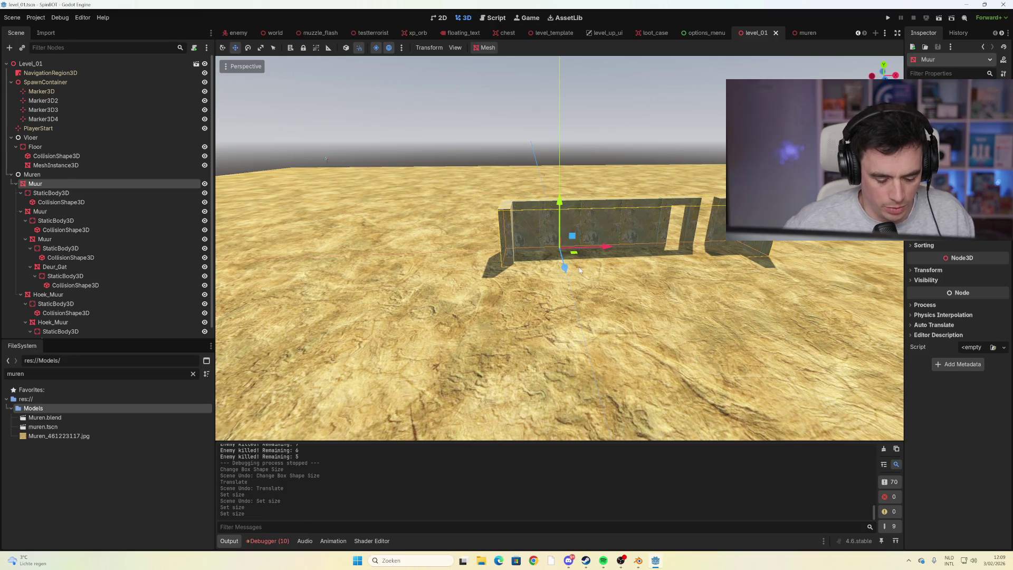
drag(583, 271, 531, 275)
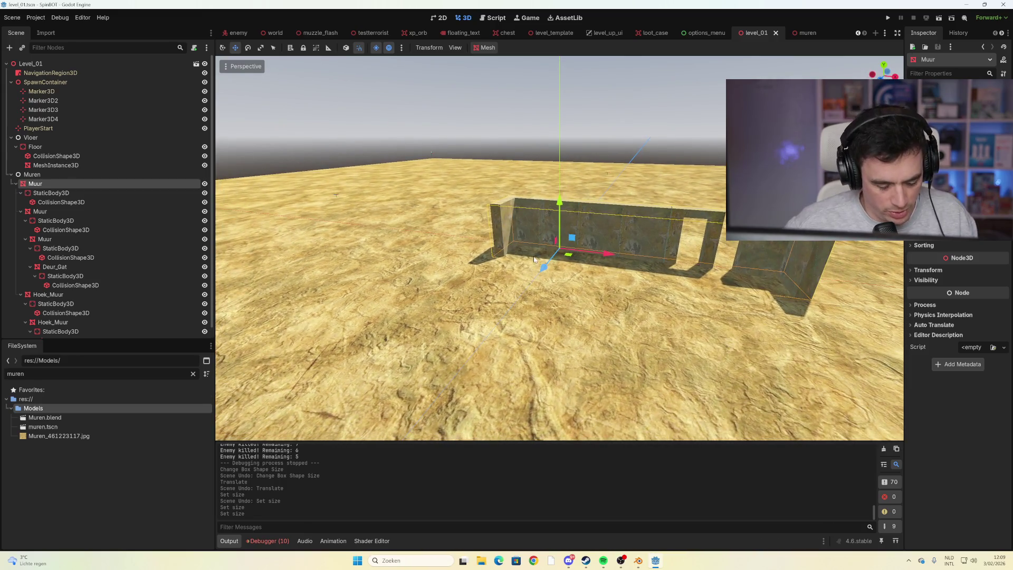
scroll(534, 258, down, 2)
scroll(534, 258, up, 8)
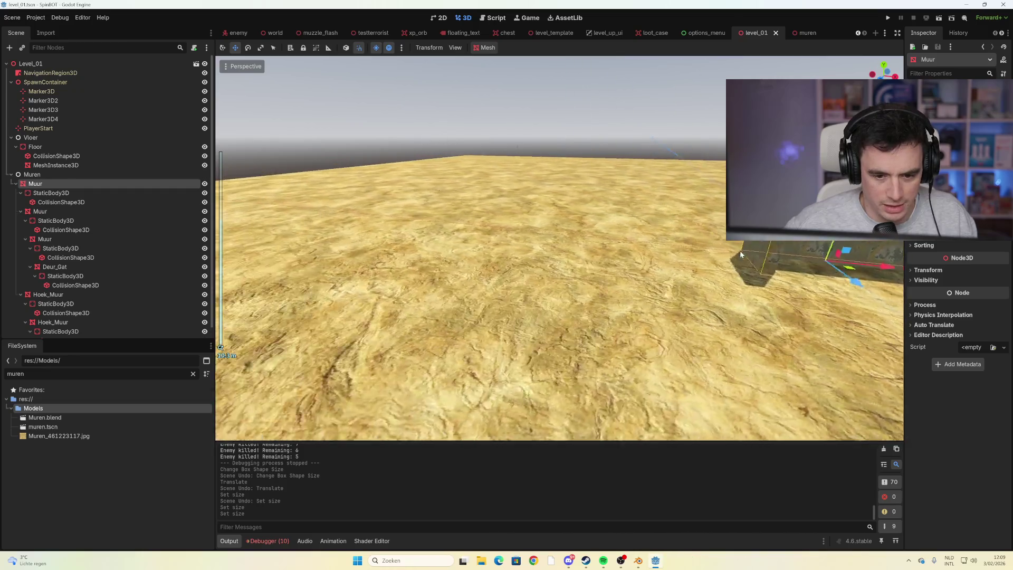
mouse_move(740, 254)
mouse_down()
mouse_move(428, 214)
mouse_move(565, 226)
mouse_up()
scroll(459, 221, up, 2)
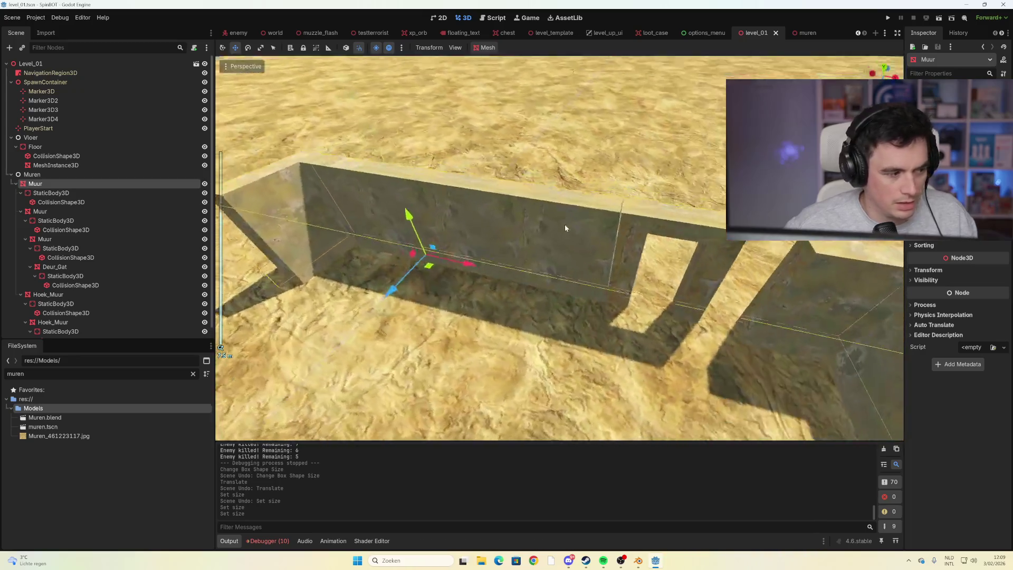
scroll(564, 226, down, 6)
mouse_move(689, 182)
mouse_down()
mouse_move(606, 240)
mouse_move(591, 211)
mouse_move(580, 226)
mouse_move(573, 222)
mouse_up()
scroll(633, 227, up, 2)
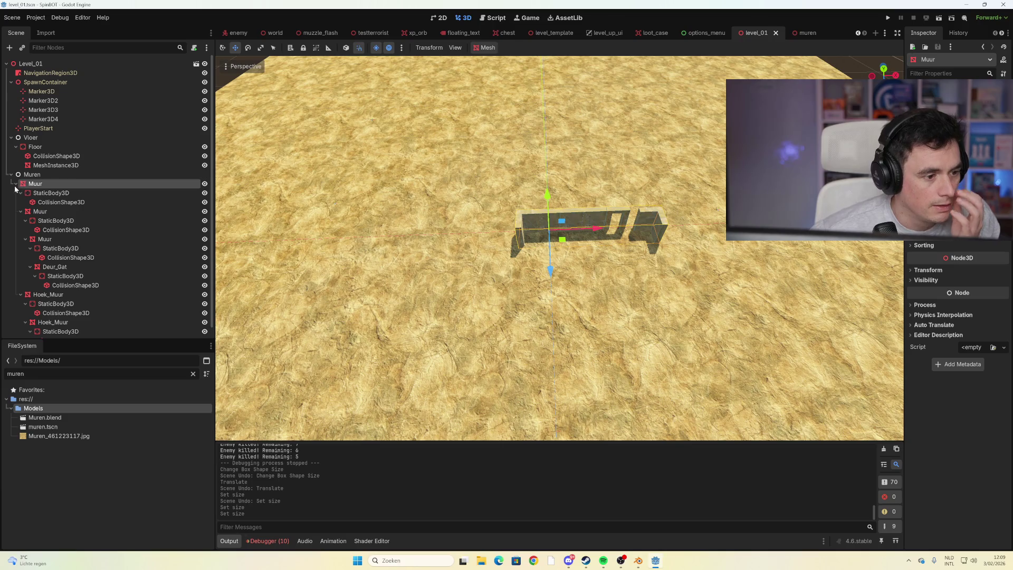
scroll(33, 222, down, 1)
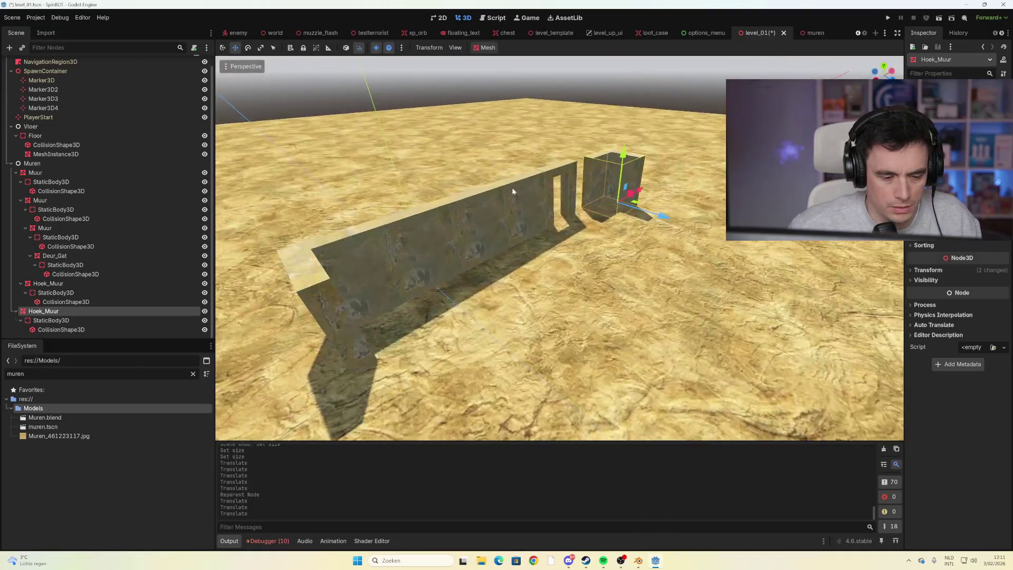
Move the first Hoek_Muur corner piece flush against its end of the wall
drag(511, 187, 464, 195)
click(337, 214)
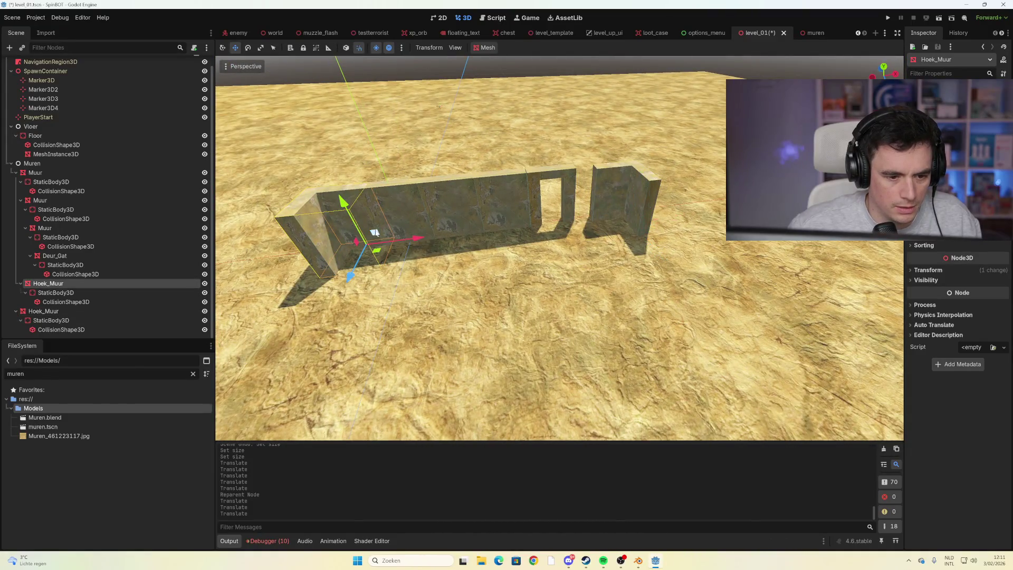
drag(409, 240, 407, 240)
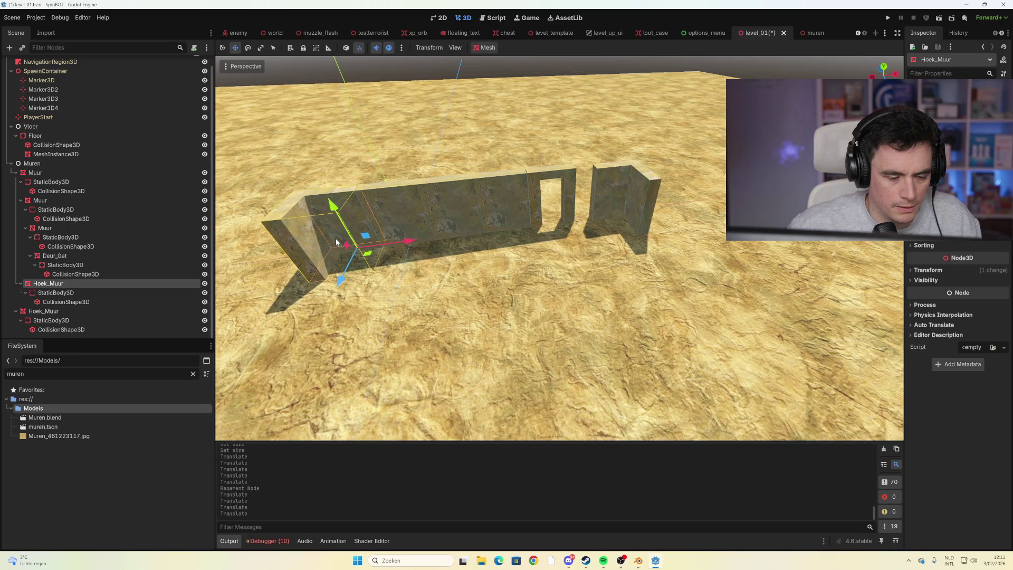
scroll(399, 199, up, 10)
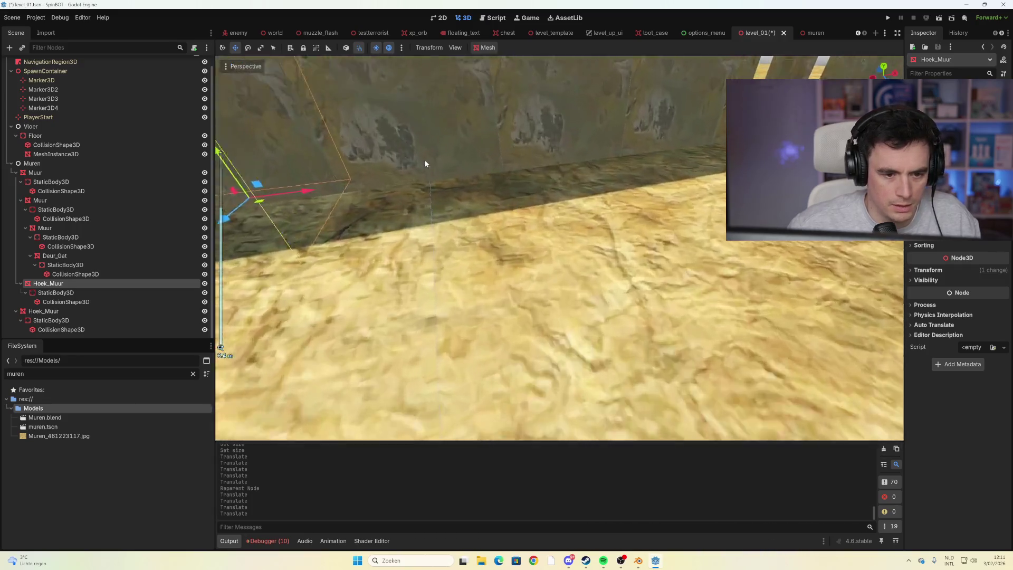
scroll(476, 228, down, 8)
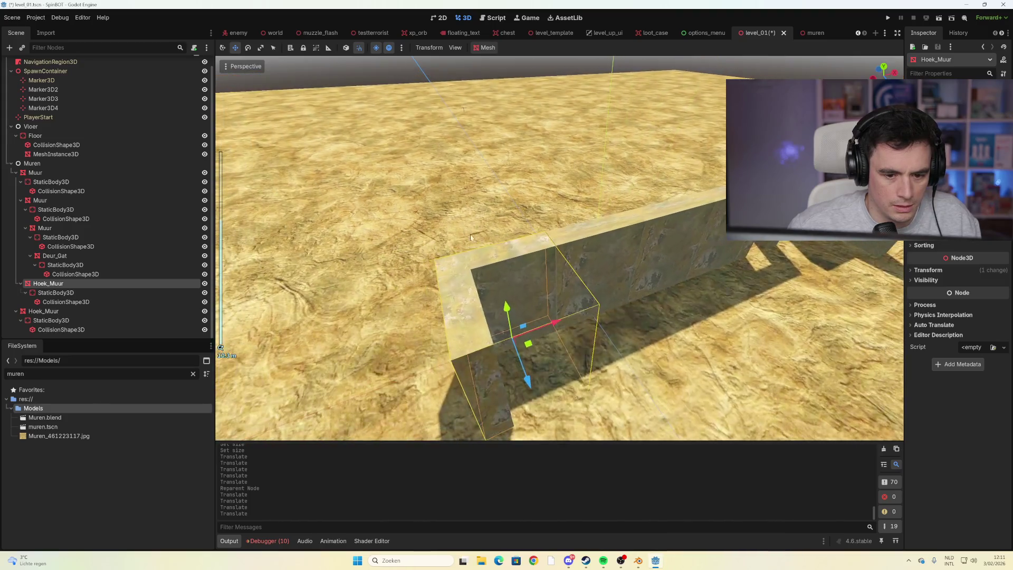
mouse_move(521, 320)
mouse_down()
mouse_move(575, 319)
mouse_move(496, 320)
mouse_move(516, 319)
mouse_up()
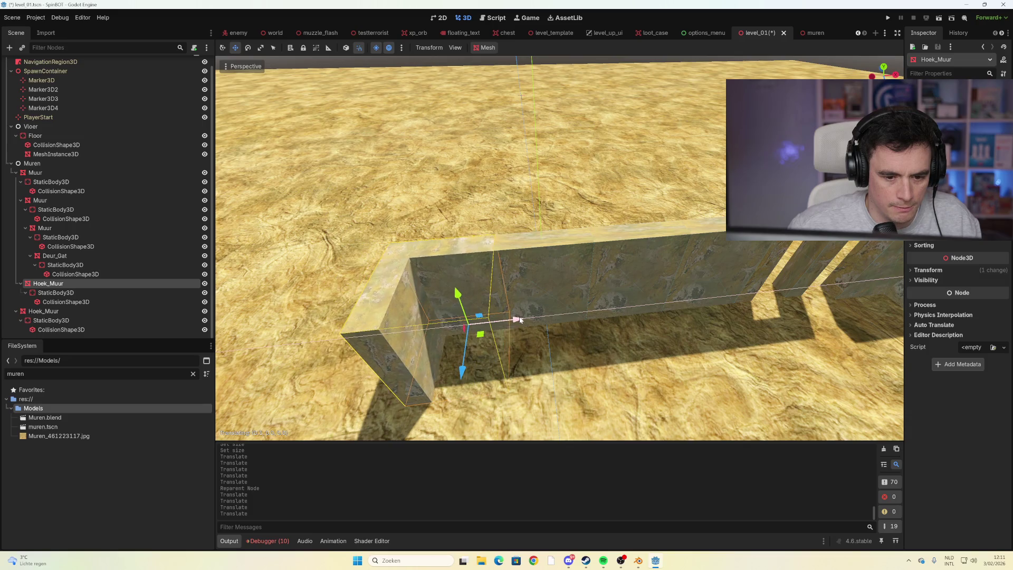
scroll(486, 270, up, 5)
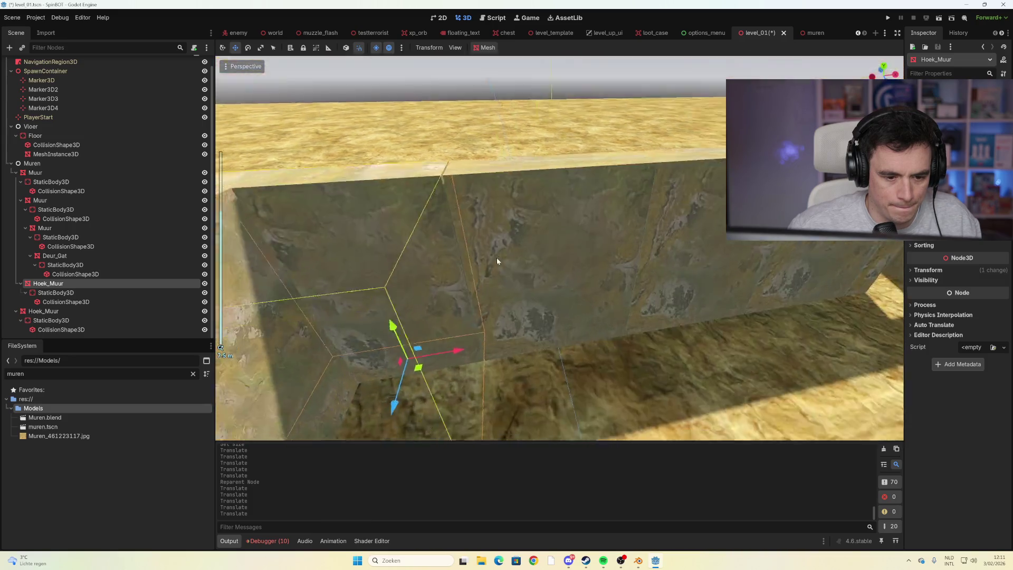
scroll(580, 248, down, 8)
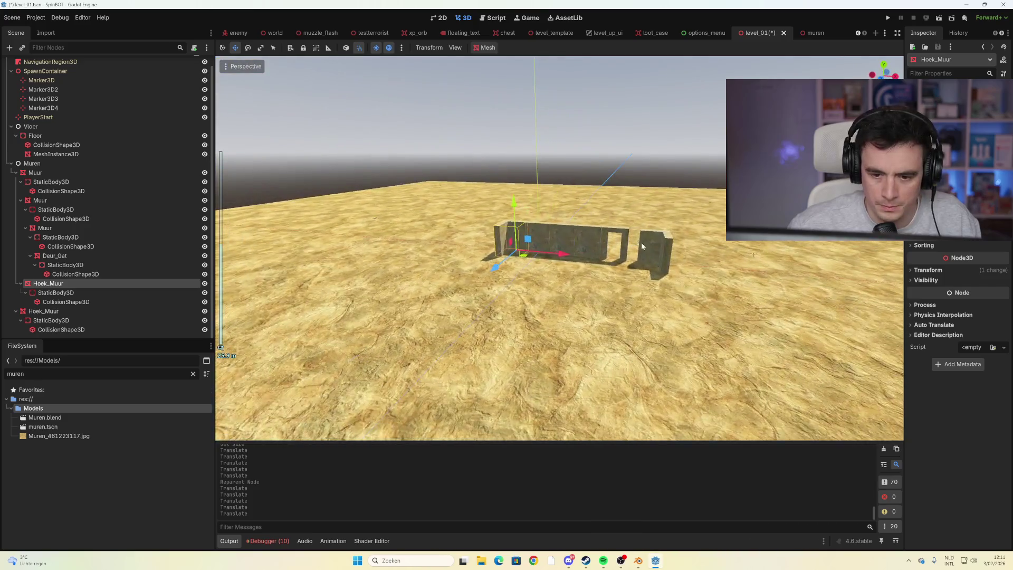
scroll(654, 253, up, 8)
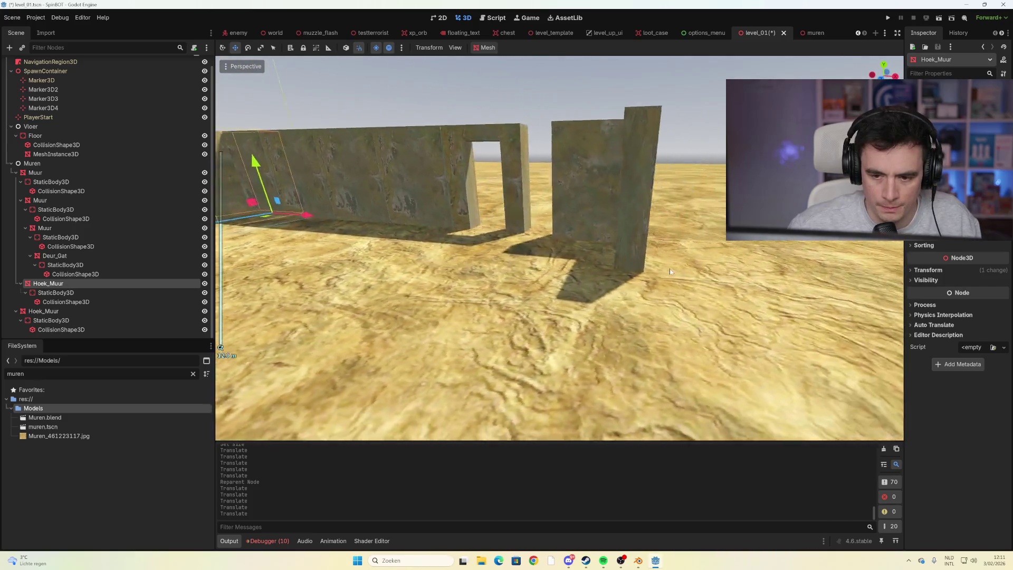
scroll(669, 271, down, 3)
Slide the second Hoek_Muur left along the wall and nudge it 0.2 m along Z
click(558, 240)
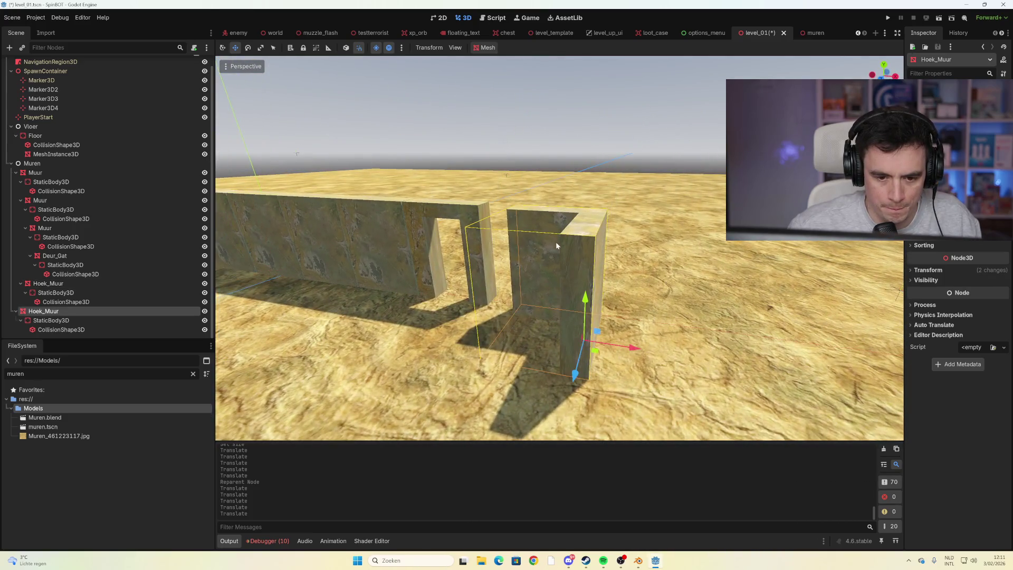
scroll(623, 262, up, 3)
drag(722, 312, 691, 312)
scroll(628, 308, up, 3)
scroll(628, 308, down, 5)
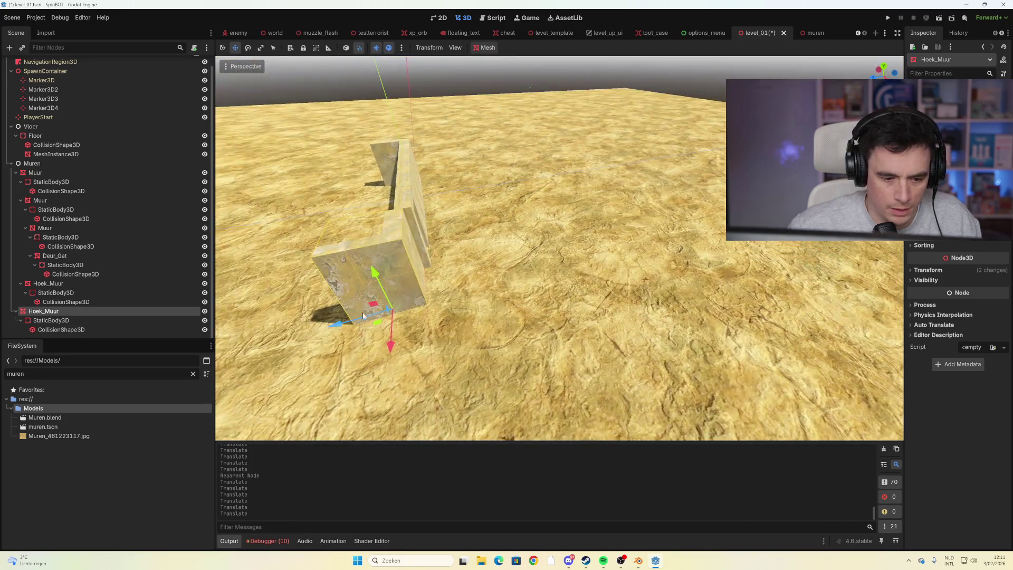
drag(342, 322, 353, 322)
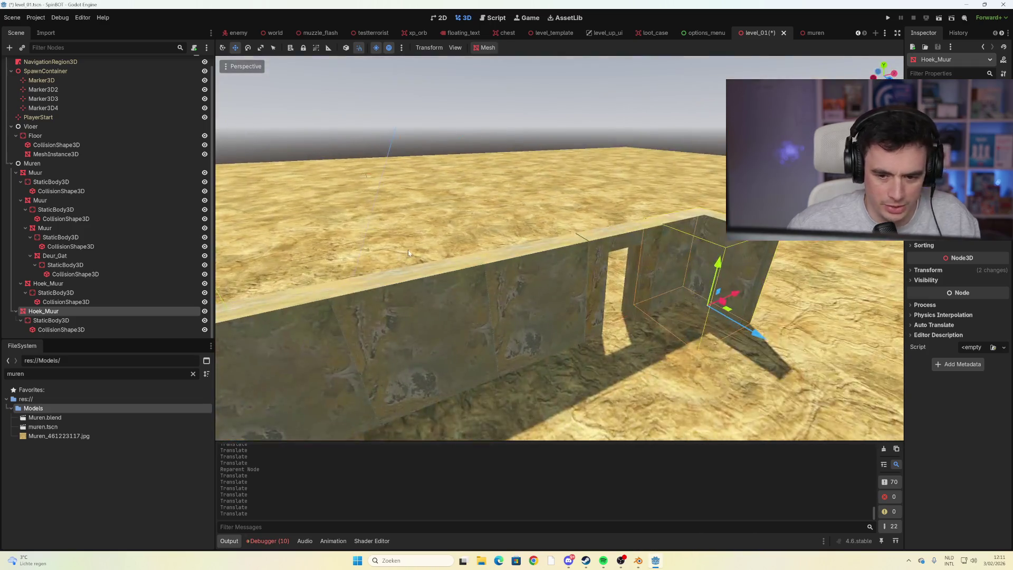
scroll(463, 278, down, 3)
scroll(463, 278, up, 3)
scroll(463, 278, down, 2)
mouse_move(463, 279)
mouse_down()
mouse_move(401, 228)
mouse_move(384, 254)
mouse_move(397, 259)
mouse_move(374, 244)
mouse_move(444, 240)
mouse_up()
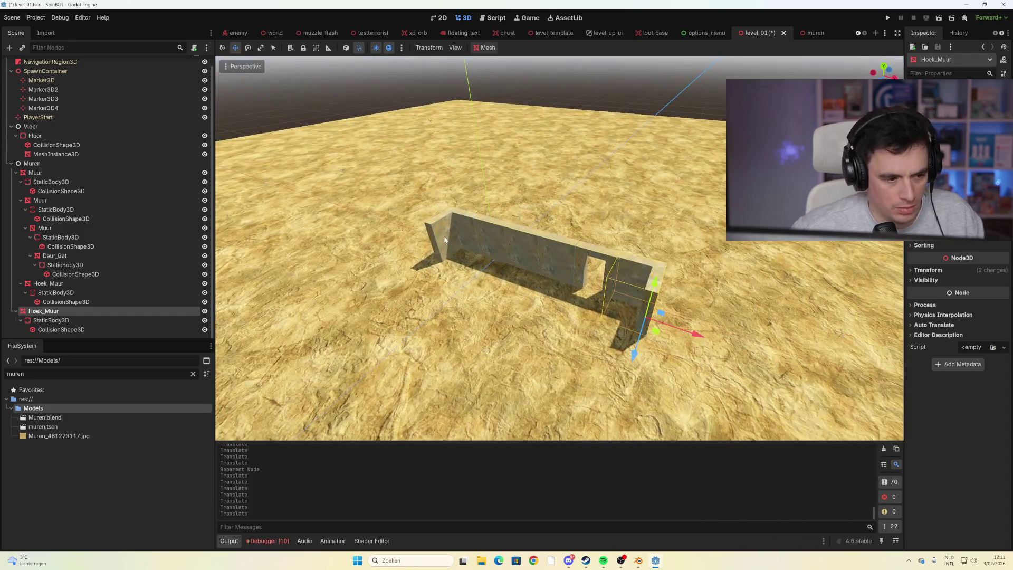
Save level_01 and inspect the wall row from its end
key(ctrl+s)
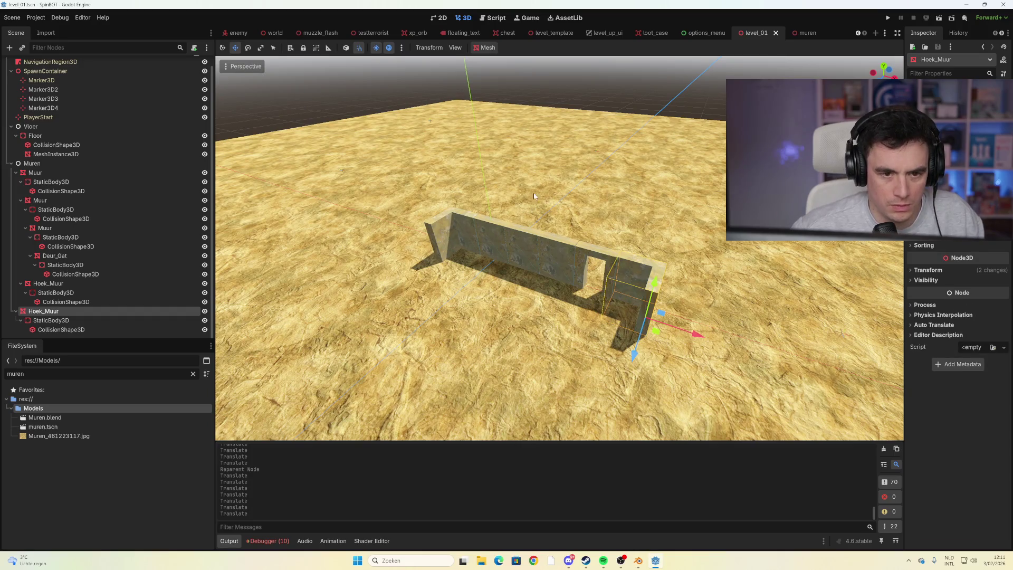
scroll(528, 213, up, 4)
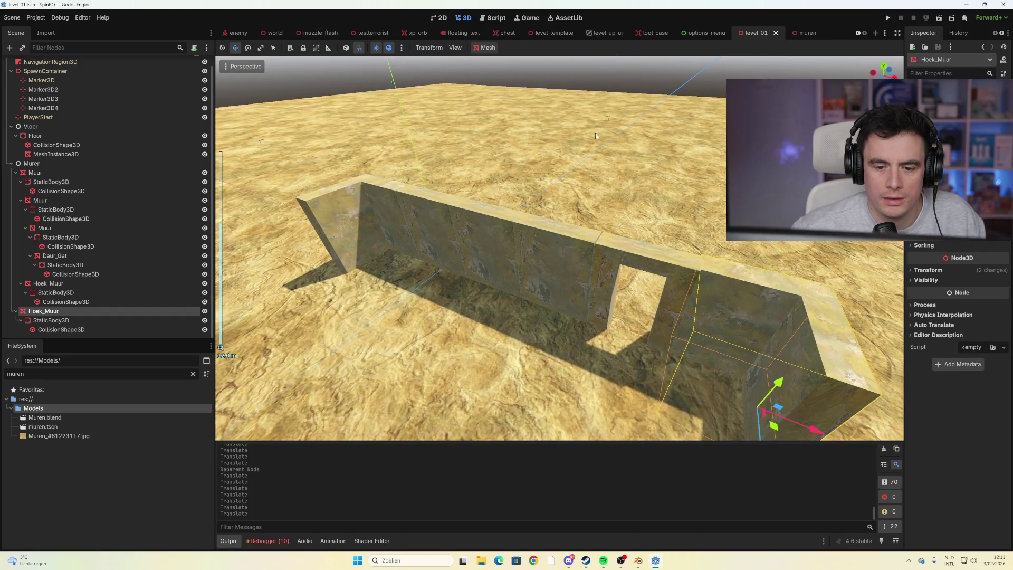
scroll(595, 136, down, 4)
mouse_move(595, 136)
mouse_down()
mouse_move(530, 197)
mouse_move(578, 206)
mouse_up()
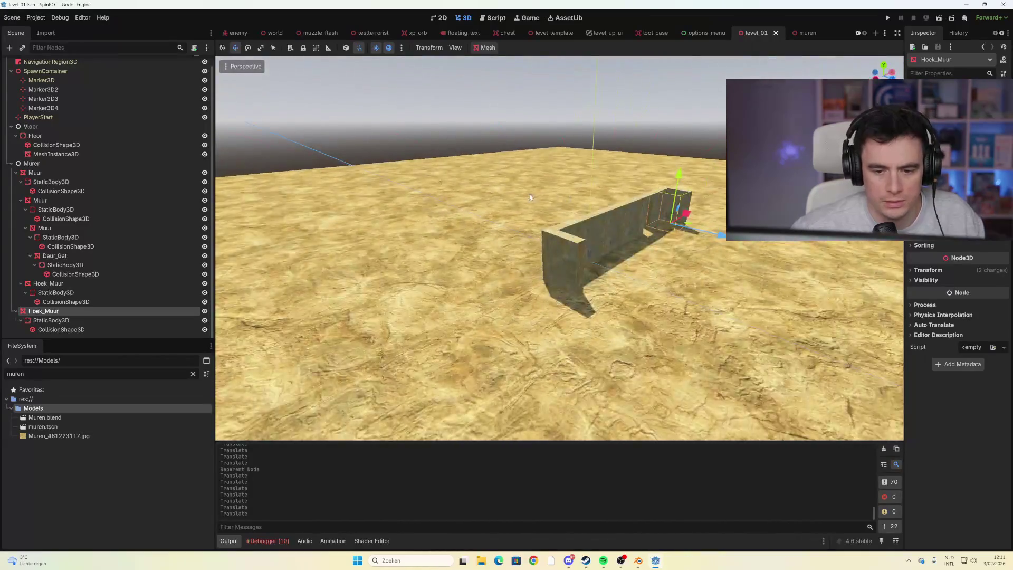
scroll(529, 197, down, 5)
scroll(583, 203, up, 3)
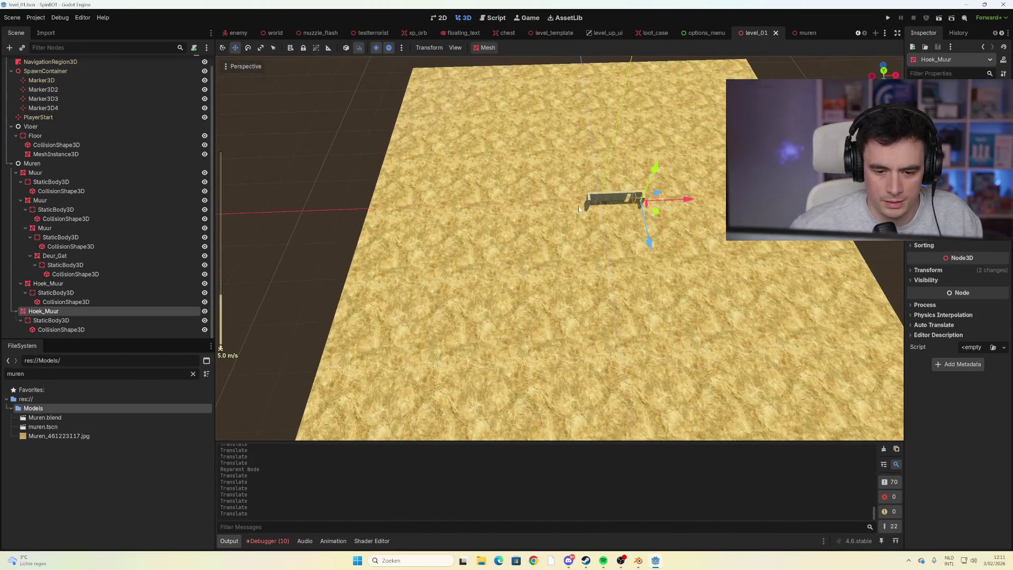